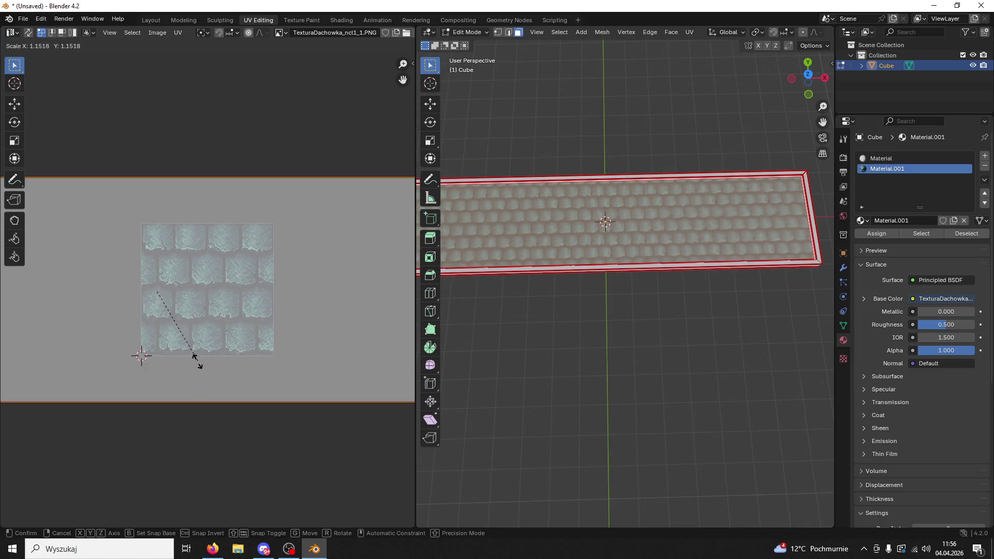
Confirm the roof-tile UV scale, then shrink the tile UV island again
click(177, 362)
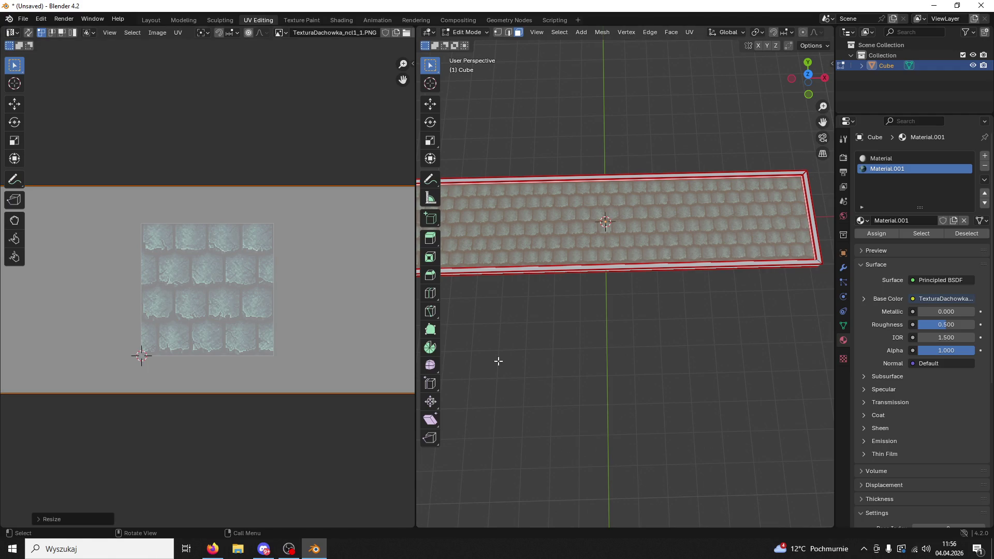
key(s)
click(318, 326)
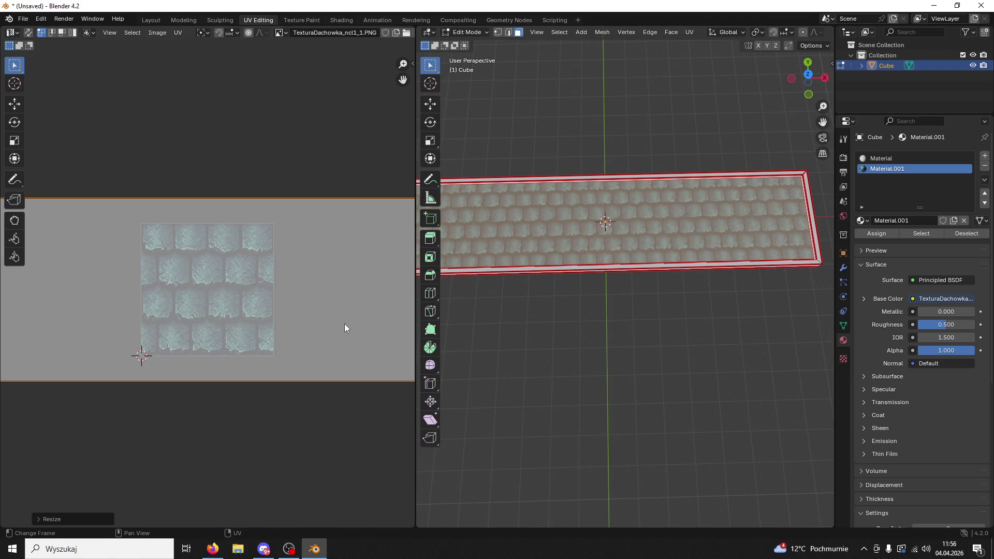
Deselect the slab and add a third, empty material slot to the Cube
click(664, 330)
drag(664, 331, 628, 308)
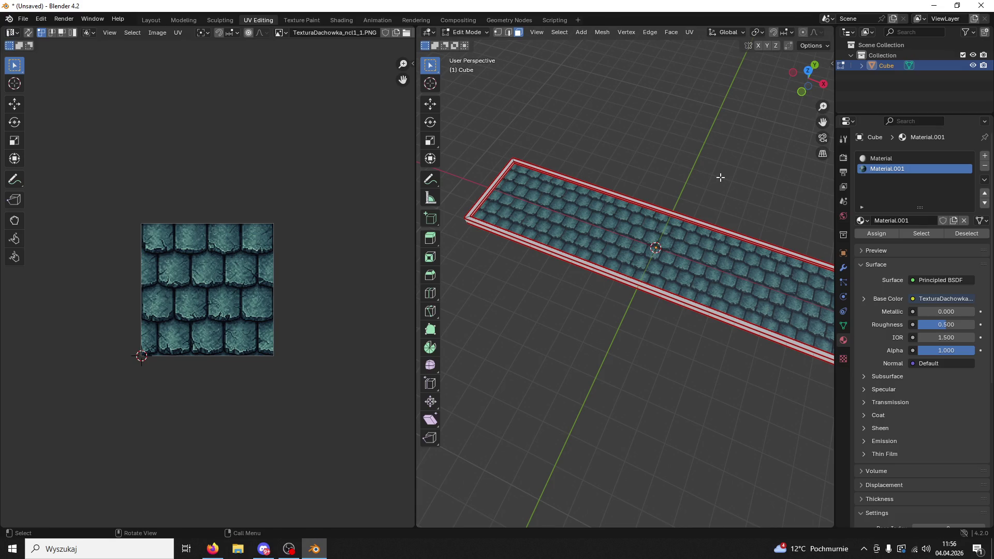
click(985, 155)
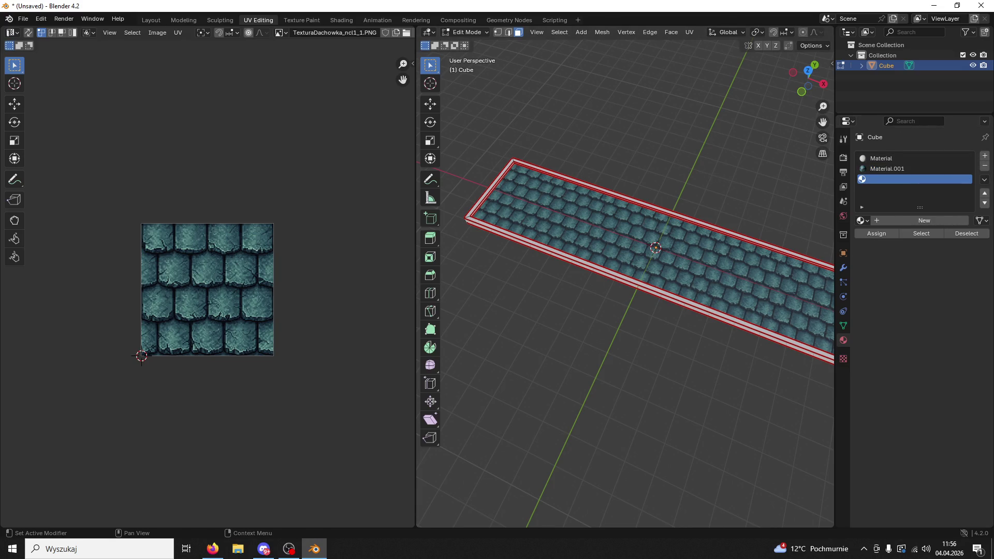
Create Material.002 and drop the desktop texture image into its shader nodes for Base Color
key(alt+Tab)
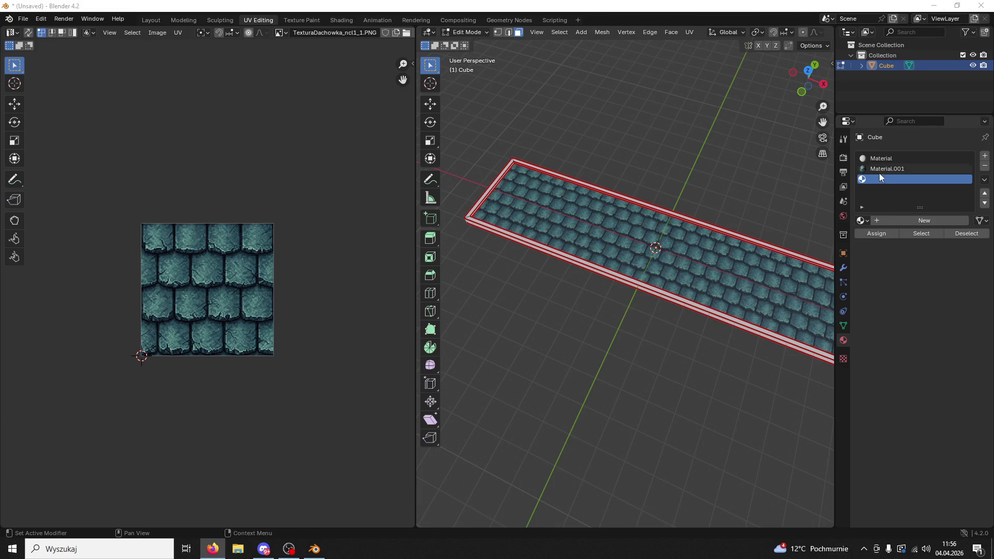
click(881, 219)
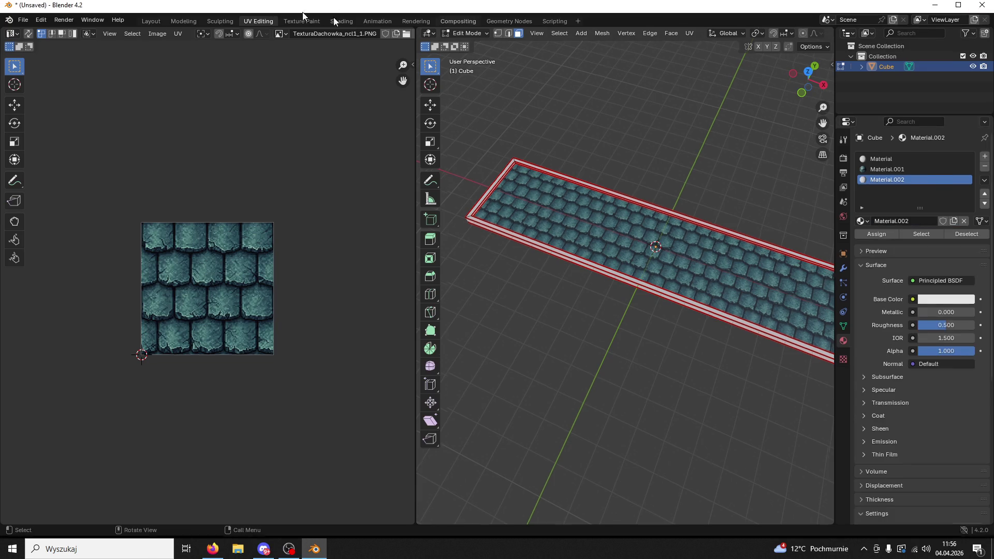
double_click(267, 6)
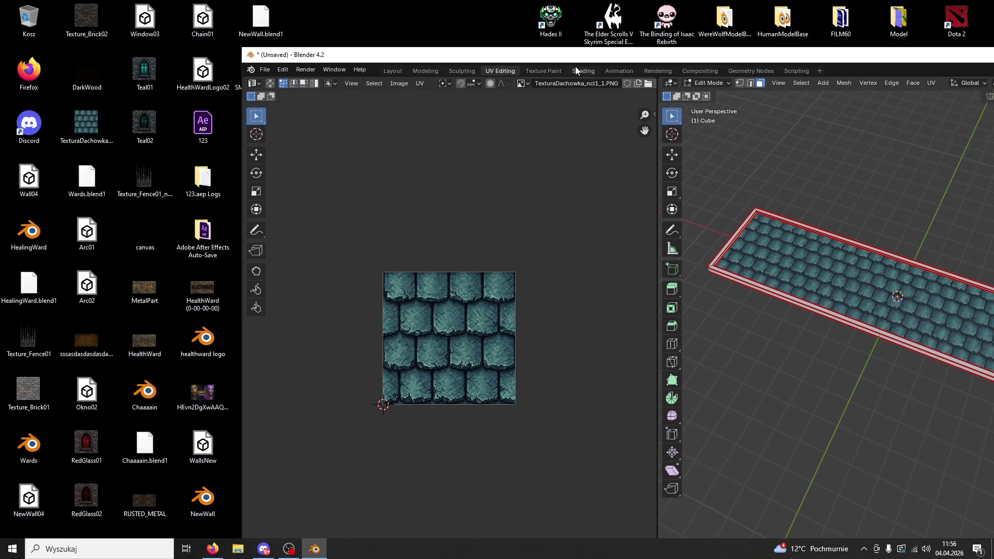
click(576, 71)
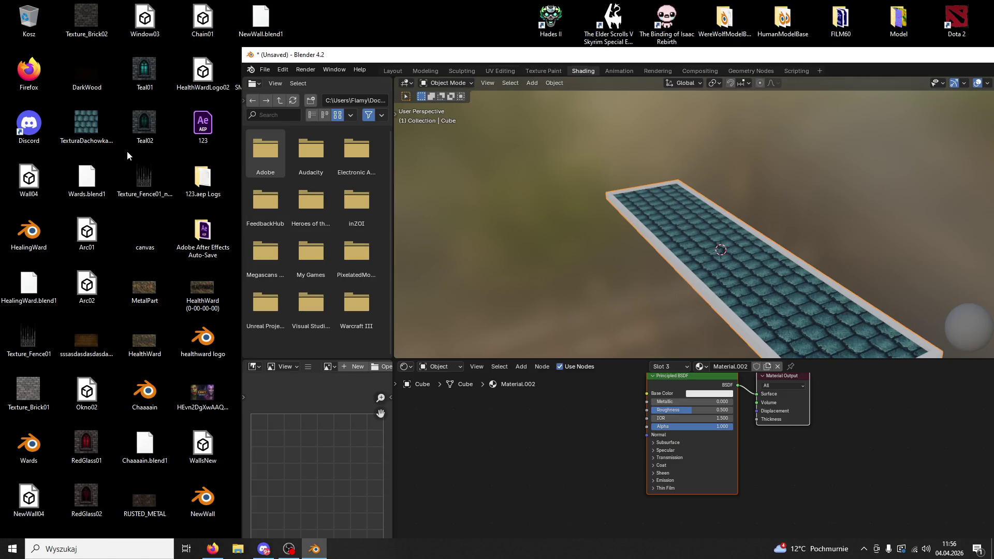
mouse_move(92, 71)
mouse_down()
mouse_move(82, 254)
mouse_move(94, 331)
mouse_move(599, 440)
mouse_up()
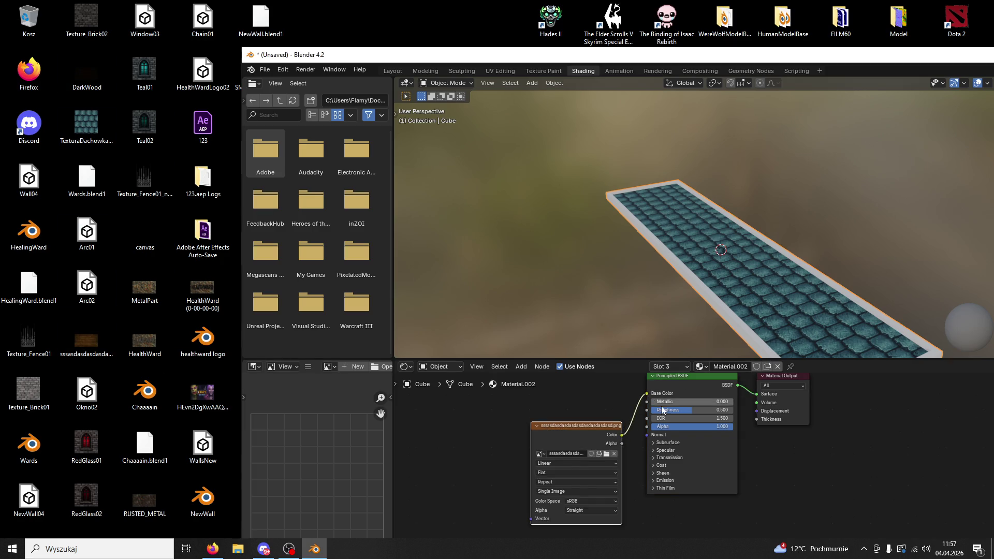
double_click(551, 63)
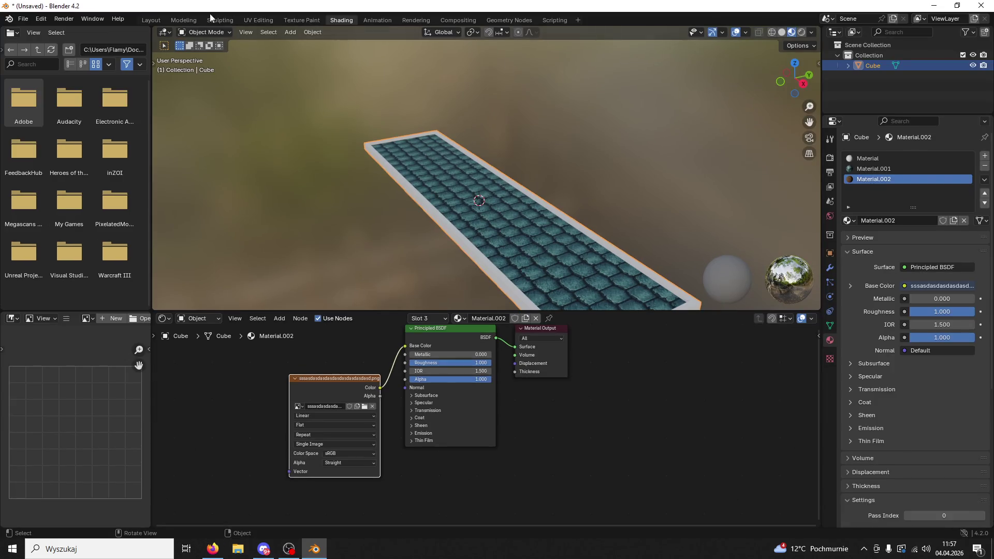
In the Layout workspace, switch to Material Preview shading and enter Edit Mode on the slab
click(175, 21)
click(163, 20)
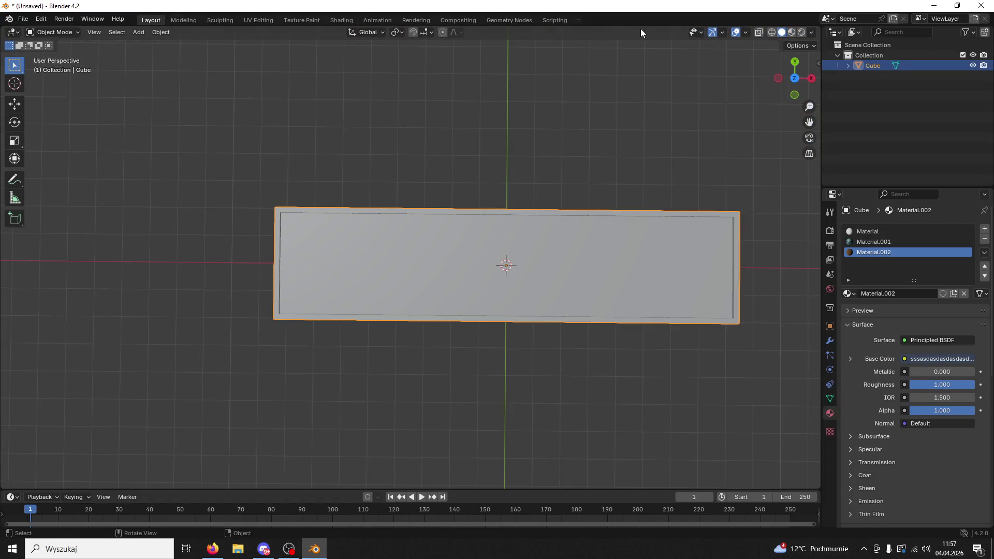
click(792, 32)
mouse_move(591, 46)
mouse_down()
mouse_move(599, 81)
mouse_move(599, 65)
mouse_up()
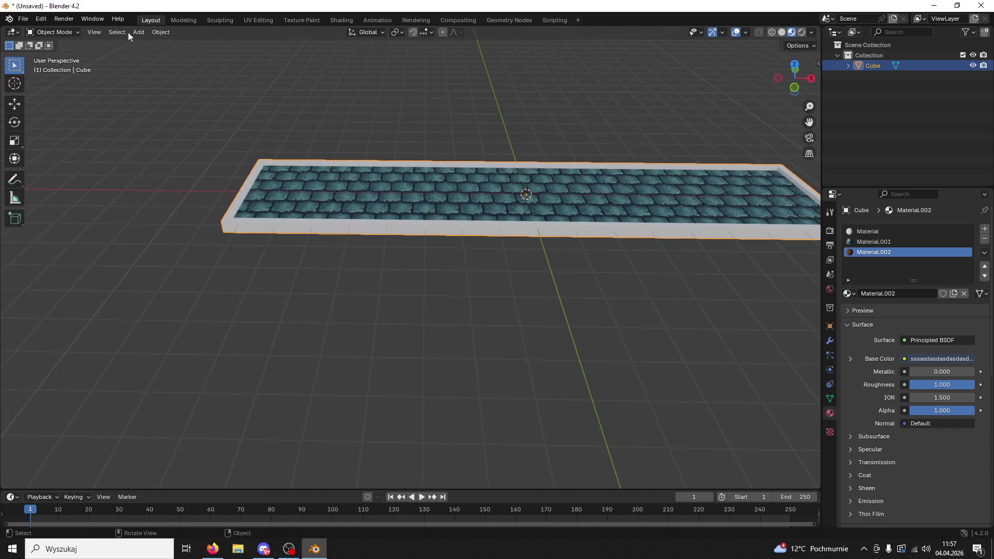
click(52, 32)
click(49, 57)
drag(295, 189, 310, 228)
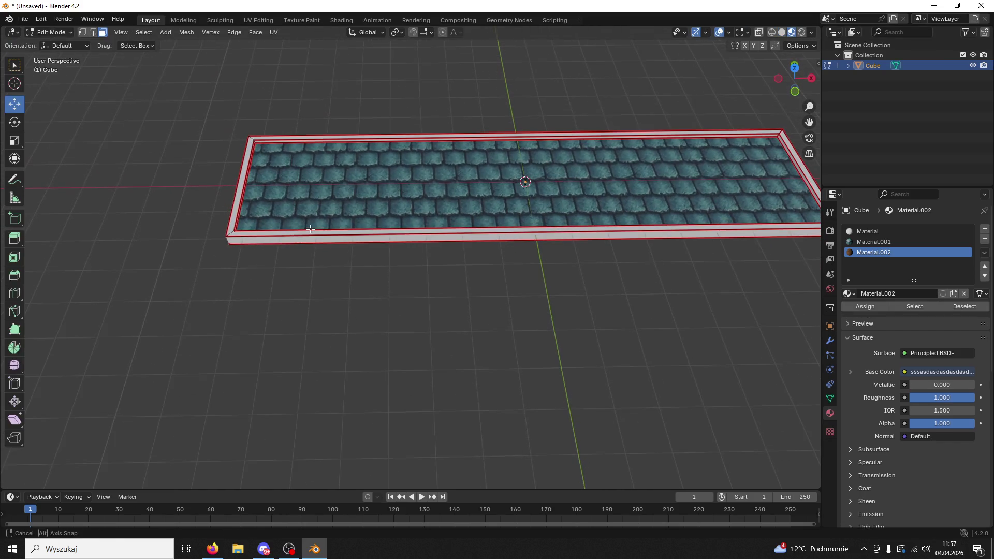
Select the whole connected outer rim with L, assign it Material.002, and open UV Editing
click(272, 237)
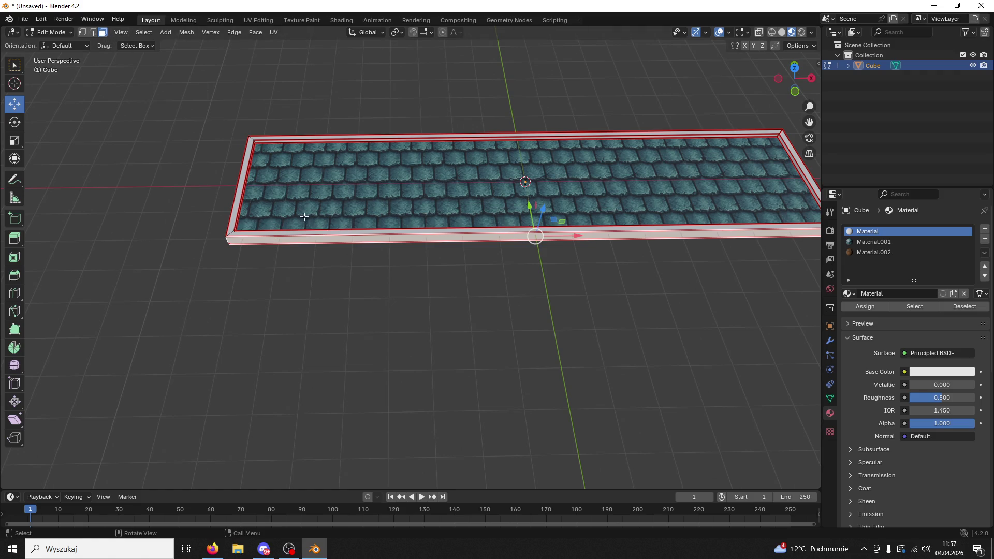
click(289, 234)
key(l)
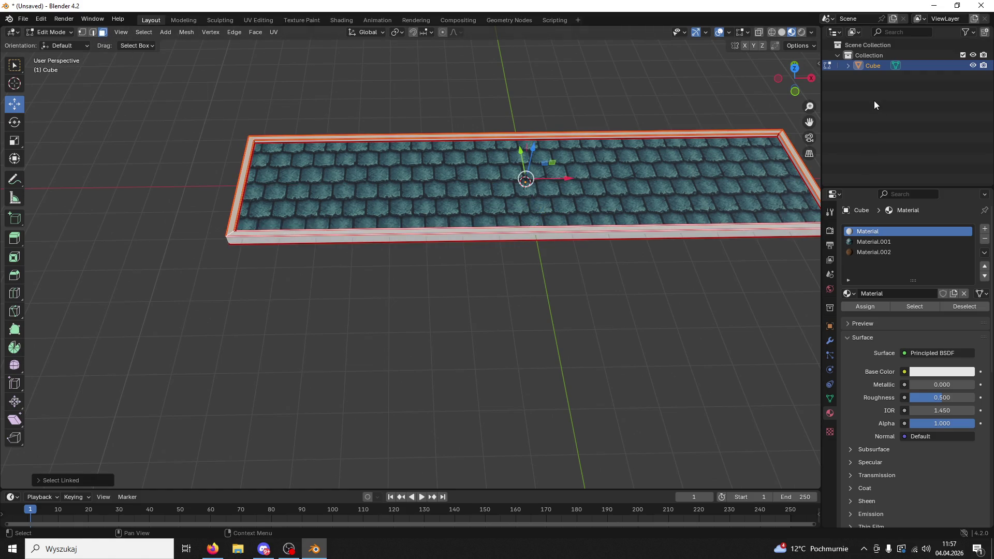
click(866, 252)
click(865, 307)
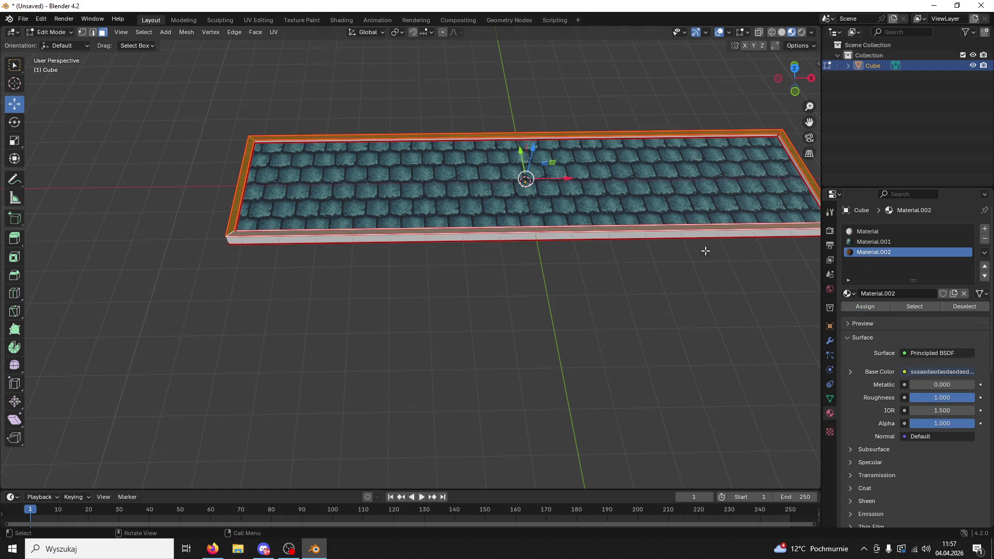
click(258, 21)
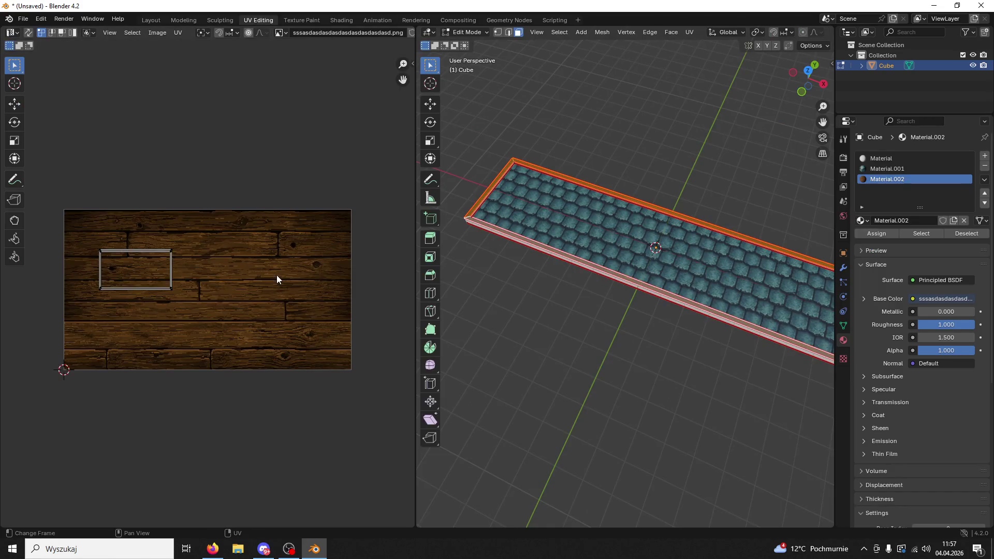
Unwrap the rim with Lightmap Pack, then re-unwrap it with Follow Active Quads
key(u)
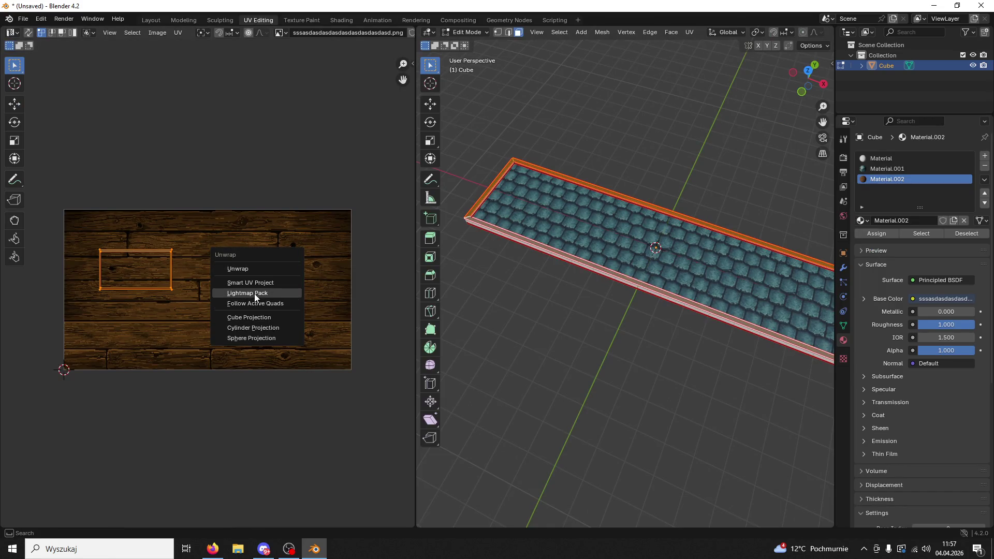
click(259, 296)
click(244, 369)
key(u)
click(251, 375)
click(246, 399)
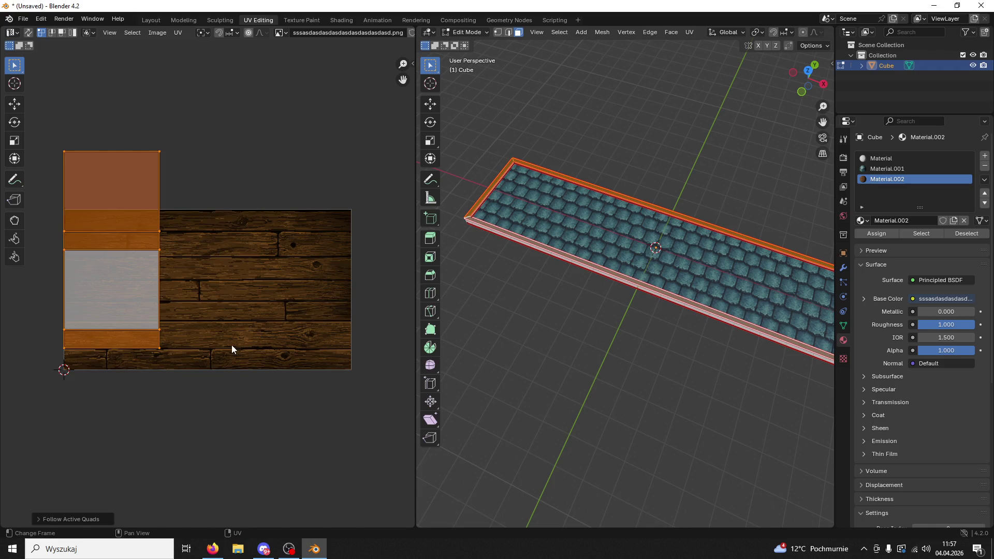
Rotate the rim UVs 90°, shrink them, move them onto the wood planks and stretch along X
key(r)
click(254, 357)
key(s)
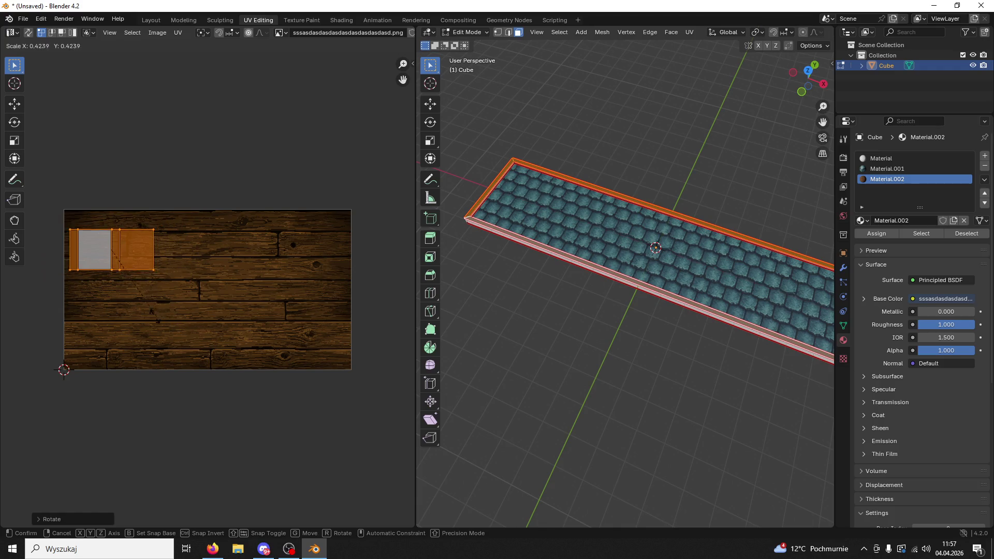
click(121, 292)
scroll(442, 226, up, 5)
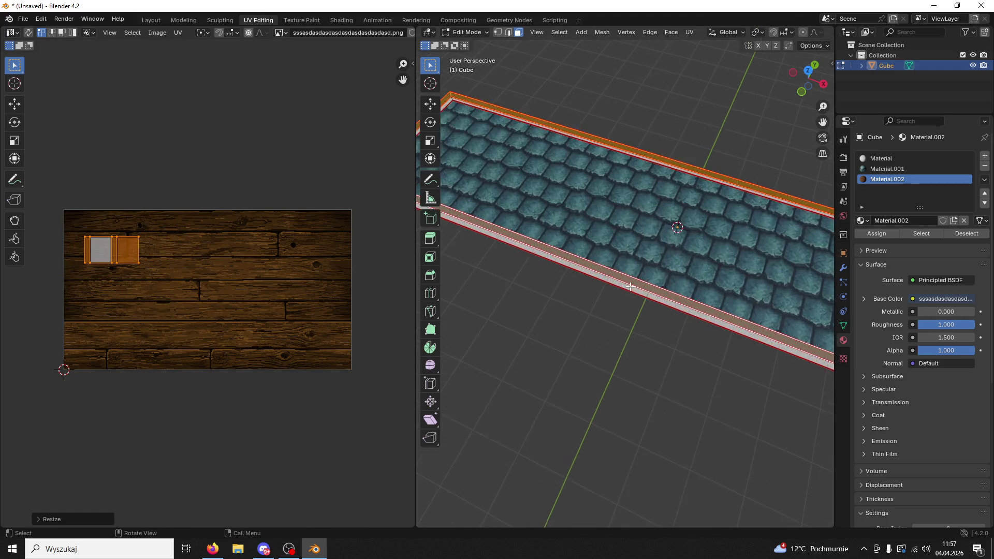
click(15, 105)
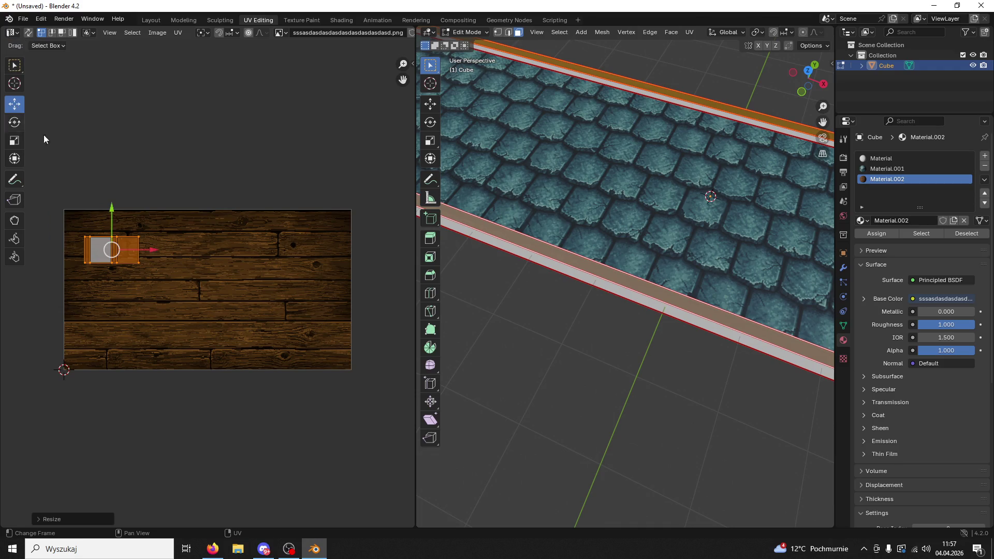
drag(114, 217, 98, 278)
key(s)
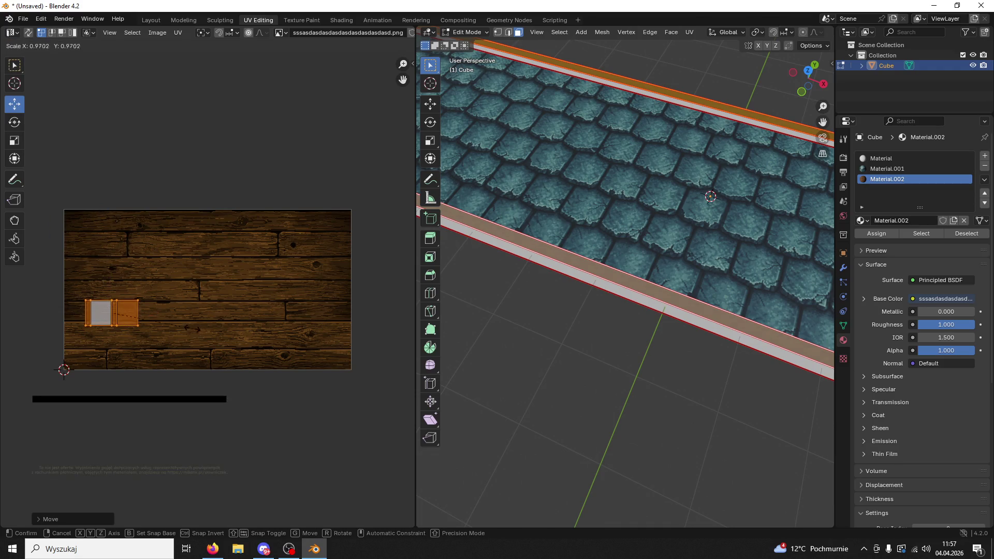
key(x)
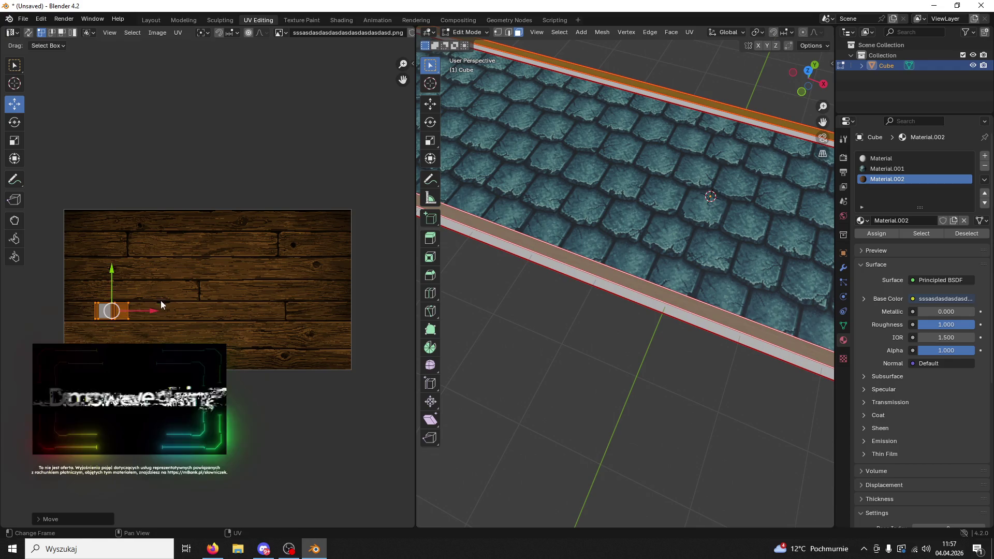
click(403, 289)
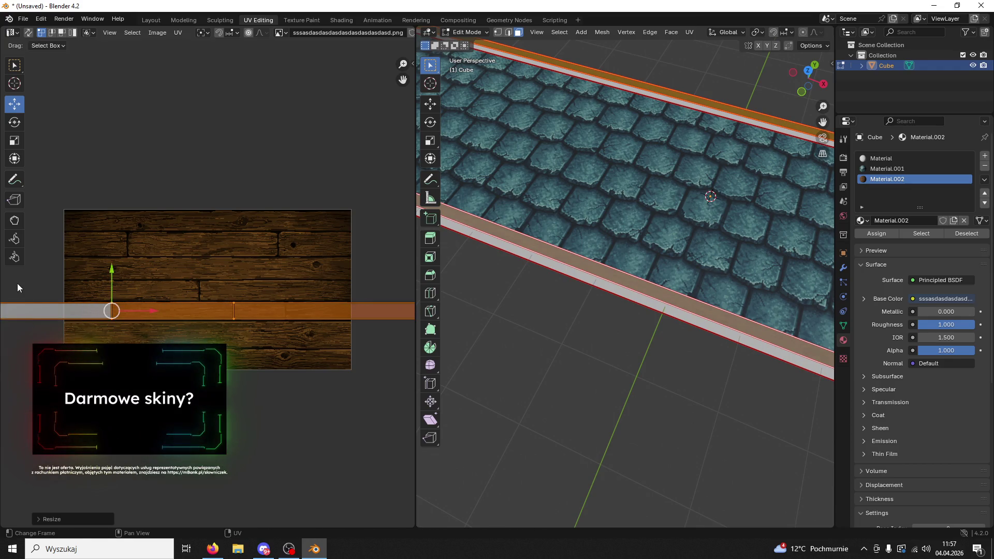
Select the connected wooden strip and stretch its UVs horizontally along X
click(543, 377)
scroll(654, 324, up, 3)
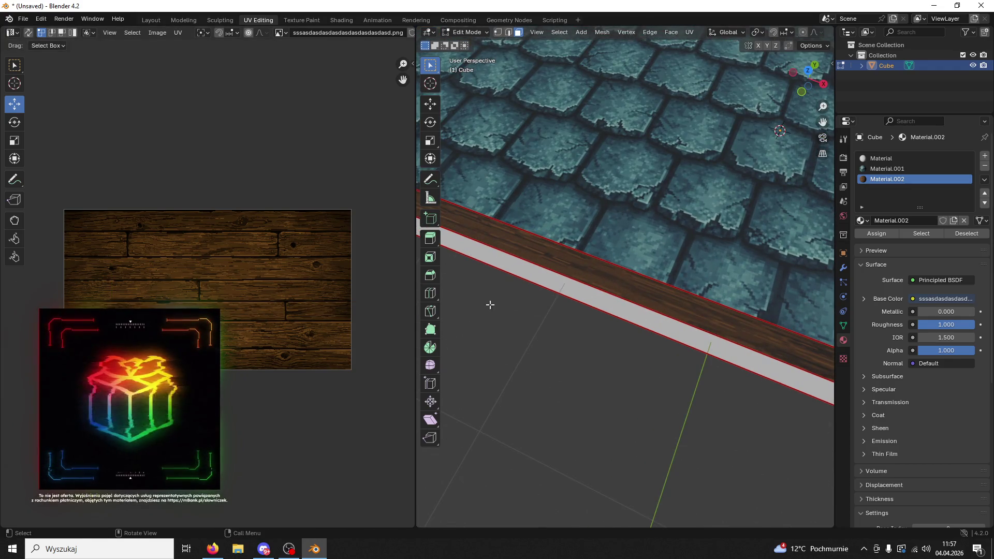
click(577, 263)
key(l)
key(s)
key(x)
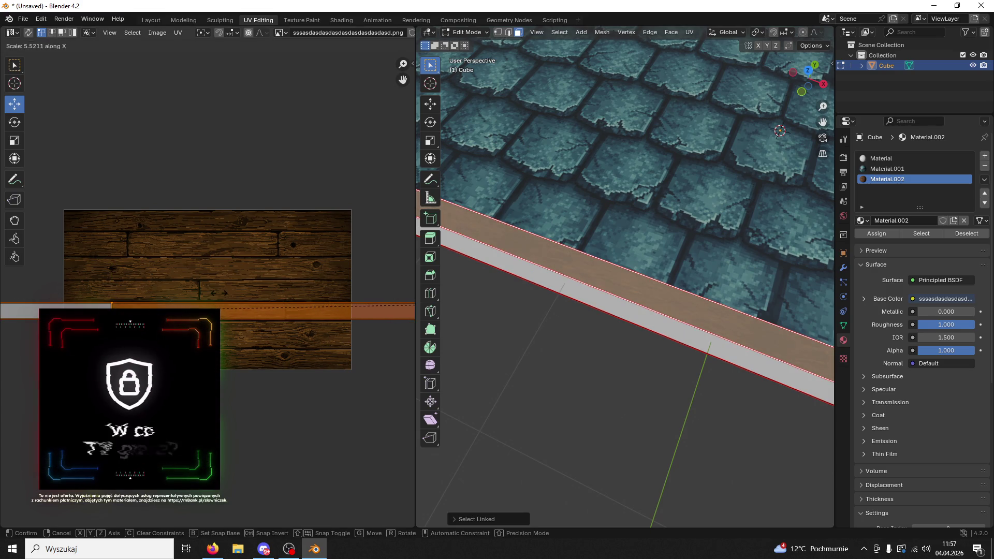
click(373, 295)
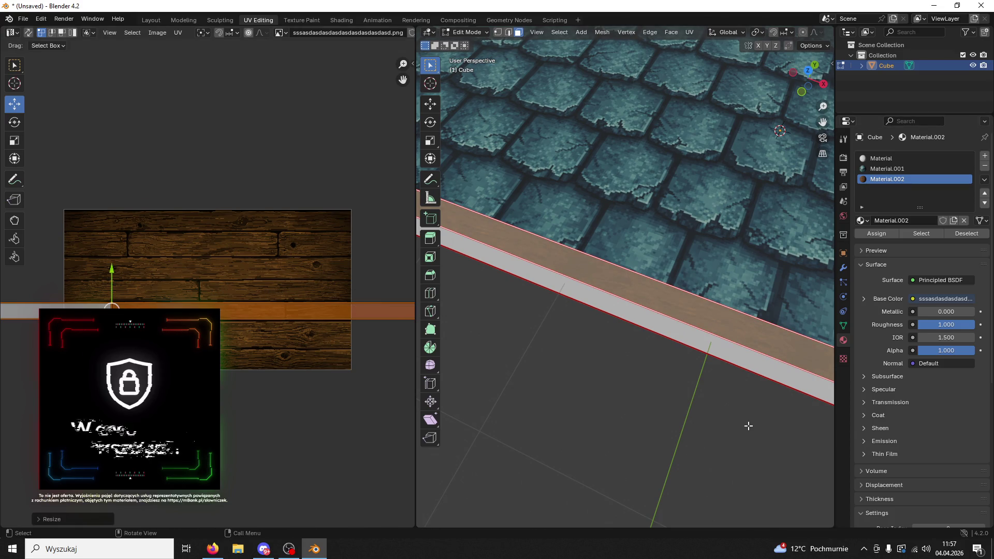
Deselect the strip, orbit to the slab's side faces, and select a rim face
click(733, 424)
scroll(734, 425, down, 2)
scroll(733, 424, down, 3)
mouse_move(710, 417)
mouse_down()
mouse_move(732, 395)
mouse_move(508, 369)
mouse_move(452, 339)
mouse_up()
mouse_move(551, 362)
mouse_down()
mouse_move(585, 384)
mouse_move(608, 377)
mouse_move(644, 287)
mouse_up()
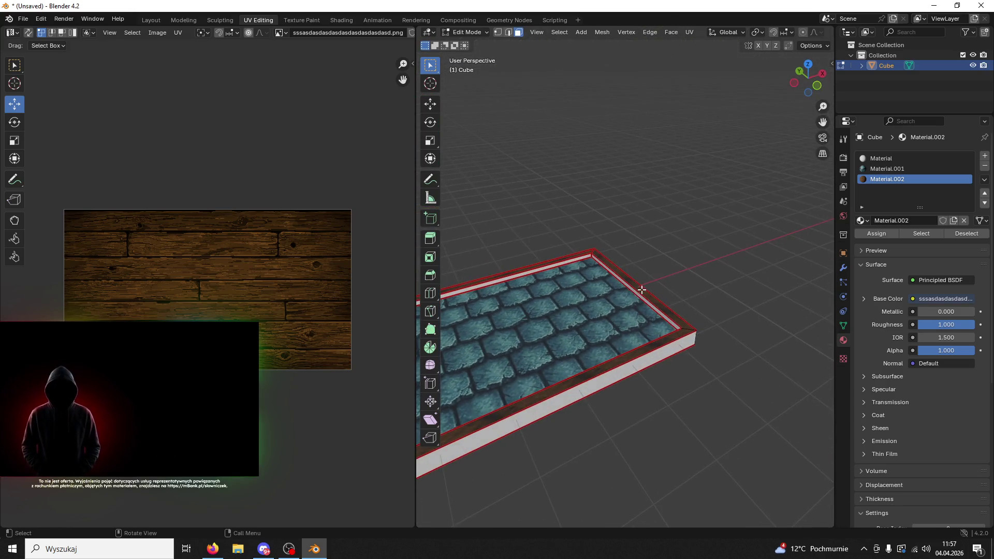
click(644, 288)
Select the linked rim and connect DarkWood.png's Color to the first material's Base Color
key(ctrl+l)
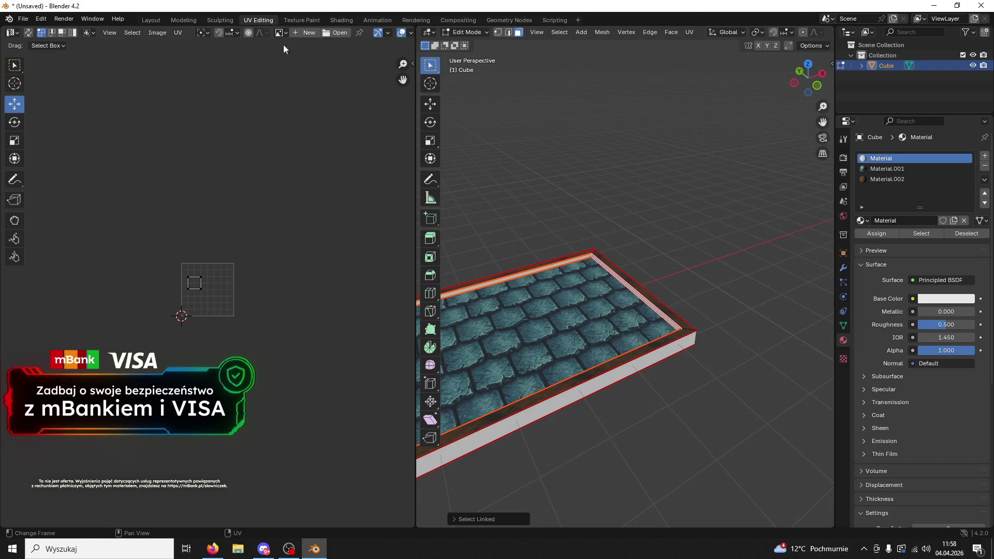
click(342, 20)
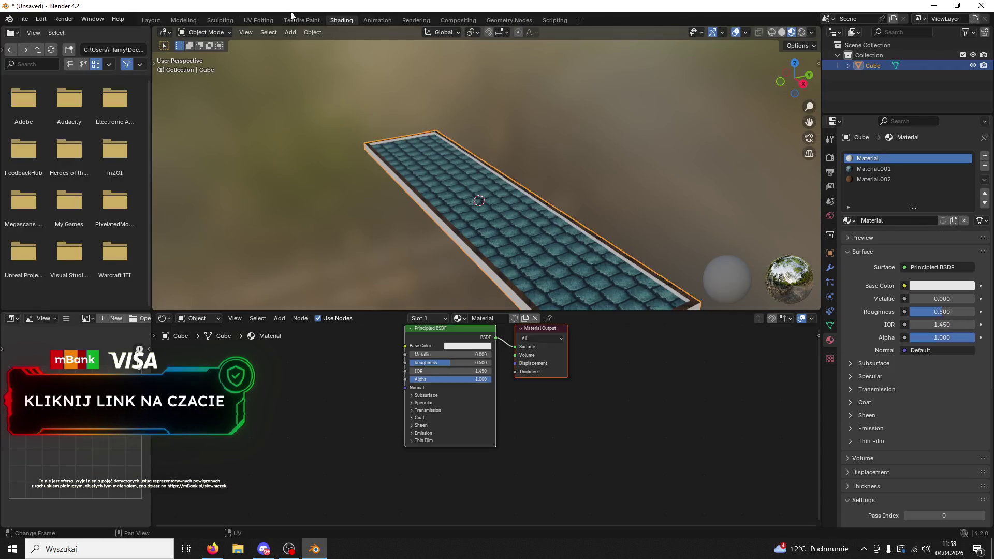
double_click(293, 13)
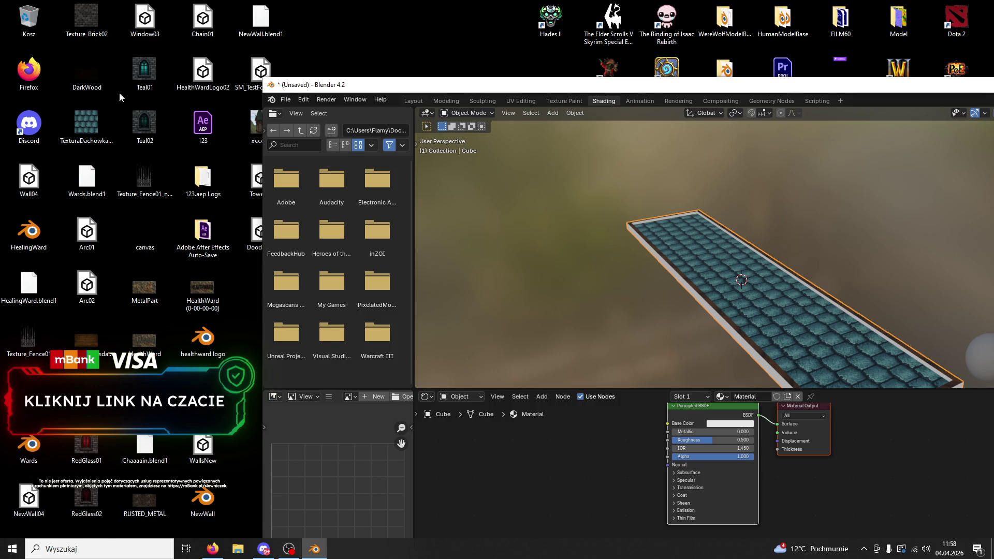
drag(250, 201, 500, 434)
mouse_move(588, 444)
mouse_down()
mouse_move(667, 425)
mouse_move(753, 440)
mouse_up()
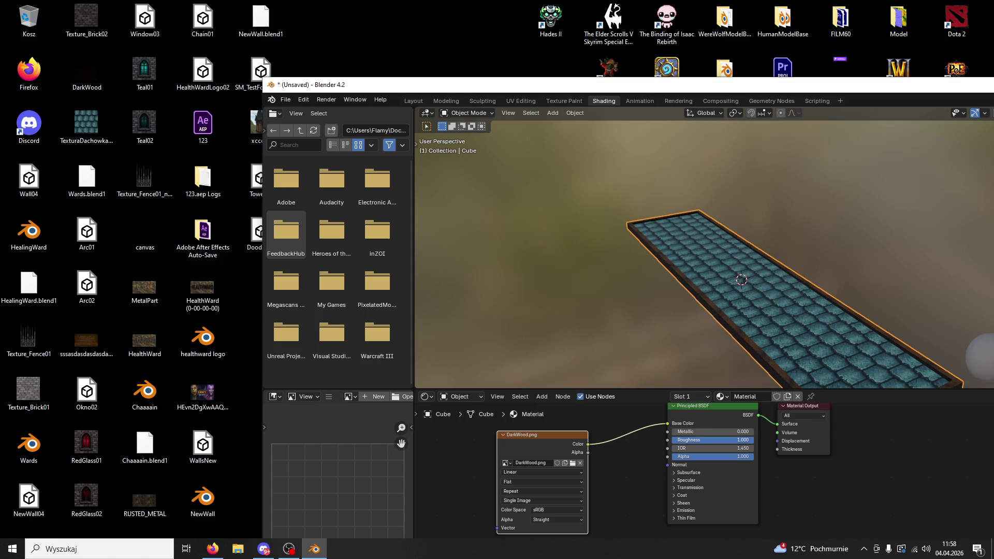
Restore the Blender window and open the UV Editing workspace with the slab in Edit Mode
double_click(524, 92)
mouse_move(525, 86)
mouse_down()
mouse_move(572, 211)
mouse_move(642, 241)
mouse_up()
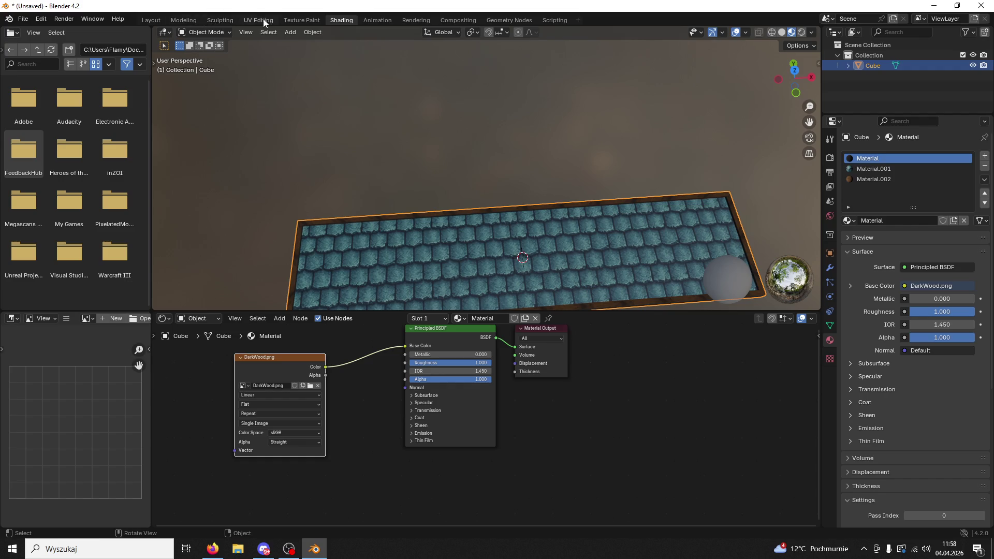
click(263, 19)
mouse_move(735, 301)
mouse_down()
mouse_move(668, 366)
mouse_move(645, 304)
mouse_move(535, 262)
mouse_move(714, 178)
mouse_move(642, 311)
mouse_move(787, 277)
mouse_move(580, 274)
mouse_move(768, 220)
mouse_up()
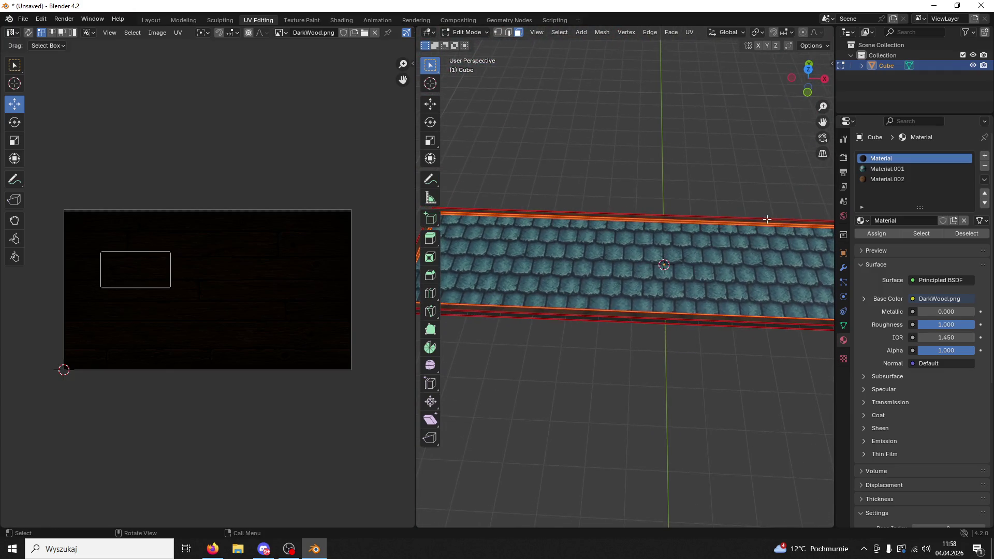
Make Material.002 active and unwrap the rim with Lightmap Pack, then Follow Active Quads
click(888, 179)
click(882, 234)
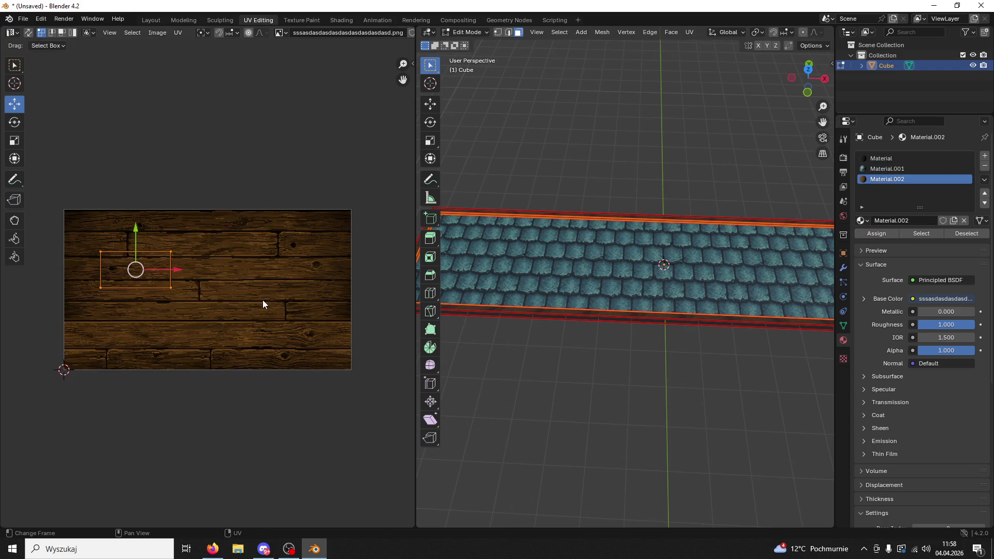
key(u)
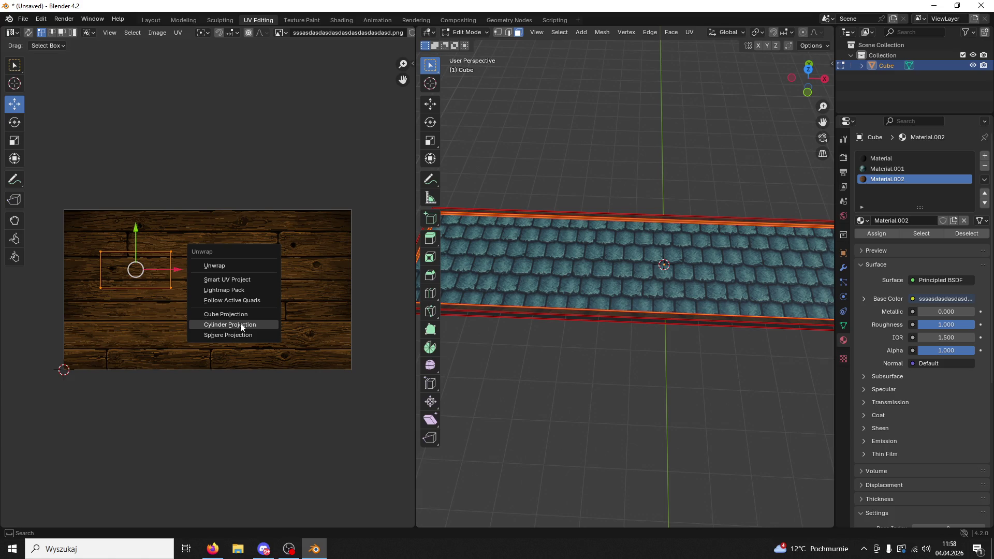
click(230, 291)
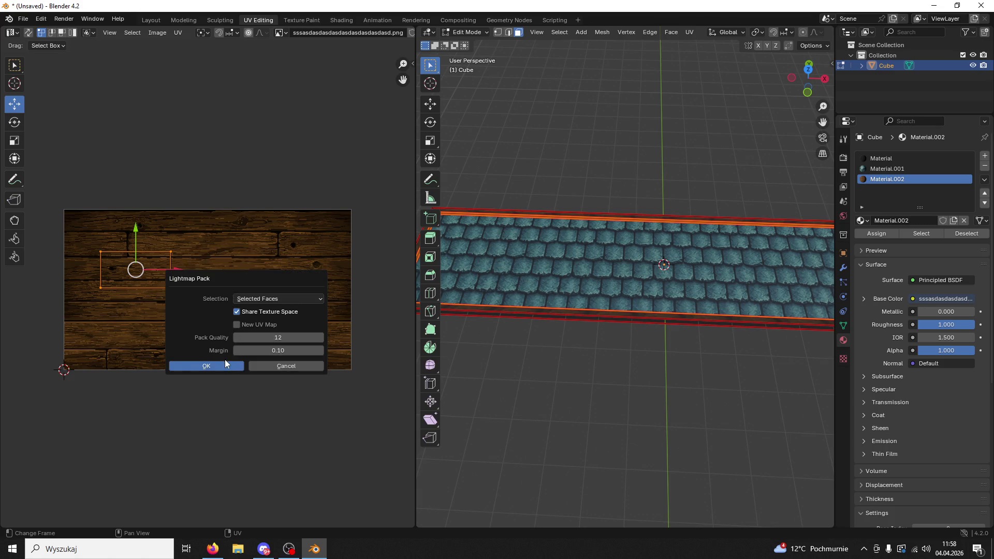
click(225, 359)
key(u)
click(222, 348)
click(221, 370)
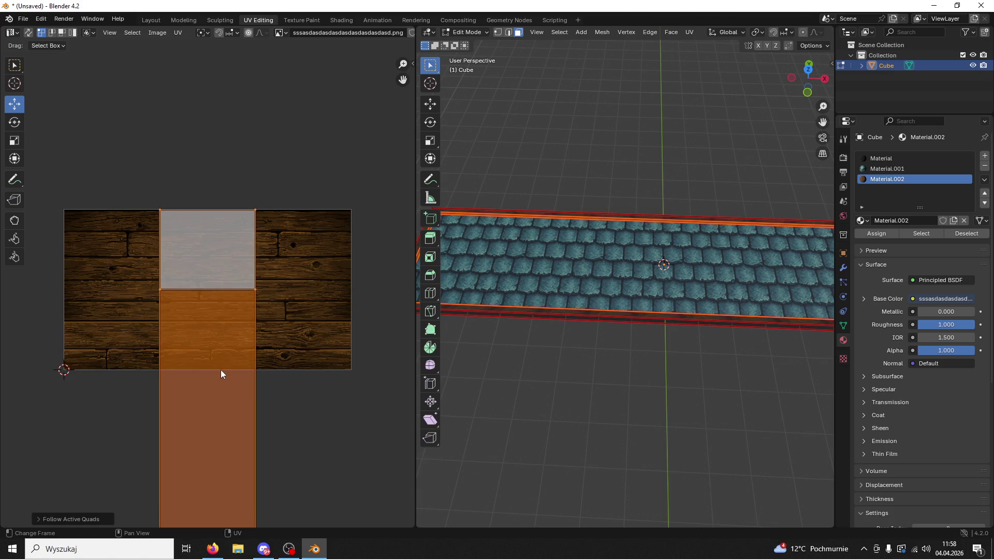
Rotate the UV strip 90°, shrink it, and move it onto the wood texture
text(r90)
key(Return)
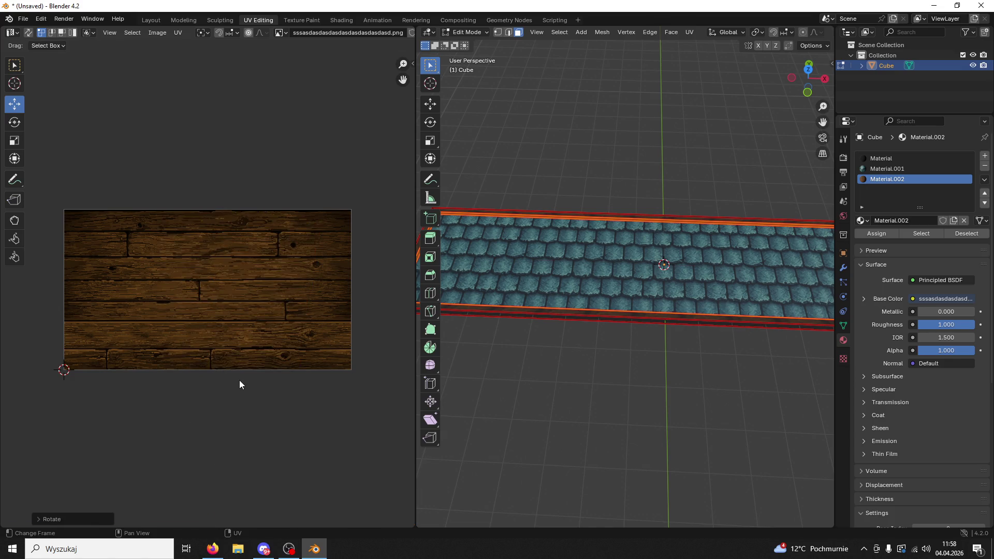
scroll(236, 375, down, 4)
key(g)
click(220, 234)
scroll(318, 333, up, 3)
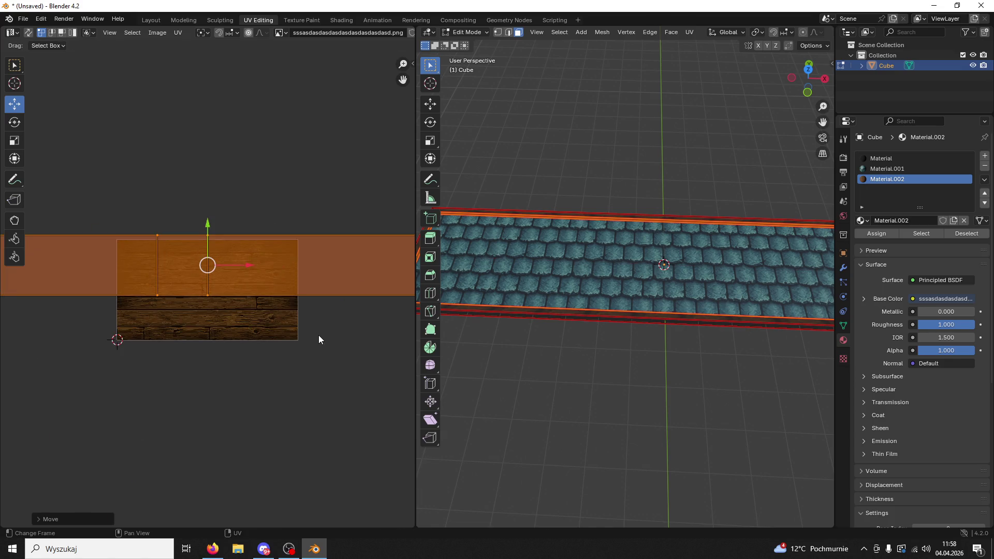
key(s)
click(217, 236)
key(g)
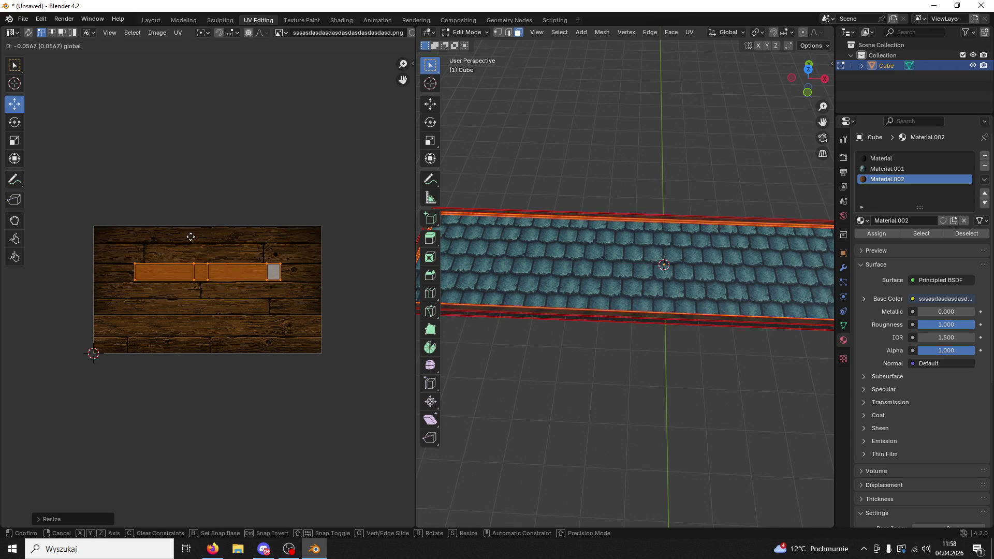
click(183, 237)
Stretch the strip far along X into a thin bar, then shorten it slightly
key(s)
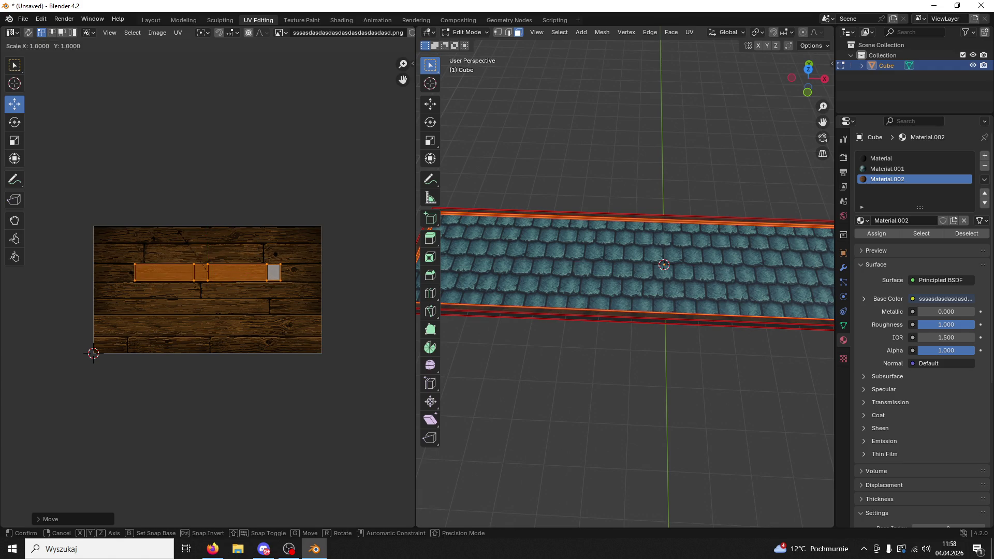
key(x)
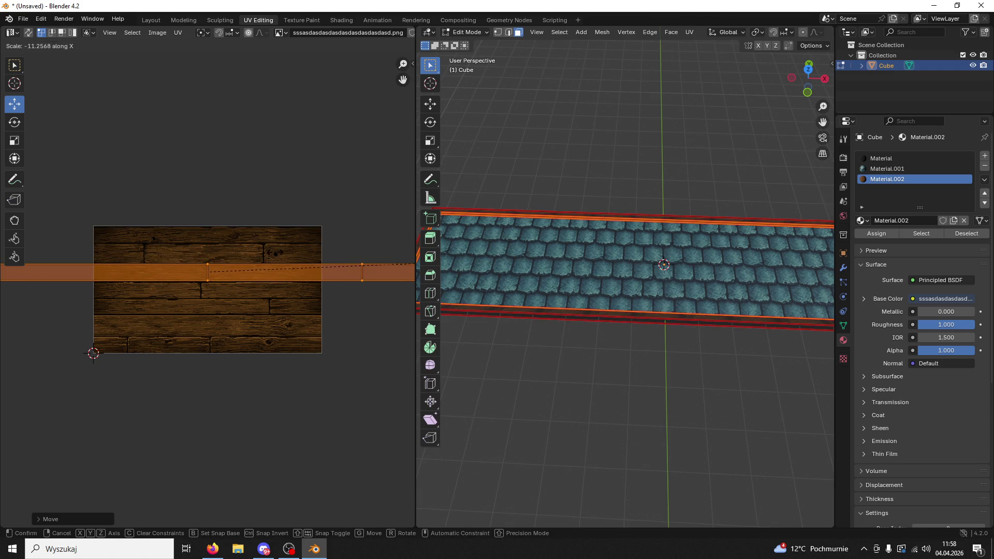
click(287, 261)
scroll(361, 300, down, 4)
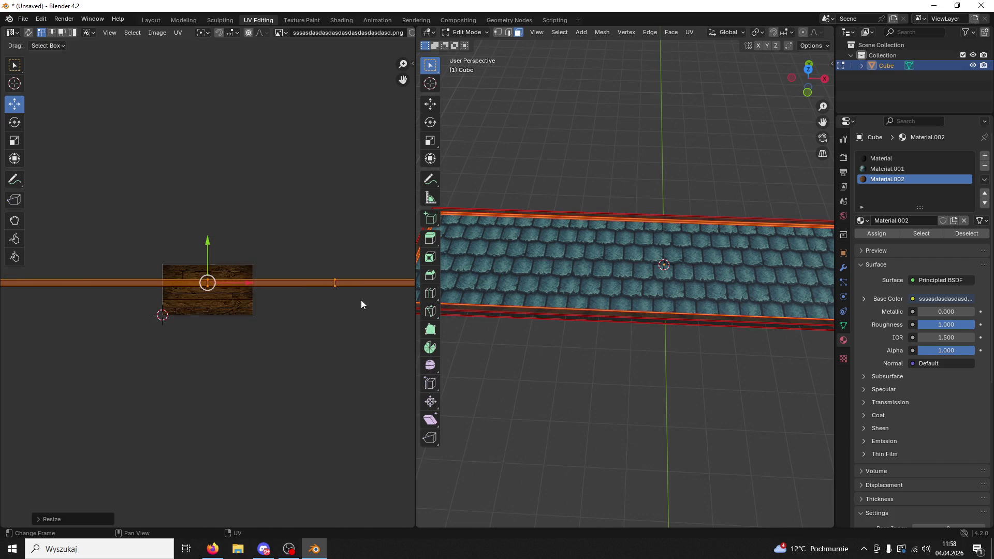
key(s)
key(x)
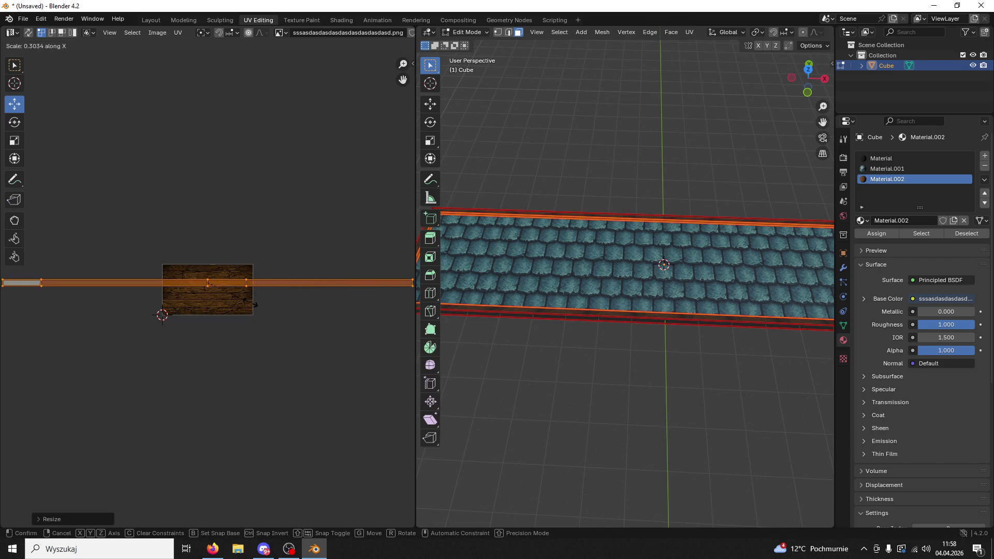
click(250, 306)
click(889, 160)
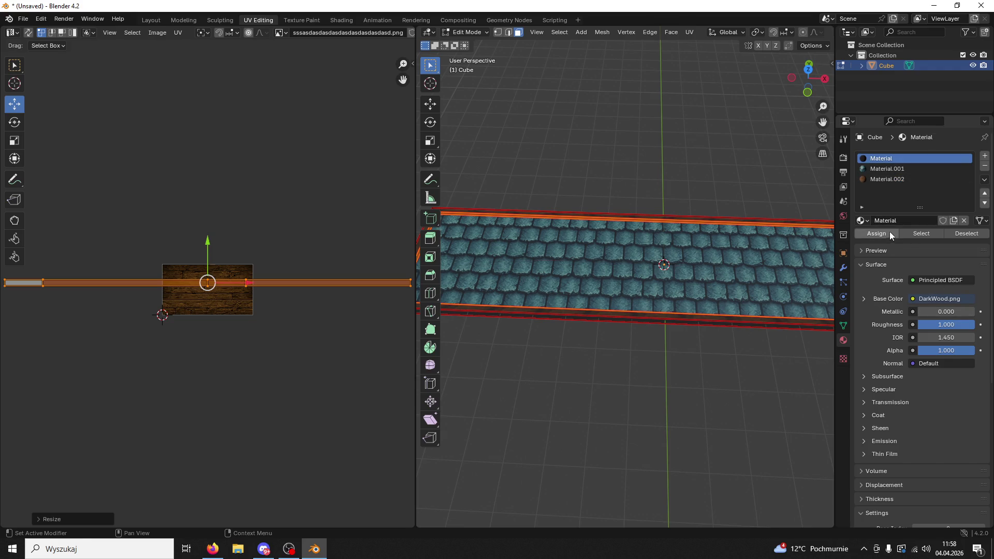
Select the front band's linked faces, rotate its UV island 90°, and activate Material.002
click(788, 366)
click(724, 327)
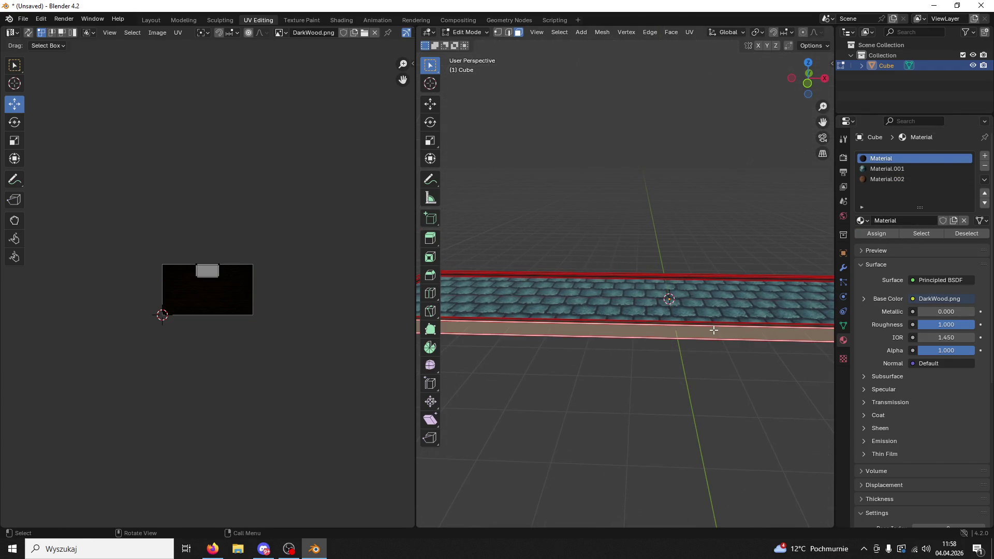
key(l)
scroll(259, 319, up, 5)
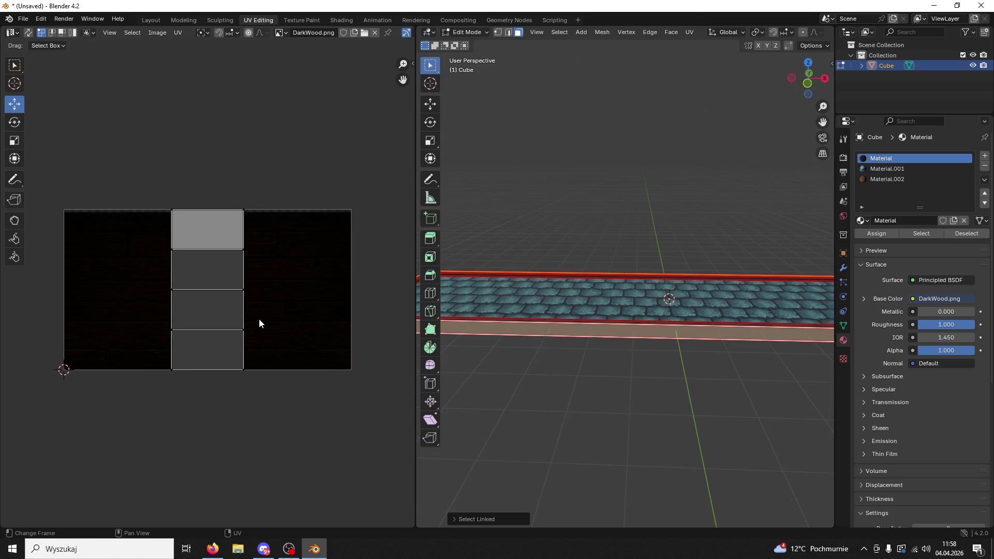
click(259, 319)
text(lr90)
key(Return)
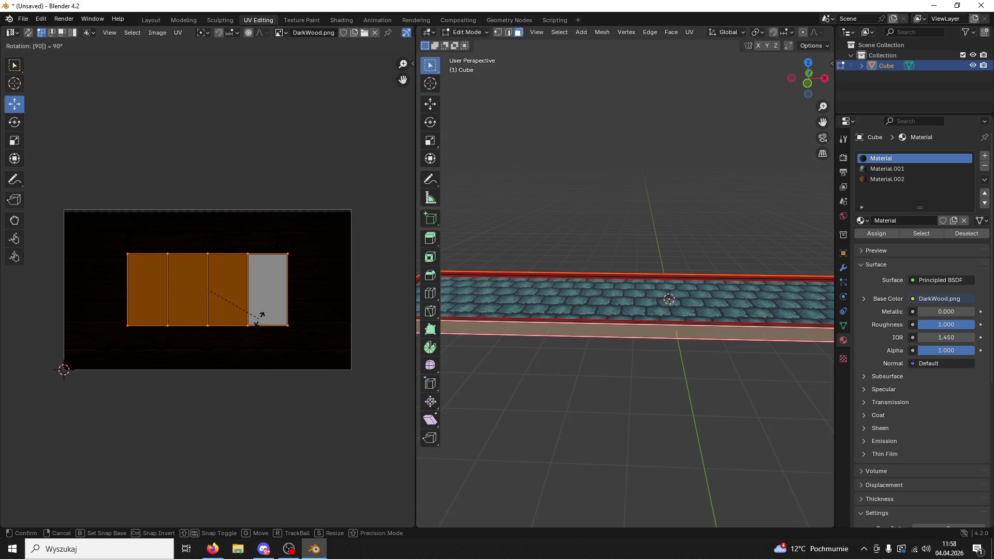
click(890, 180)
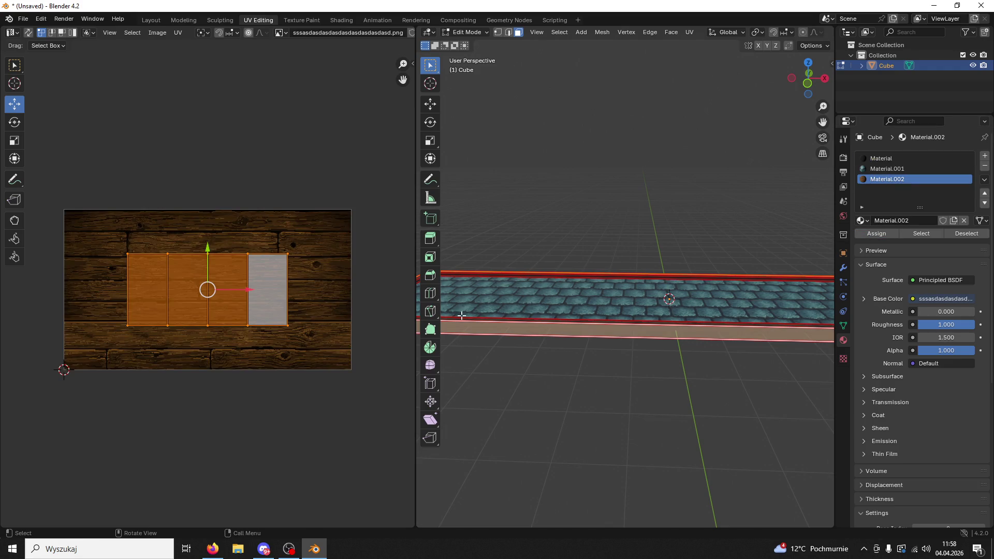
Shrink the band's UV island, stretch it into a wide bar along X, then thin it
key(s)
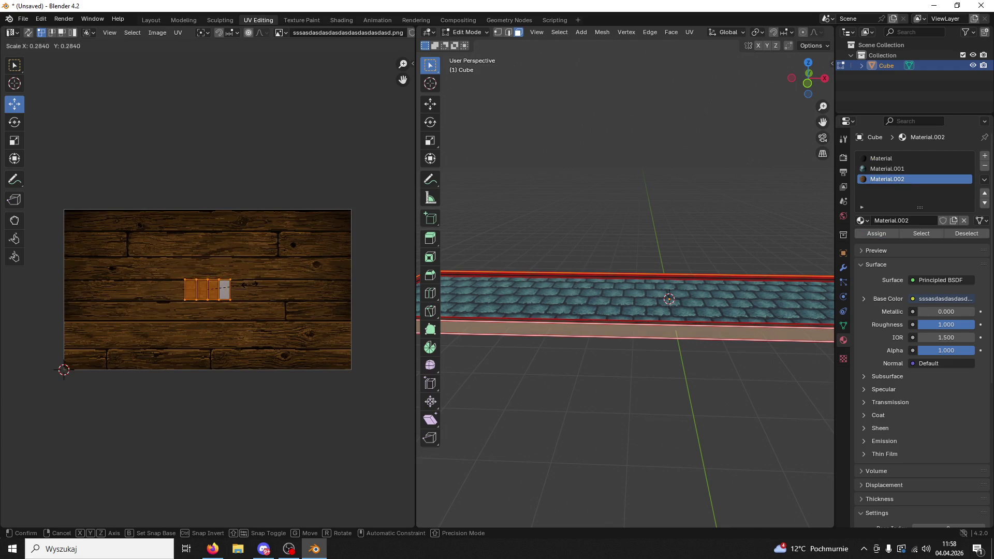
click(246, 284)
key(s)
key(x)
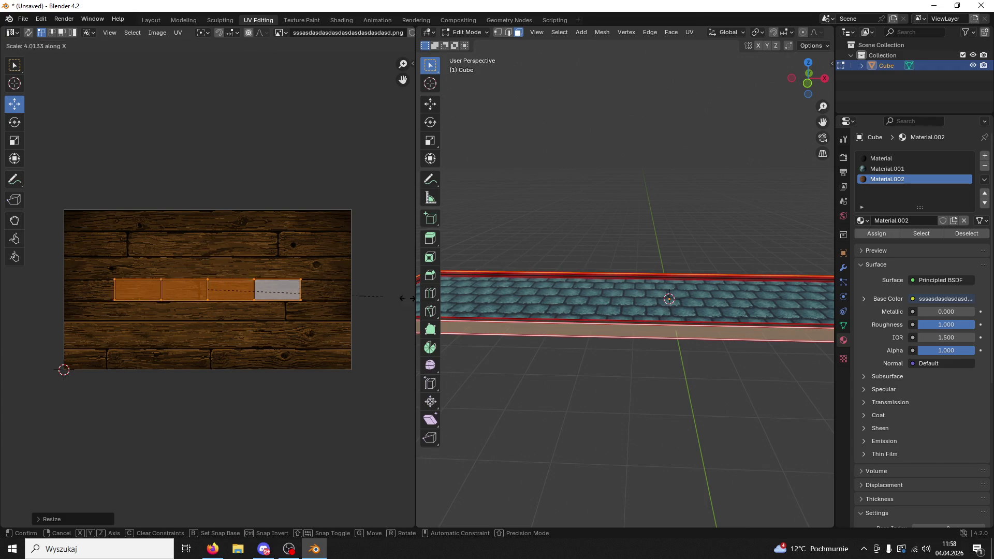
click(130, 342)
key(s)
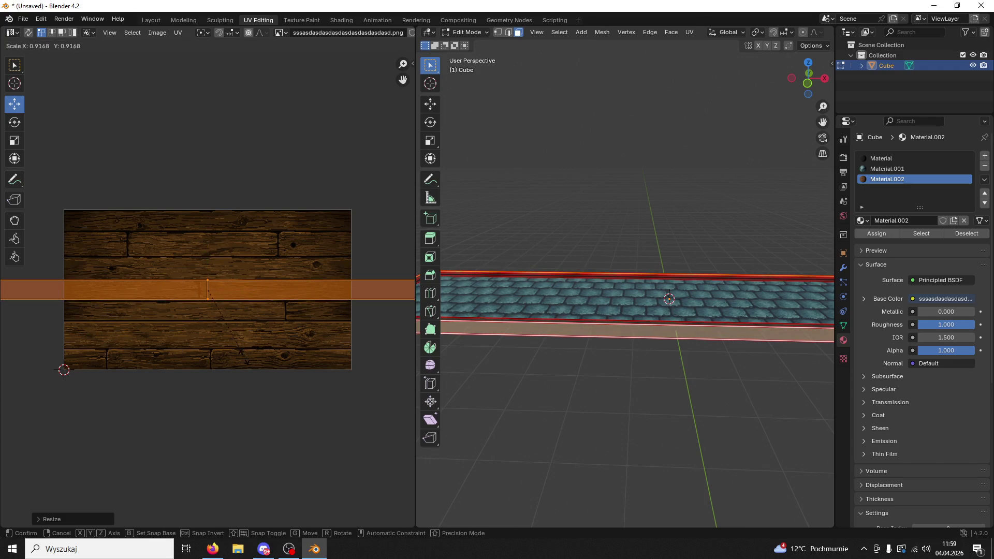
click(242, 361)
Reselect the wood strip, widen its UV band 3.2643× along X, and nudge it onto a plank
click(605, 411)
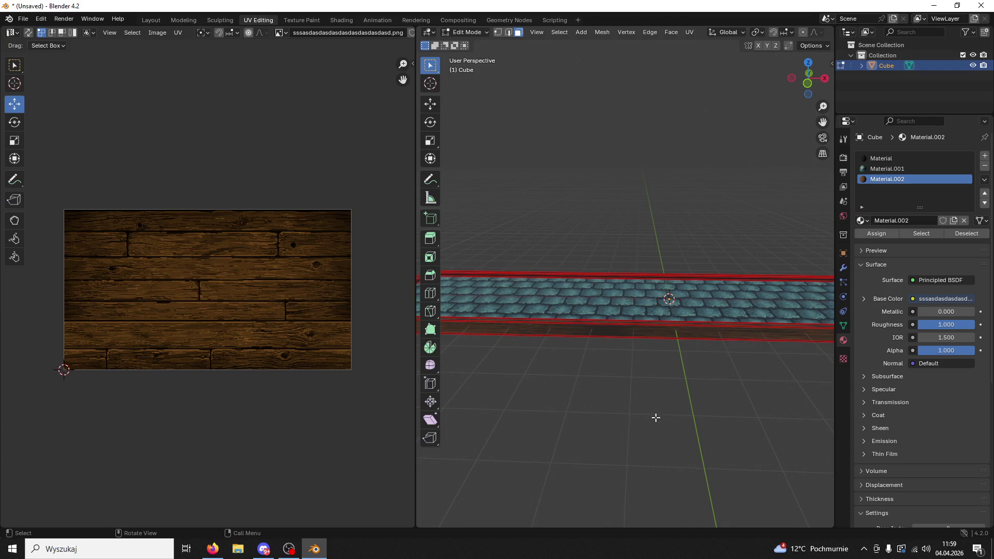
click(658, 325)
key(ctrl+l)
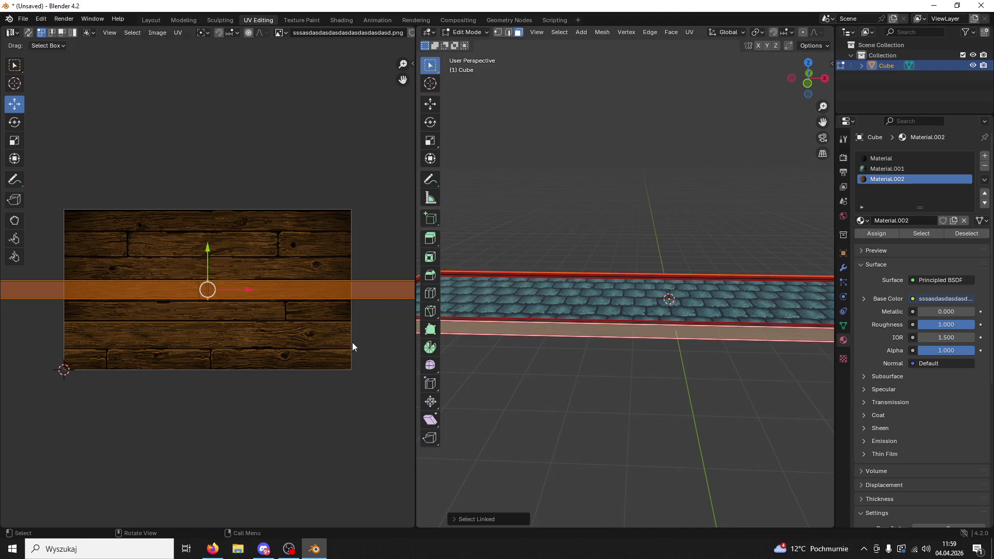
key(s)
scroll(247, 359, up, 3)
key(x)
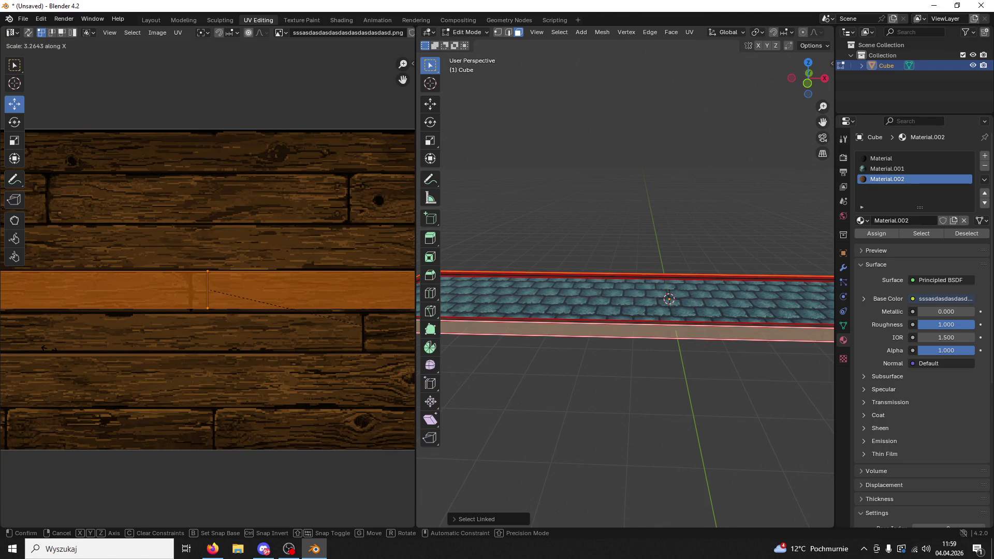
key(Return)
drag(252, 291, 236, 291)
drag(192, 251, 192, 254)
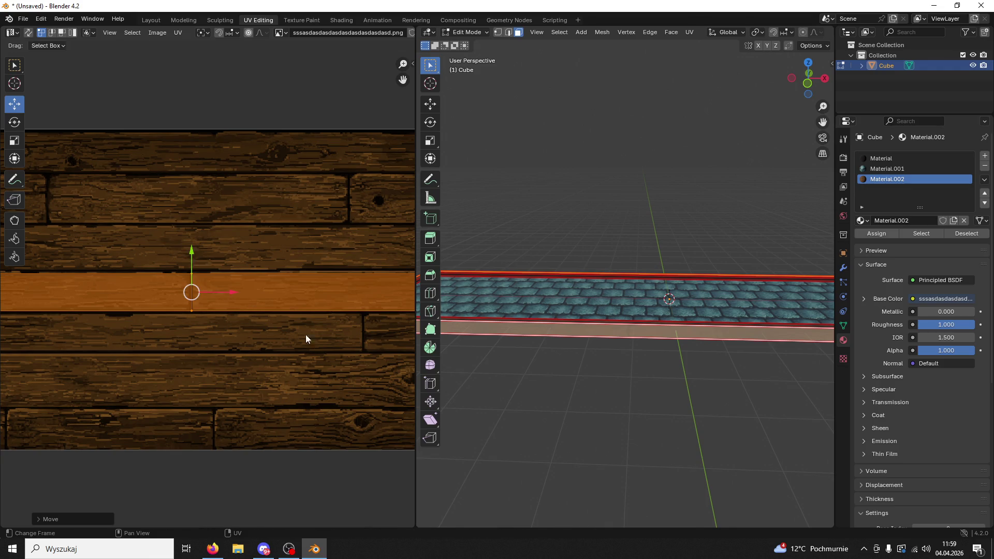
Deselect the band, orbit above the slab, and select a face on its underside
click(604, 409)
mouse_move(641, 424)
mouse_down()
mouse_move(624, 502)
mouse_move(666, 404)
mouse_move(613, 388)
mouse_move(691, 383)
mouse_move(614, 233)
mouse_move(636, 211)
mouse_up()
click(624, 236)
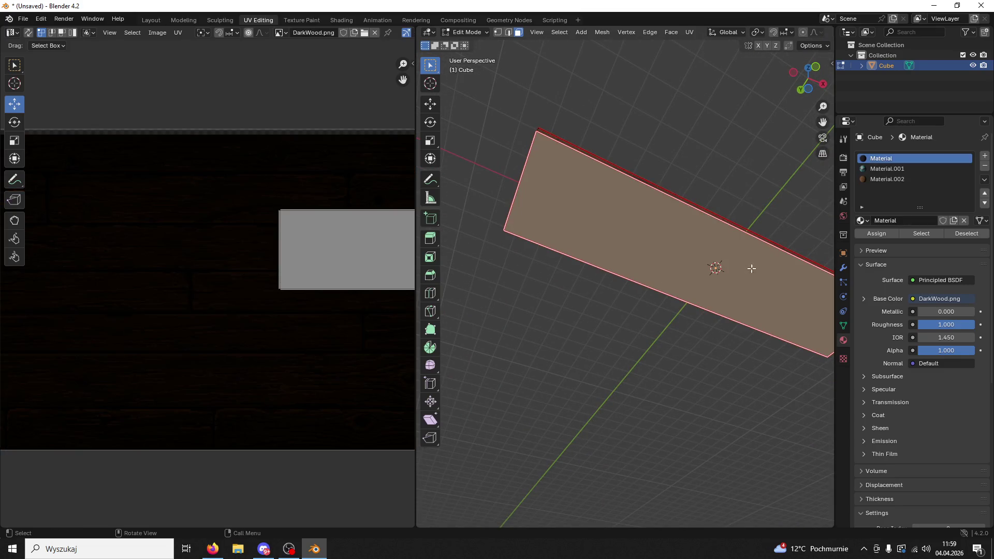
Activate Material.002, fit the UV view, and scale the whole UV island
click(912, 179)
key(Home)
key(a)
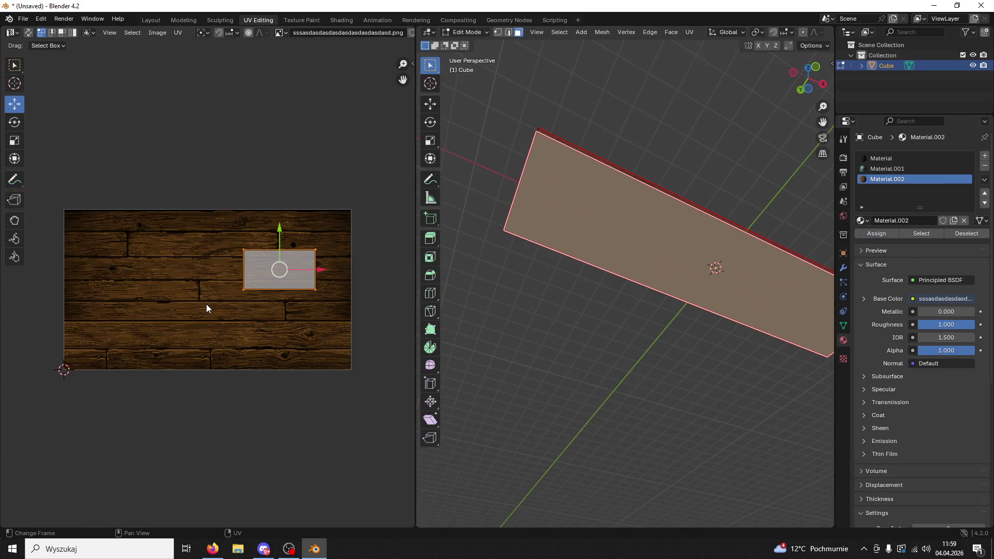
key(s)
click(206, 304)
Re-unwrap the face with Smart UV Project, then standard Unwrap, and rotate it 90°
key(u)
click(300, 257)
click(349, 359)
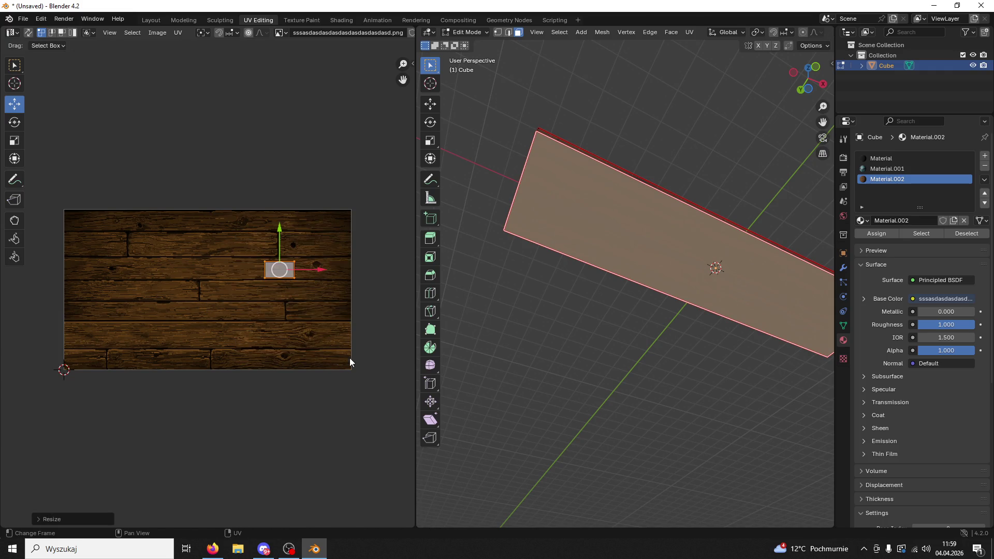
key(u)
click(306, 312)
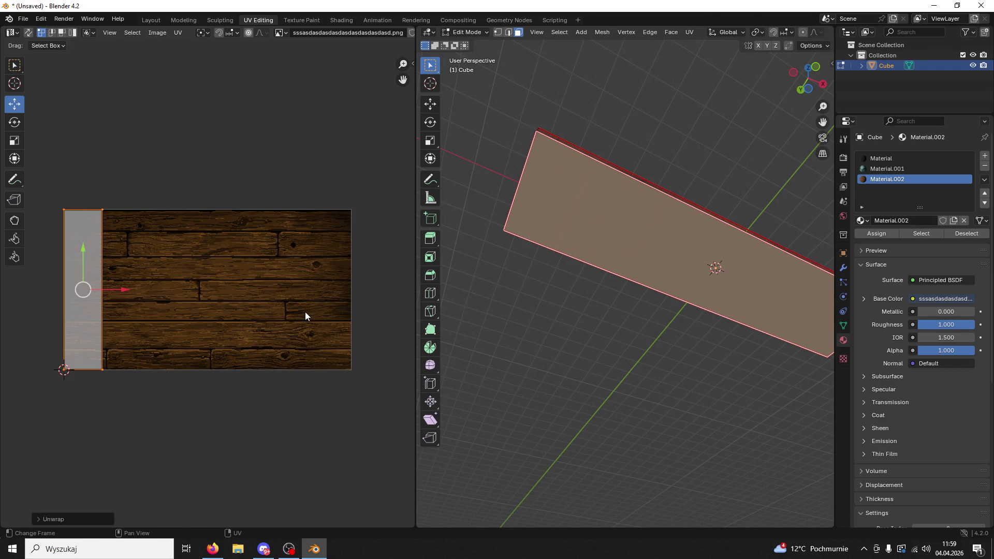
text(r90)
key(Return)
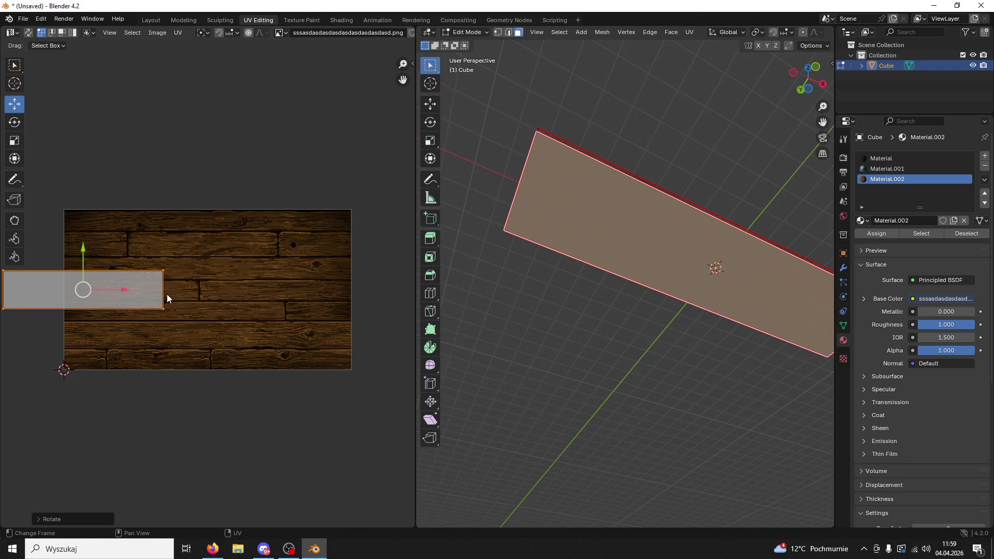
Move the wood UV island onto the planks, enlarge it about 1.64×, and nudge it right
key(g)
click(273, 298)
key(s)
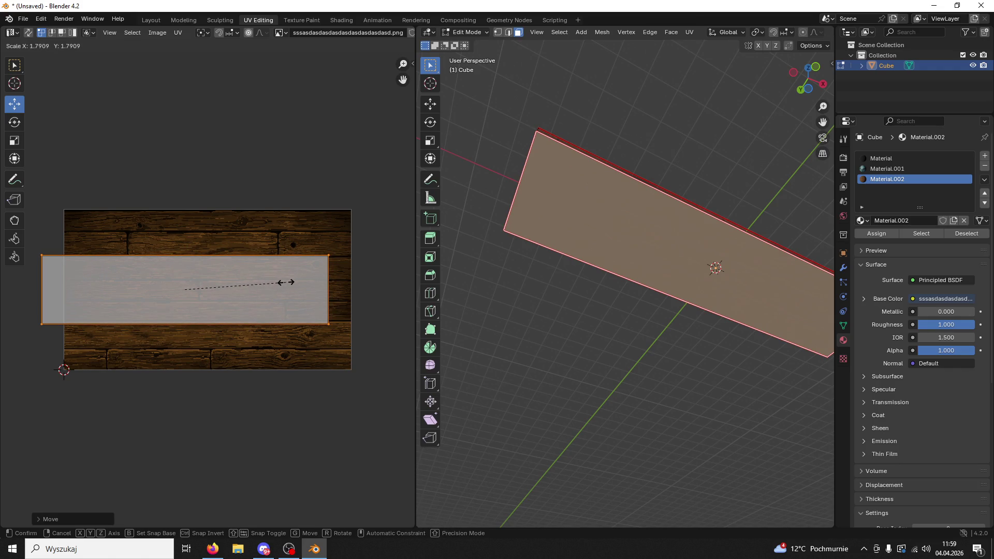
click(278, 286)
drag(240, 289, 269, 289)
click(521, 298)
mouse_move(521, 298)
mouse_down()
mouse_move(573, 333)
mouse_move(546, 459)
mouse_move(601, 359)
mouse_up()
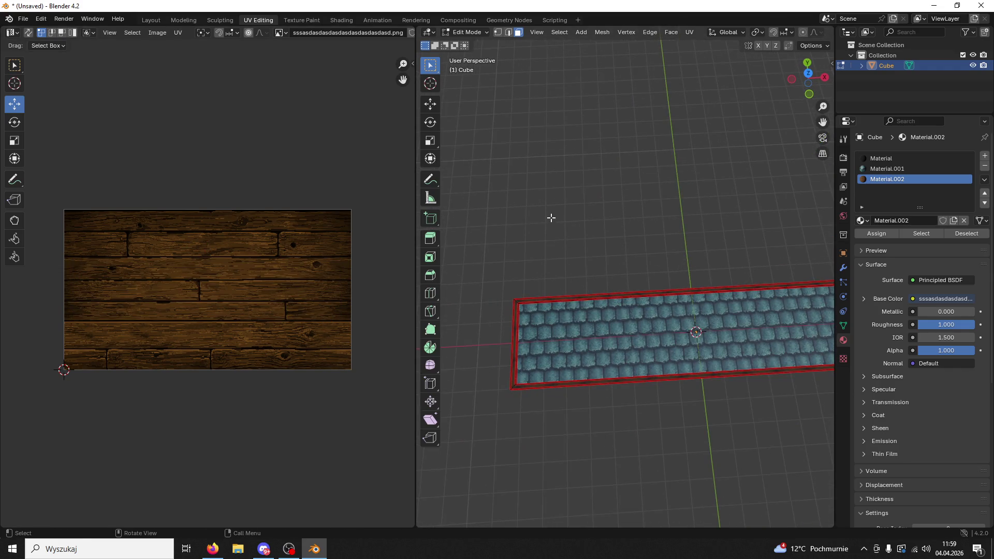
Shrink the top face's roof-tile UV island slightly, nudge it down, and return to Object Mode
click(628, 351)
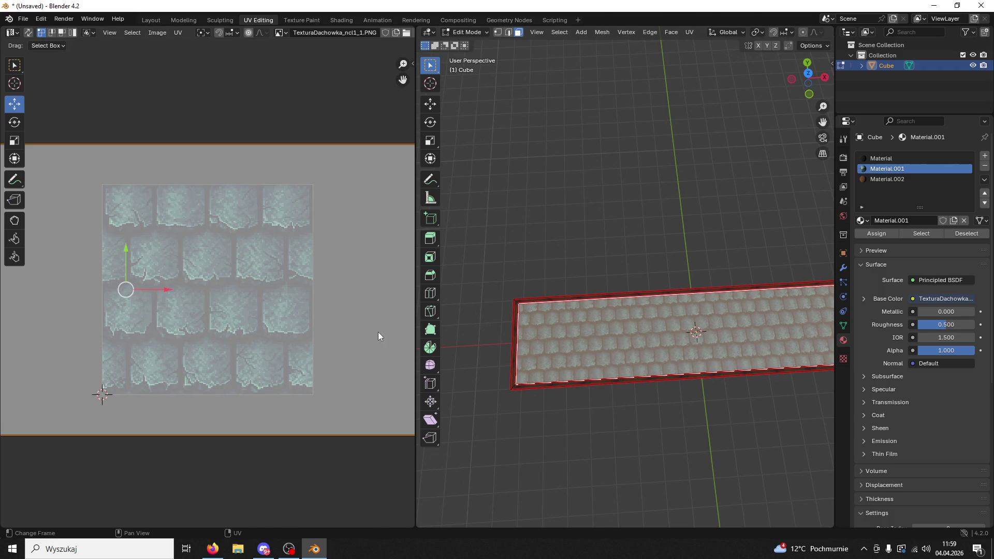
scroll(352, 345, down, 3)
key(s)
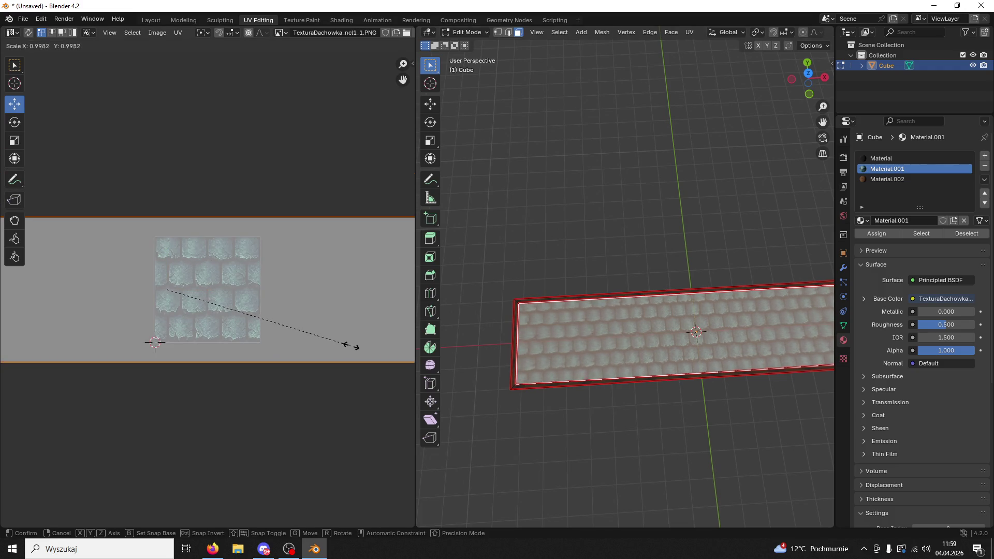
click(363, 354)
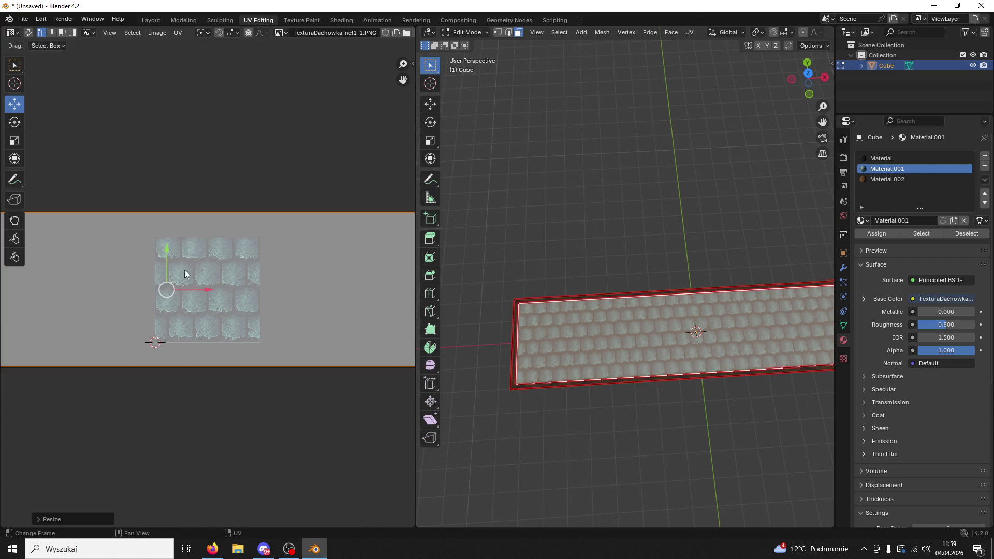
drag(164, 254, 172, 250)
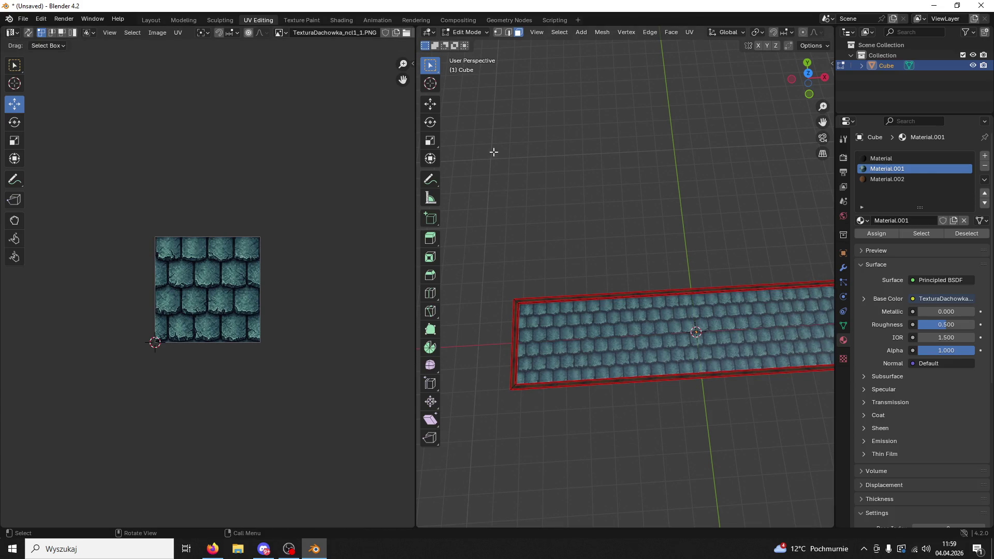
click(460, 31)
click(473, 44)
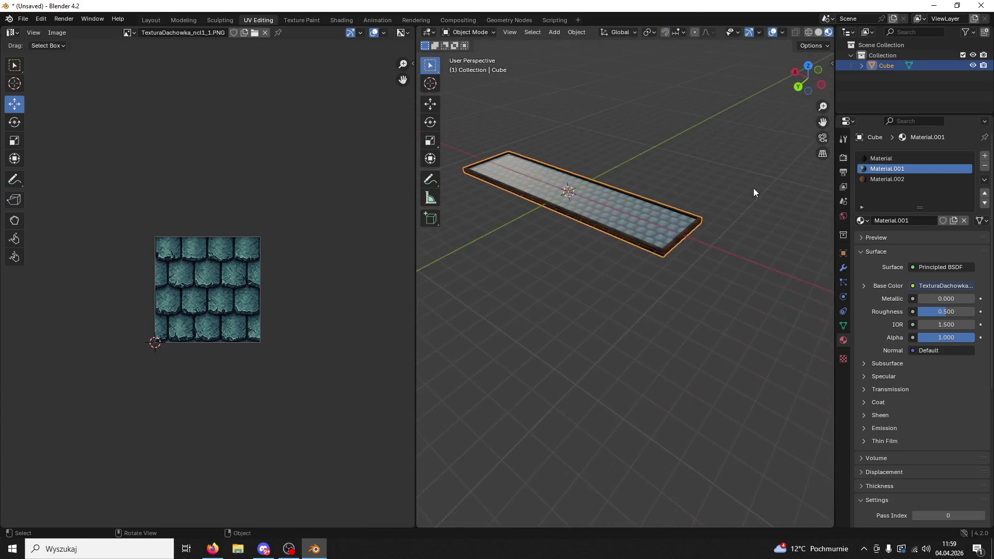
Dismiss the save window and orbit closer to the textured strip
key(ctrl+s)
click(732, 420)
mouse_move(648, 266)
mouse_down()
mouse_move(728, 480)
mouse_move(739, 387)
mouse_up()
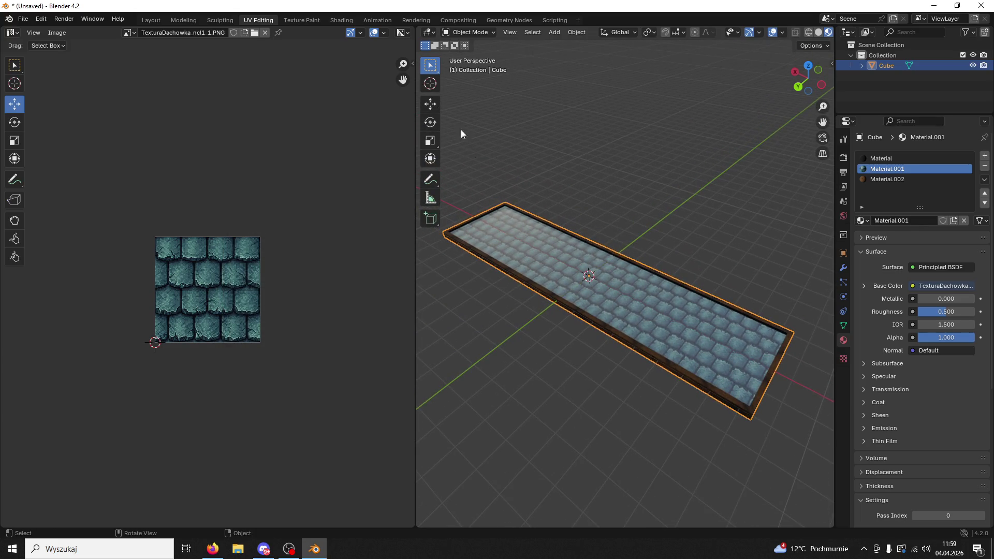
mouse_move(646, 299)
mouse_down()
mouse_move(670, 338)
mouse_move(667, 319)
mouse_up()
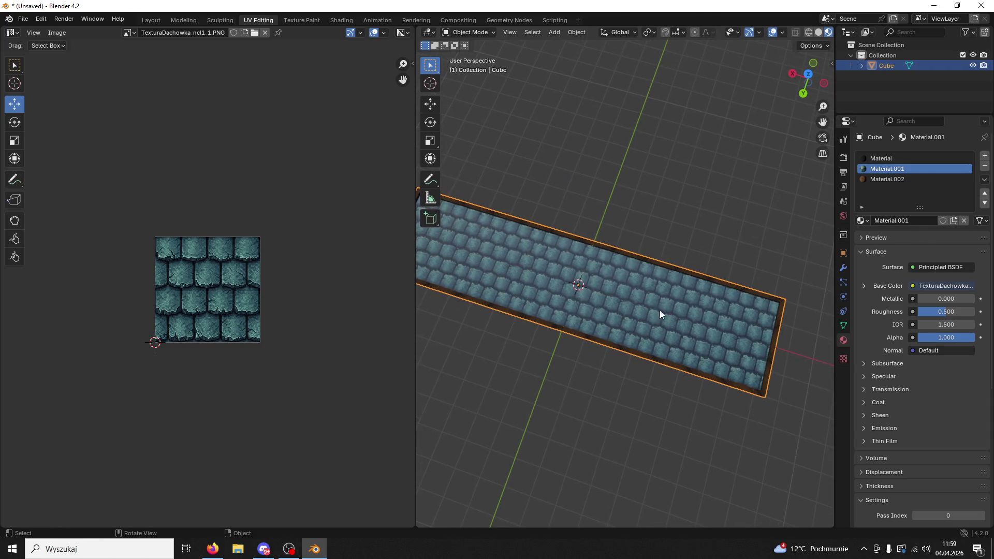
In Edit Mode, rotate the whole mesh's tile UVs by 180° and bring up the save window
click(475, 56)
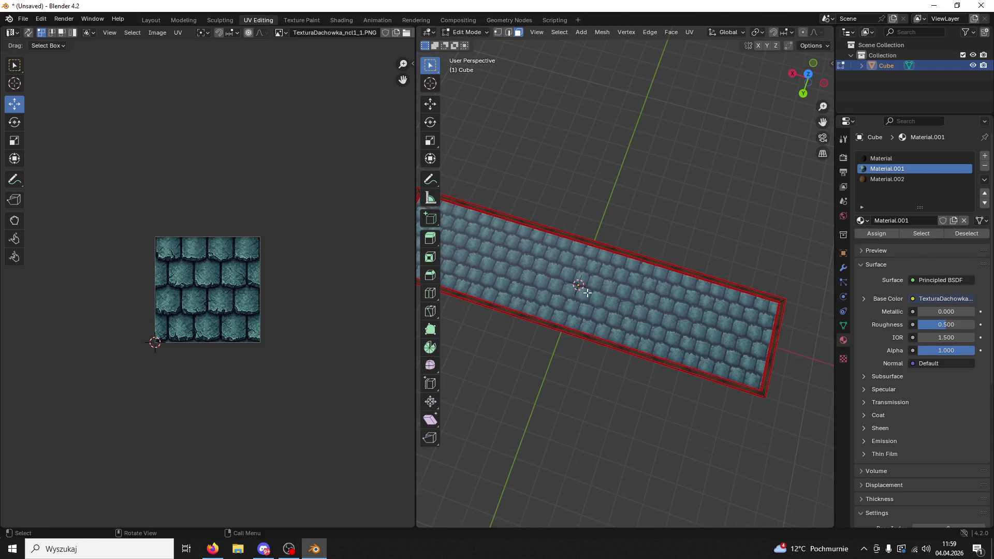
key(a)
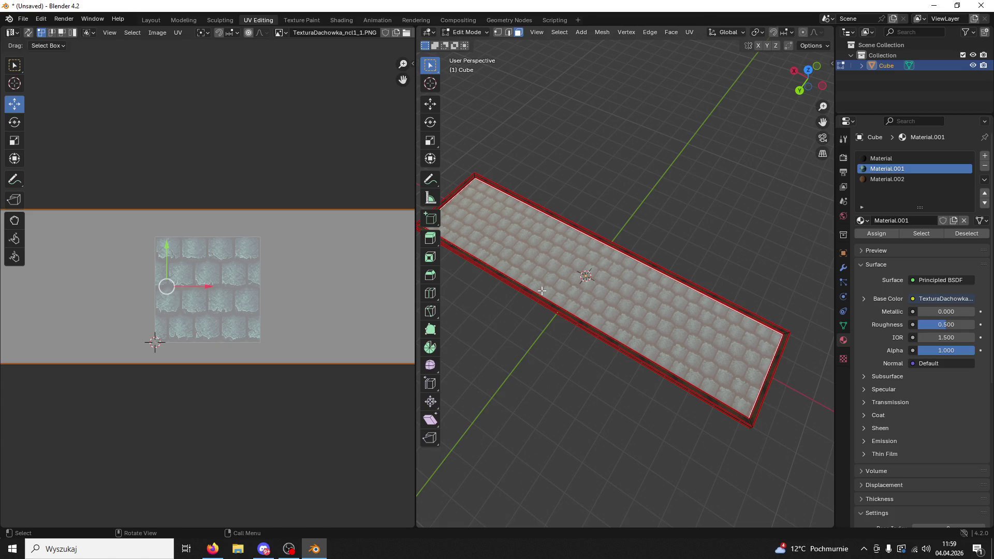
text(r180)
key(Return)
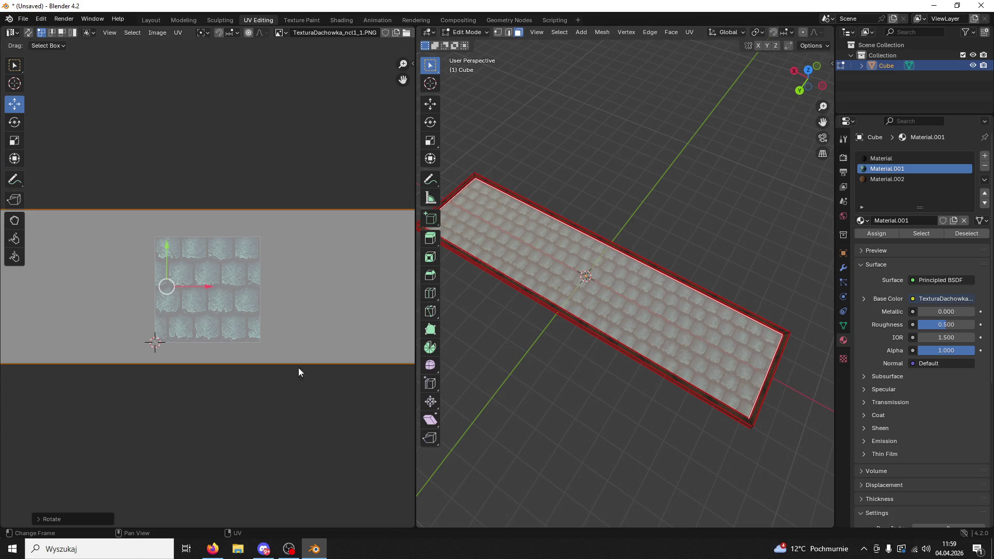
key(ctrl+s)
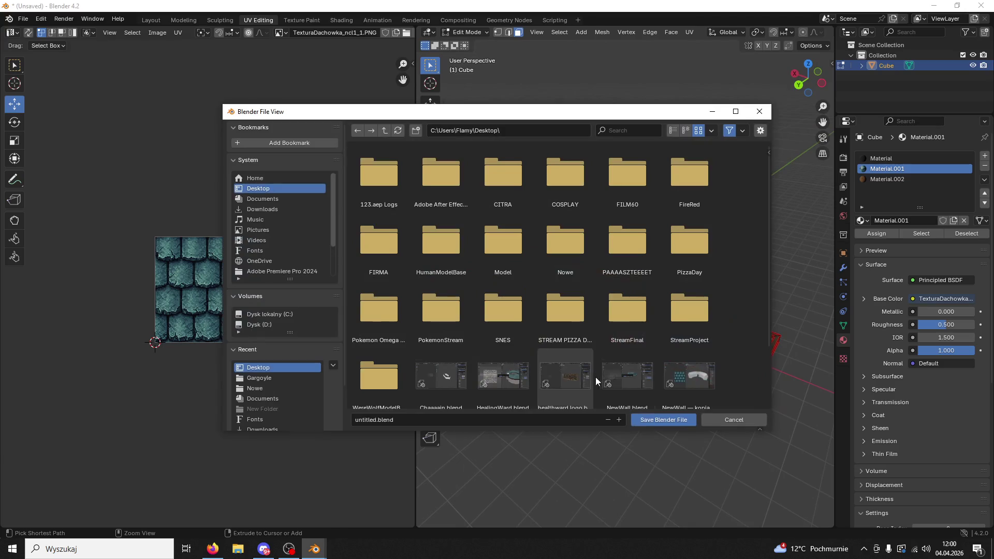
Enter 'Dach Base' as the file name and save Dach Base.blend to the Desktop
click(433, 419)
text(Dach Bas)
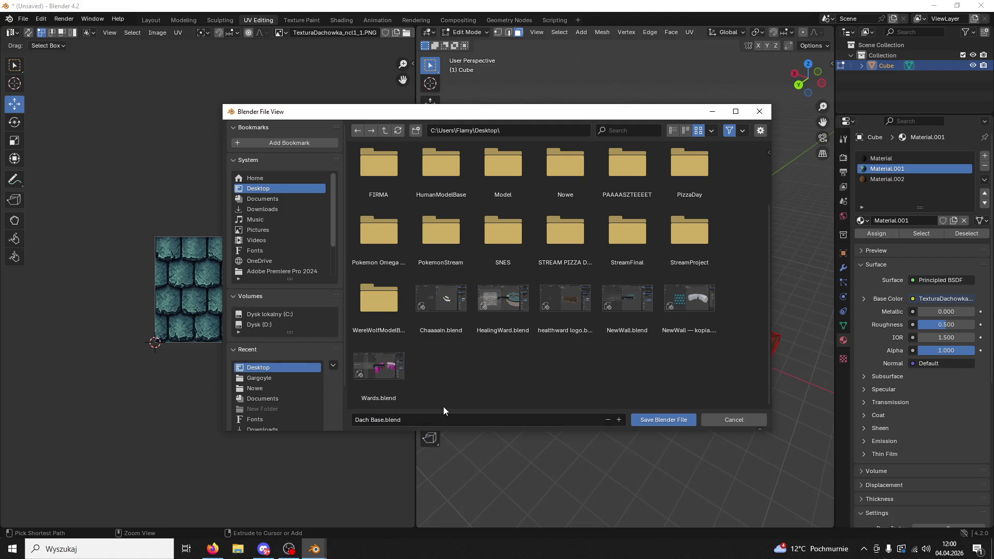
key(Return)
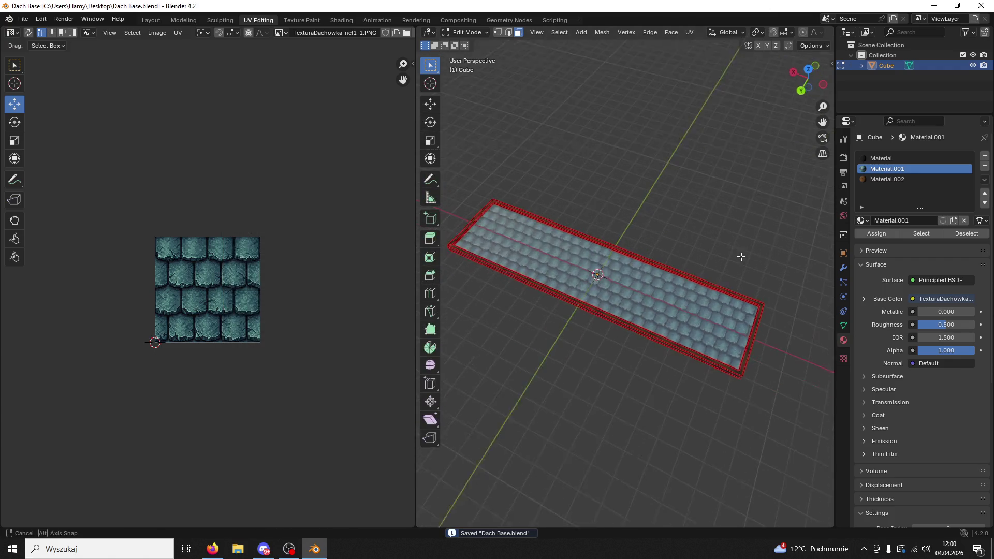
Add two centred lengthwise loop cuts along the roof strip
key(ctrl+r)
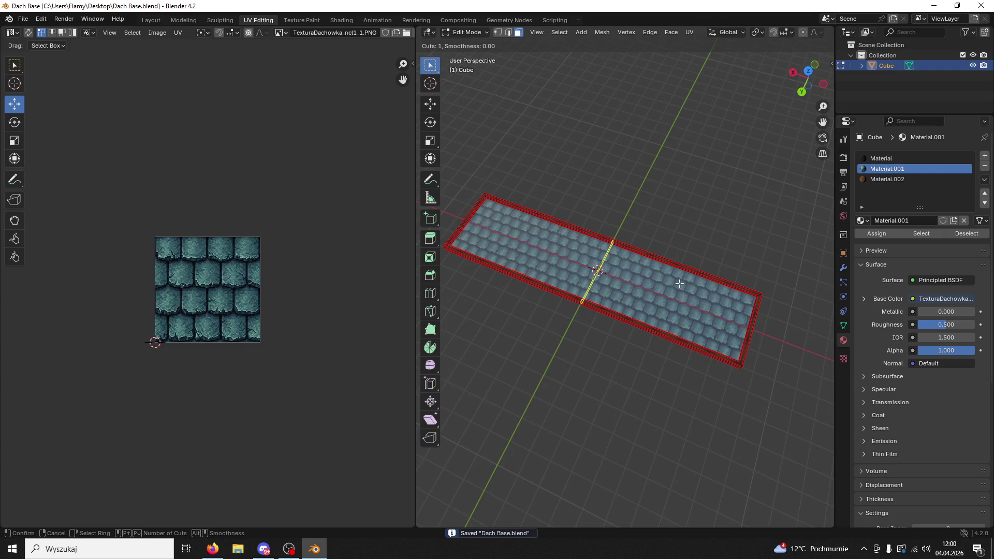
scroll(754, 333, up, 1)
click(756, 335)
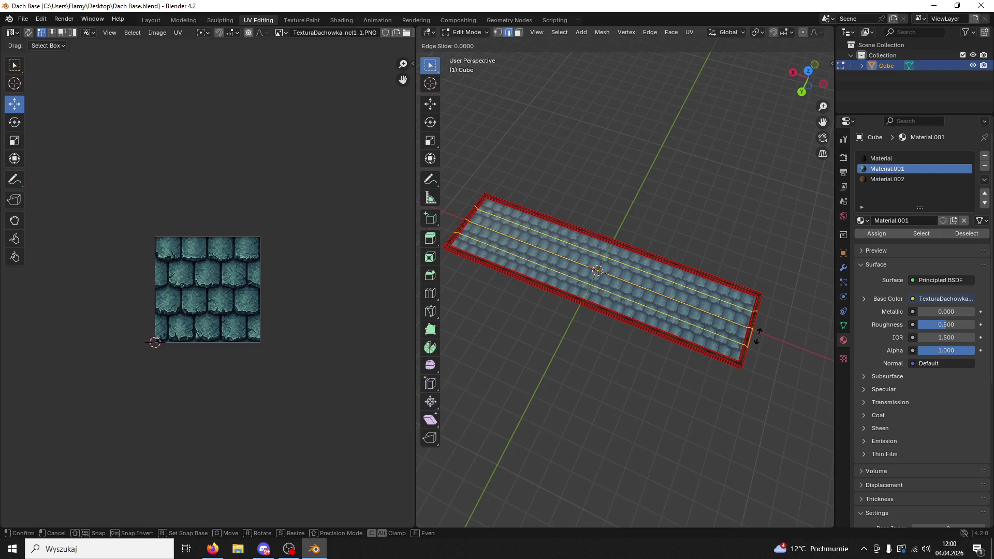
right_click(756, 335)
Return to Object Mode and deselect the roof strip
drag(788, 338, 686, 175)
click(454, 32)
click(466, 42)
click(616, 164)
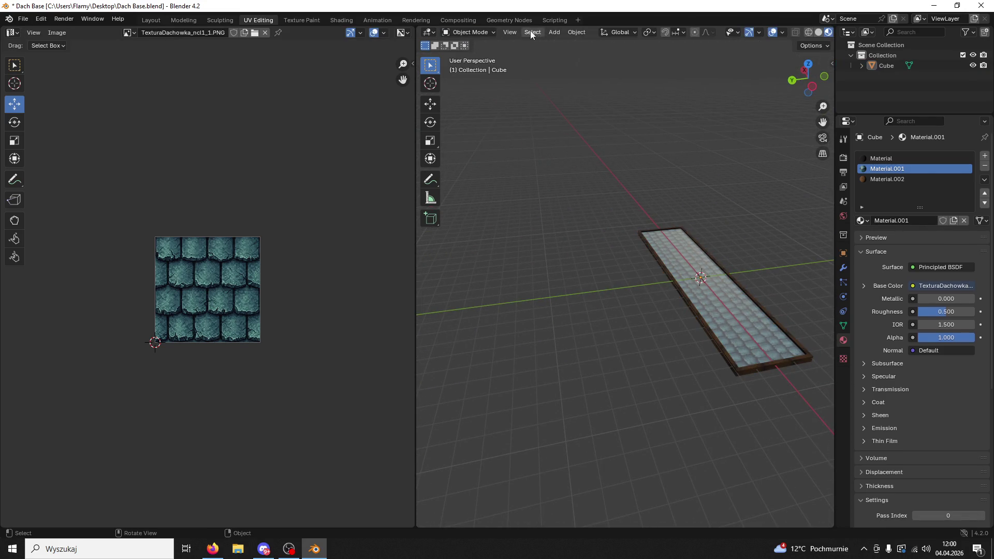
Add a small cube and slide it along Y beside the roof
click(554, 32)
mouse_move(563, 42)
click(659, 56)
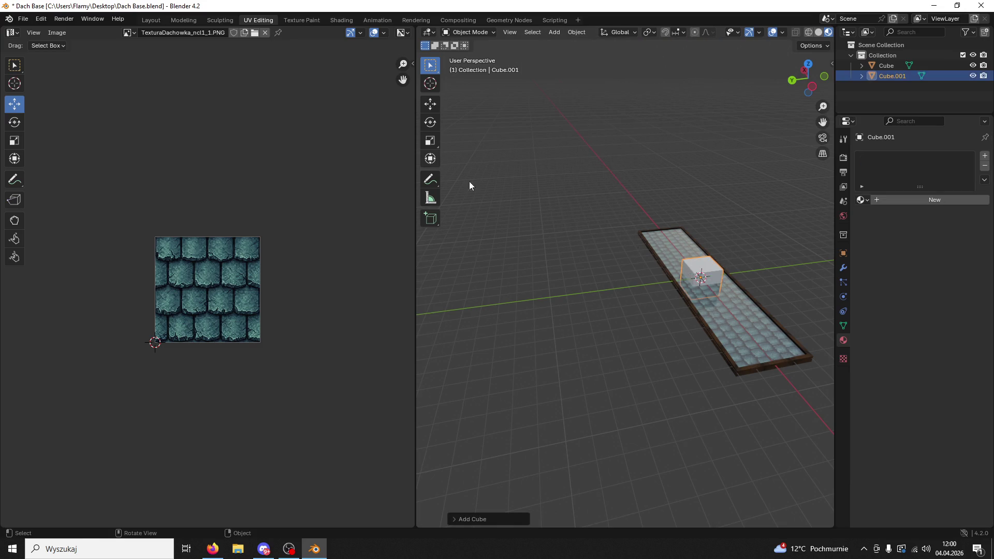
click(430, 104)
drag(664, 290, 611, 299)
Select the roof and bring up its Add Modifier list with search
click(723, 304)
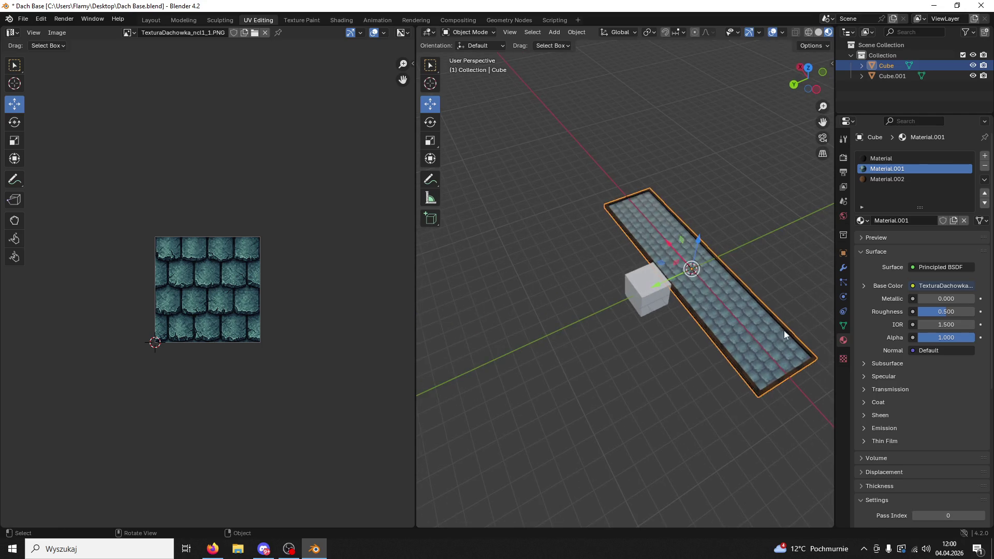
click(844, 268)
click(868, 154)
key(space)
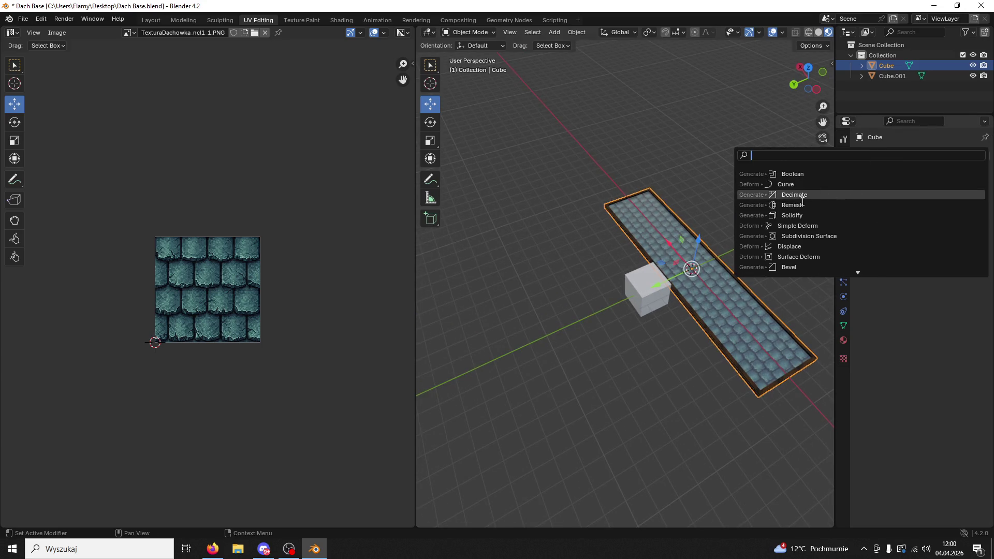
Add a Simple Deform Bend with Cube.001 as origin, trying Y and Z axes
click(802, 226)
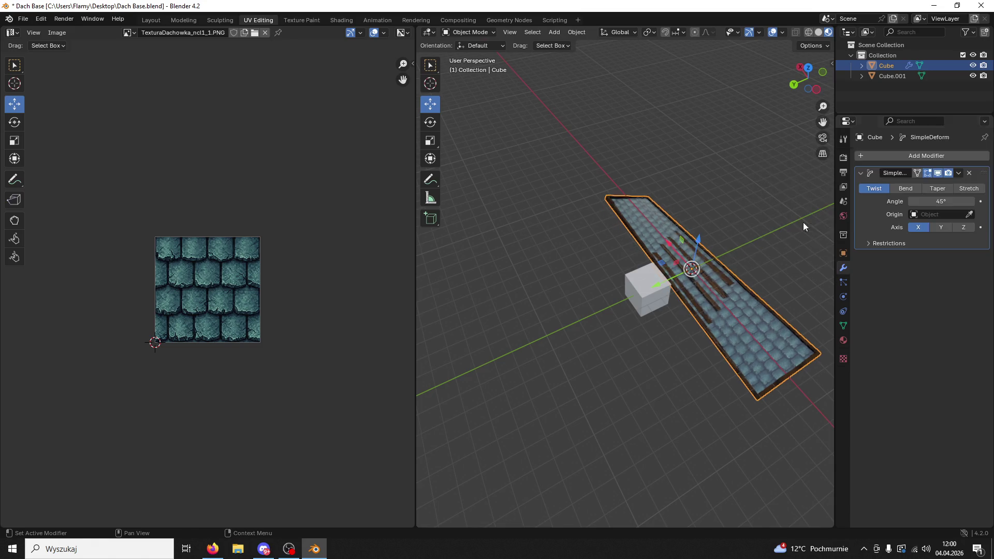
click(963, 215)
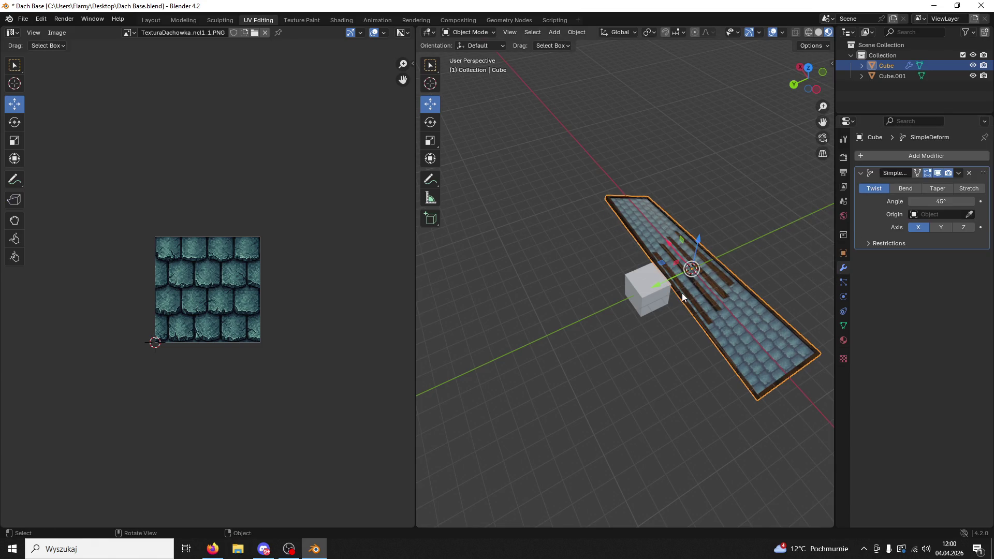
click(969, 215)
click(648, 282)
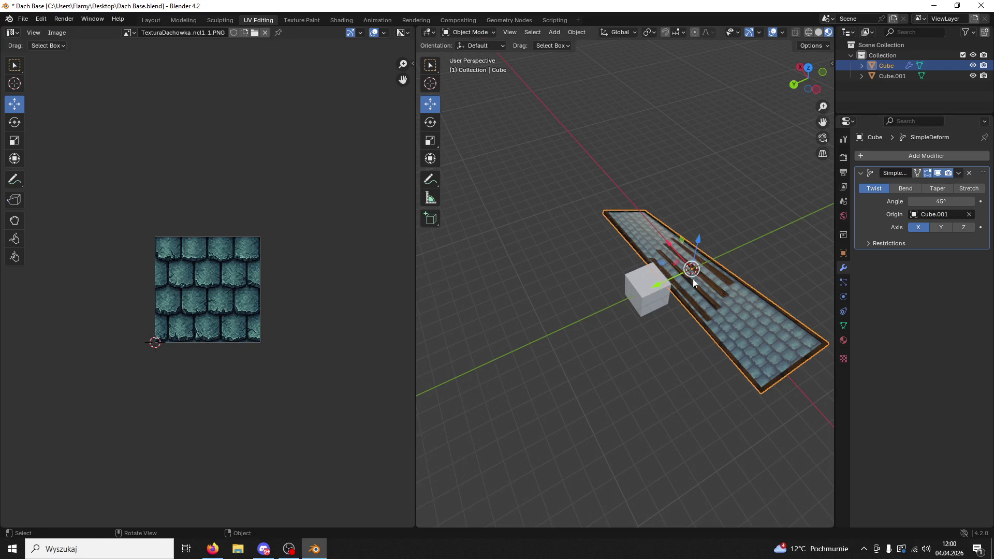
click(913, 191)
mouse_move(776, 218)
mouse_down()
mouse_move(734, 234)
mouse_move(688, 227)
mouse_up()
click(940, 227)
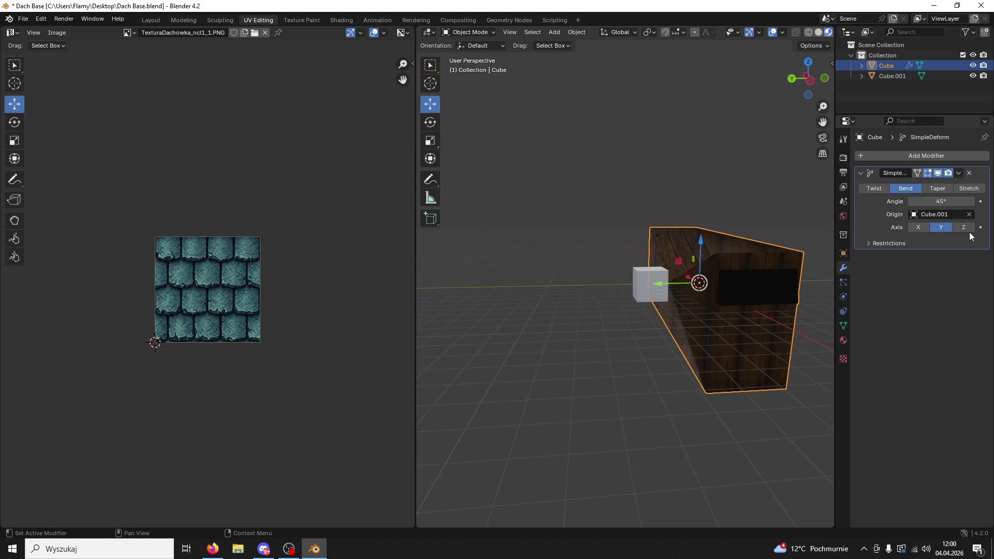
click(966, 231)
mouse_move(732, 269)
mouse_down()
mouse_move(758, 307)
mouse_move(818, 269)
mouse_up()
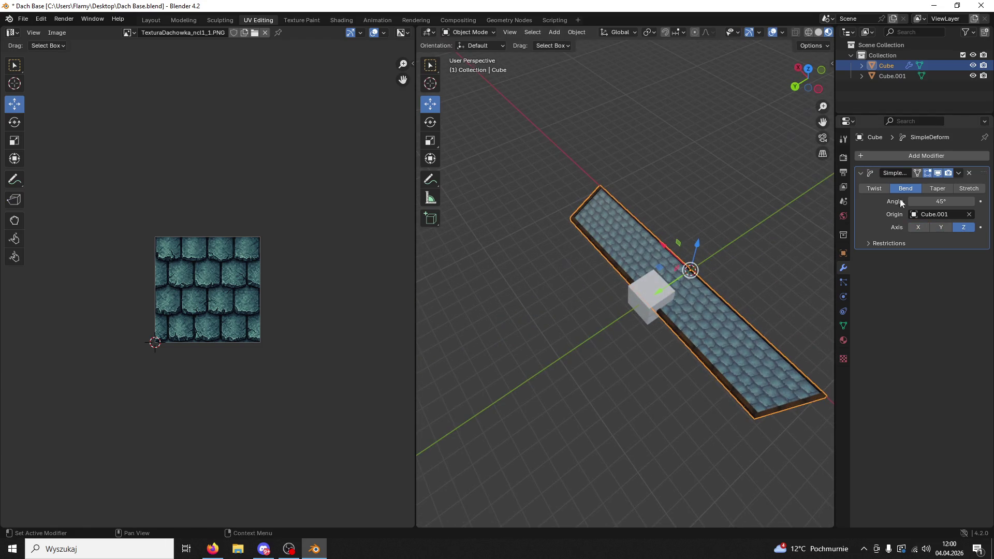
Remove the Simple Deform, toggle through Edit Mode, and show the roof's transform settings
click(970, 173)
mouse_move(689, 238)
mouse_down()
mouse_move(657, 256)
mouse_move(654, 292)
mouse_up()
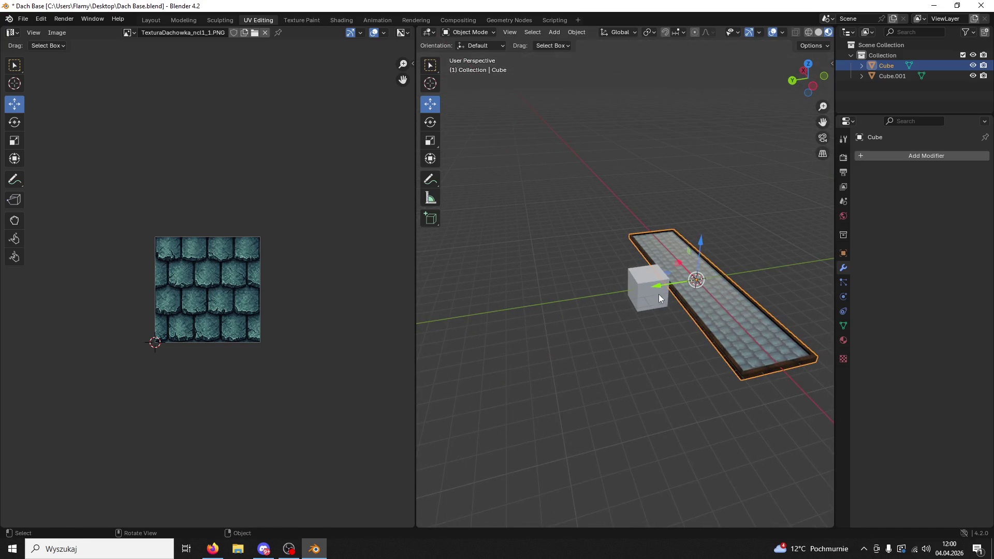
click(482, 45)
click(467, 32)
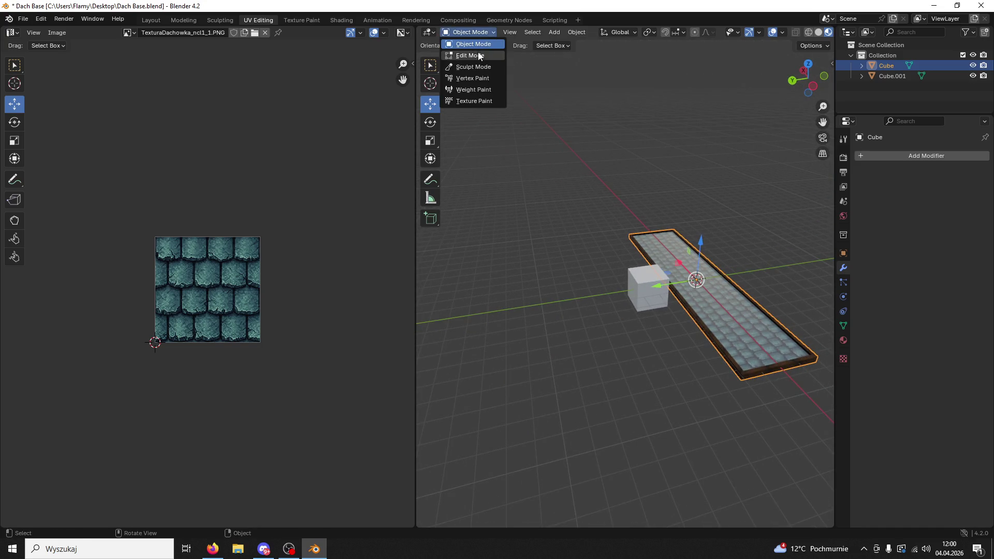
click(475, 55)
drag(511, 126, 561, 205)
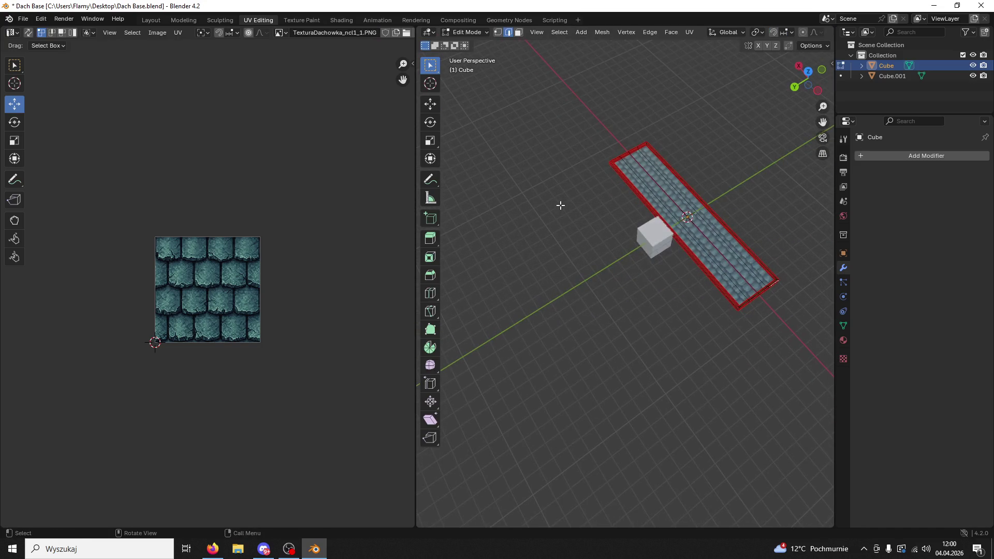
click(469, 33)
click(472, 47)
click(843, 253)
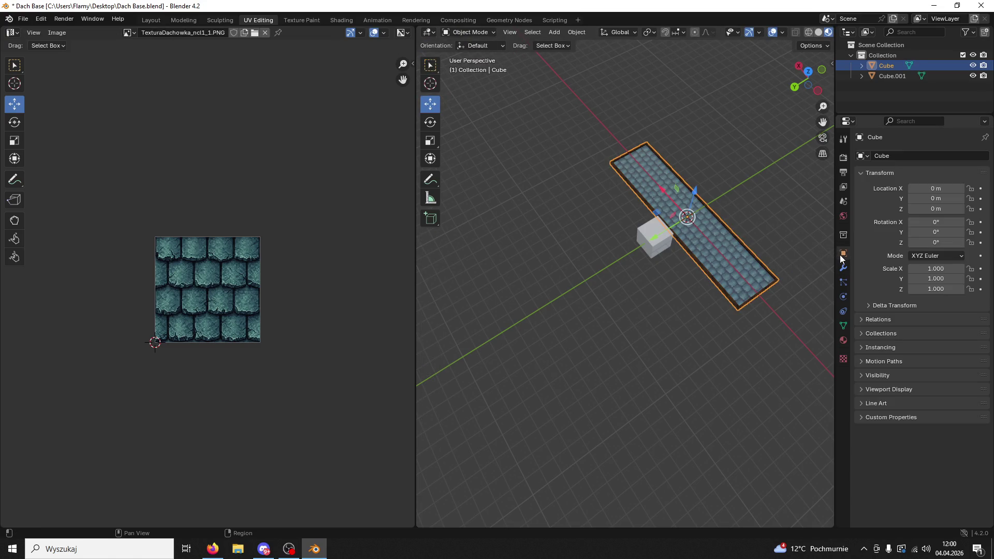
Rotate the roof 90° about Z and move the small cube along Y, then off along X
click(935, 243)
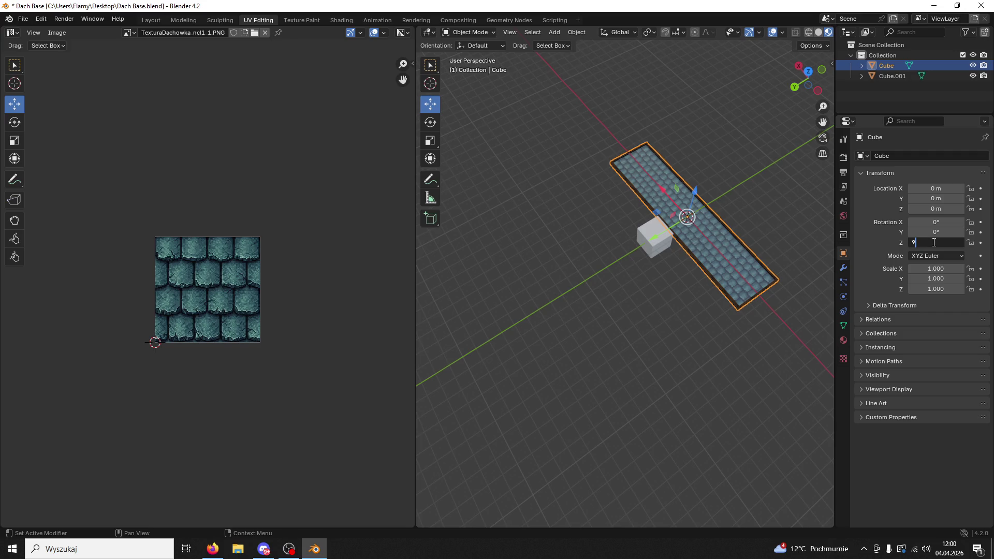
text(0)
key(Return)
click(670, 232)
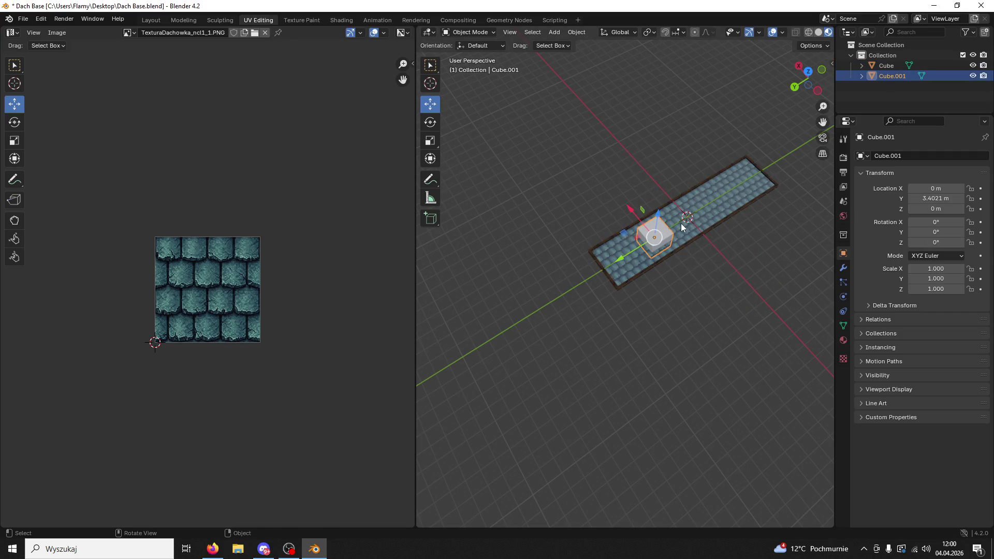
mouse_move(635, 249)
mouse_down()
mouse_move(682, 232)
mouse_move(658, 234)
mouse_up()
drag(662, 190, 695, 227)
Add a trial Simple Deform to the plank, try Bend on Y and Z, then Taper, and remove it
click(725, 207)
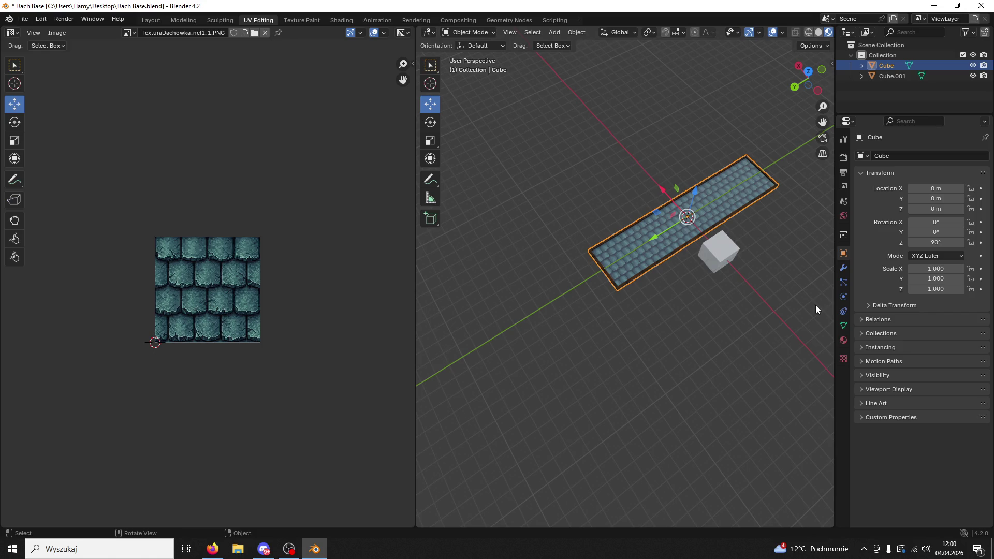
click(844, 268)
click(865, 156)
text(simple)
click(843, 174)
click(899, 188)
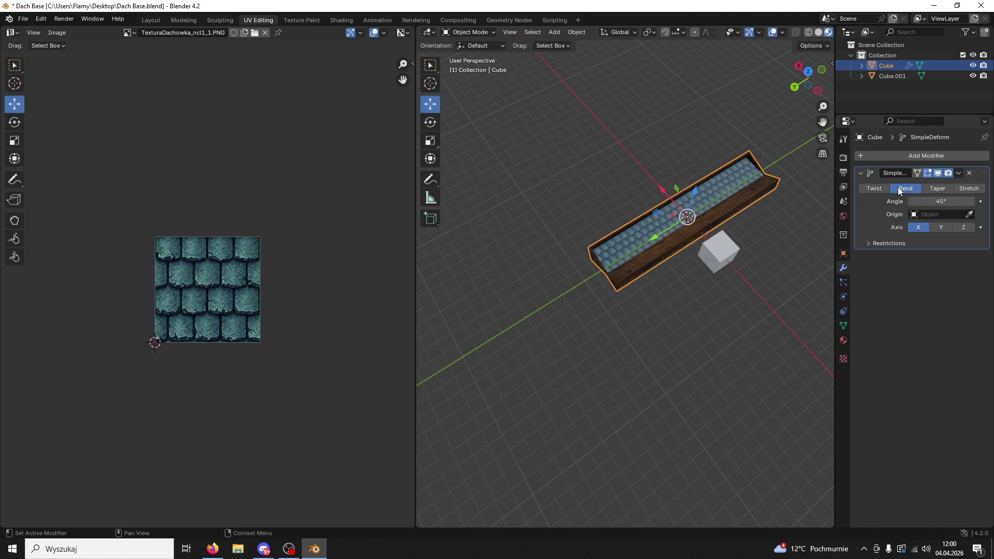
click(942, 228)
click(964, 226)
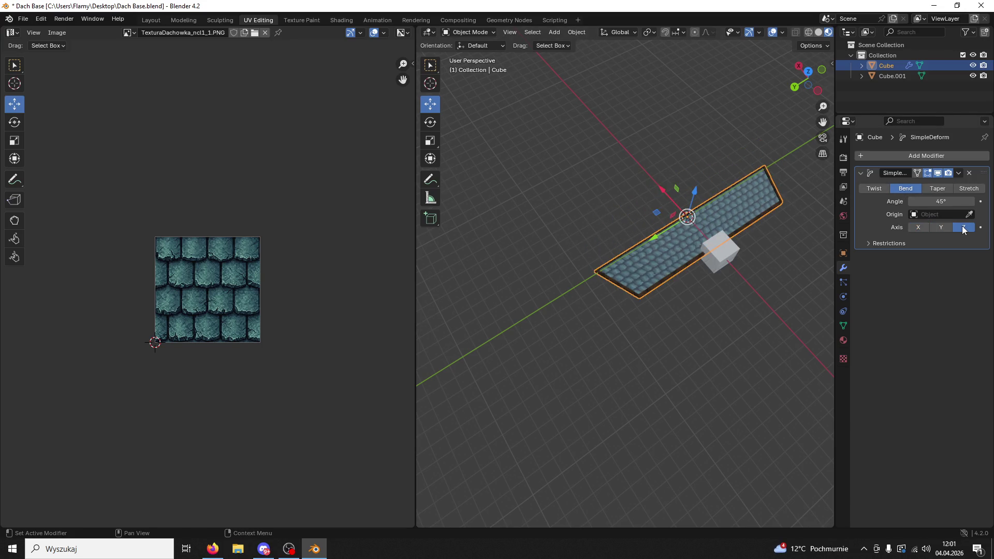
click(937, 191)
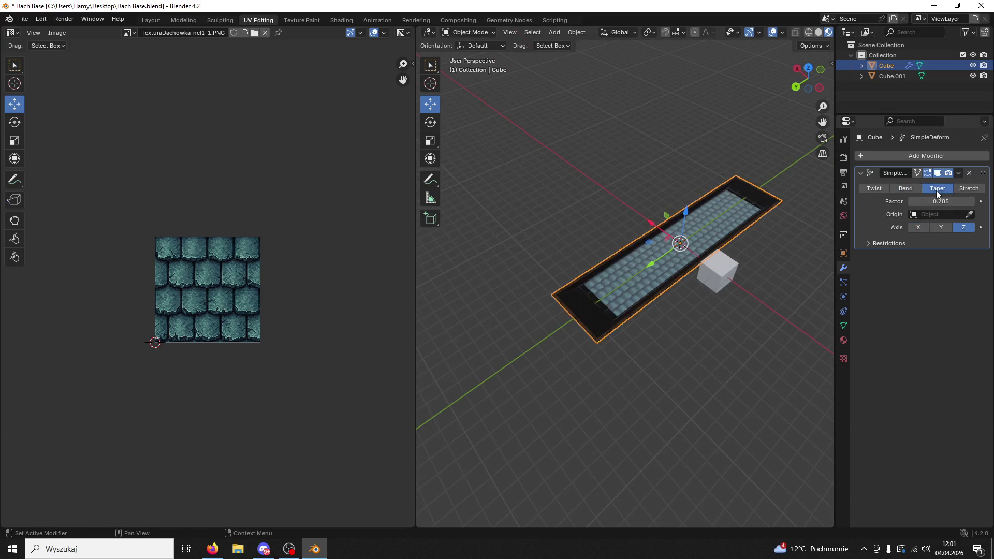
click(969, 172)
Select the roof plank, apply its scale, and bring up the Apply menu again
click(714, 266)
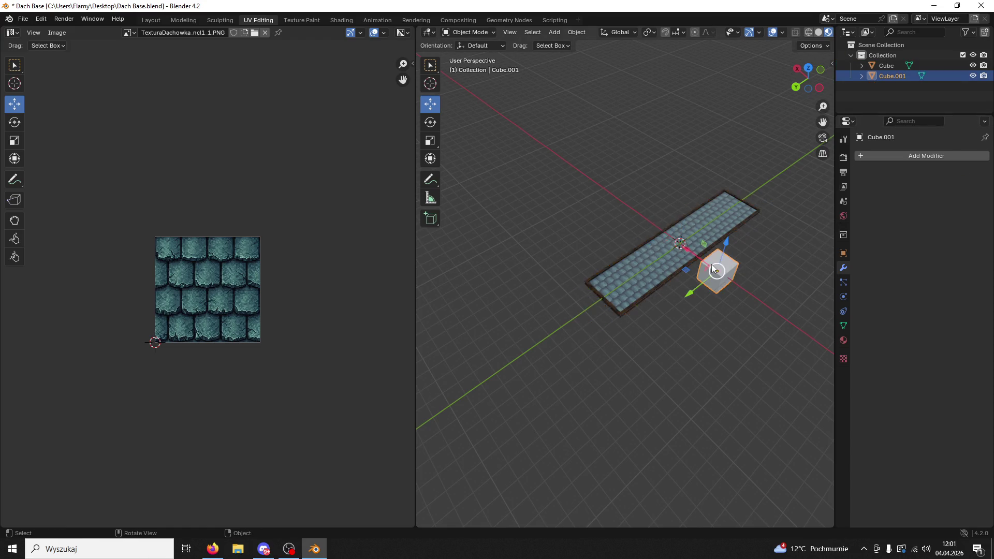
mouse_move(747, 273)
mouse_down()
mouse_move(629, 285)
mouse_move(655, 286)
mouse_up()
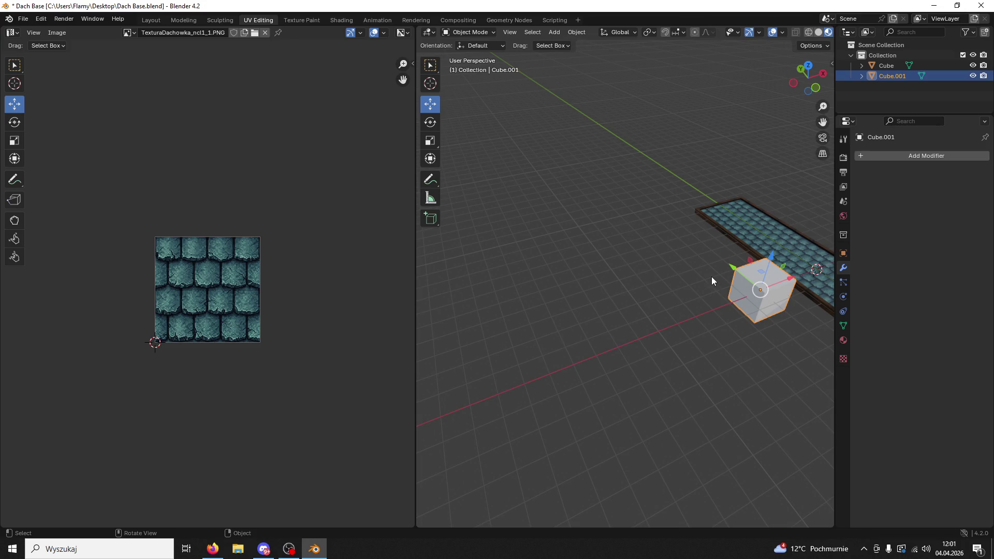
mouse_move(742, 275)
mouse_down()
mouse_move(668, 311)
mouse_move(688, 290)
mouse_up()
click(623, 294)
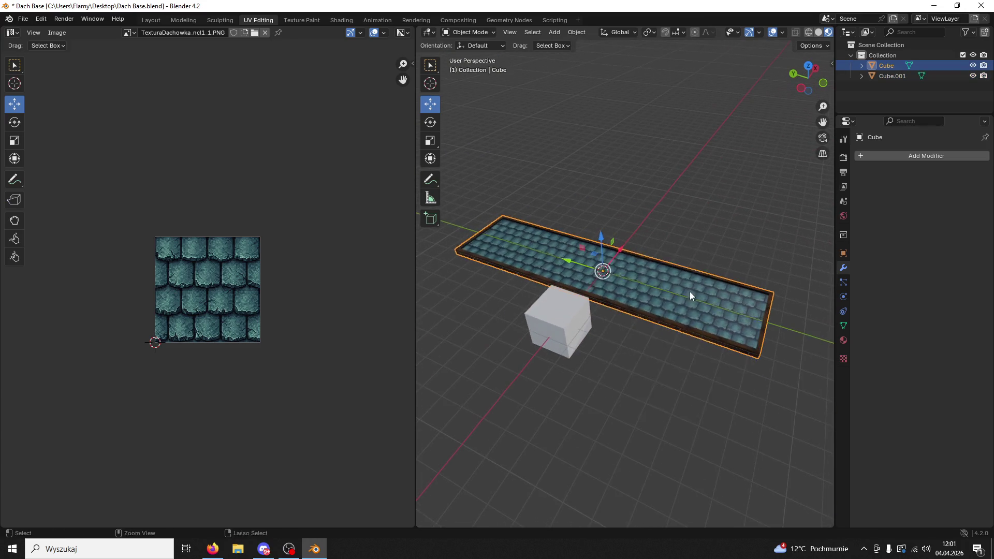
key(ctrl+a)
click(643, 293)
key(ctrl+a)
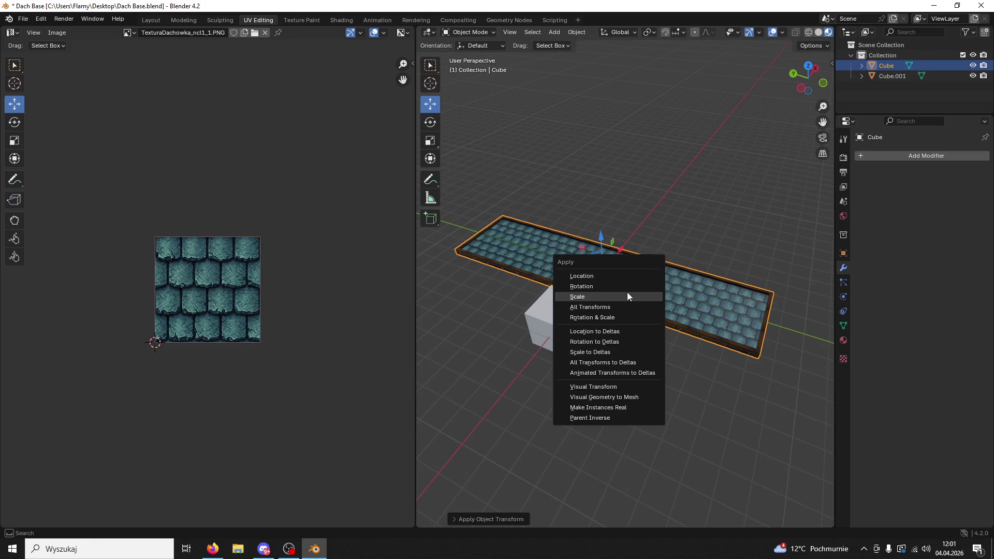
Add a Simple Deform to the plank with the small cube as its origin
click(599, 280)
click(580, 310)
click(611, 301)
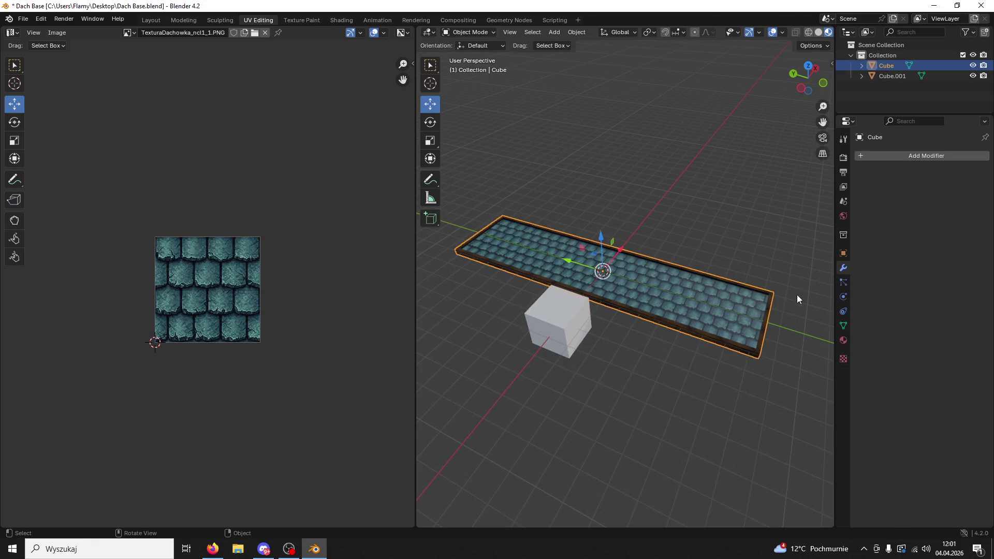
click(843, 253)
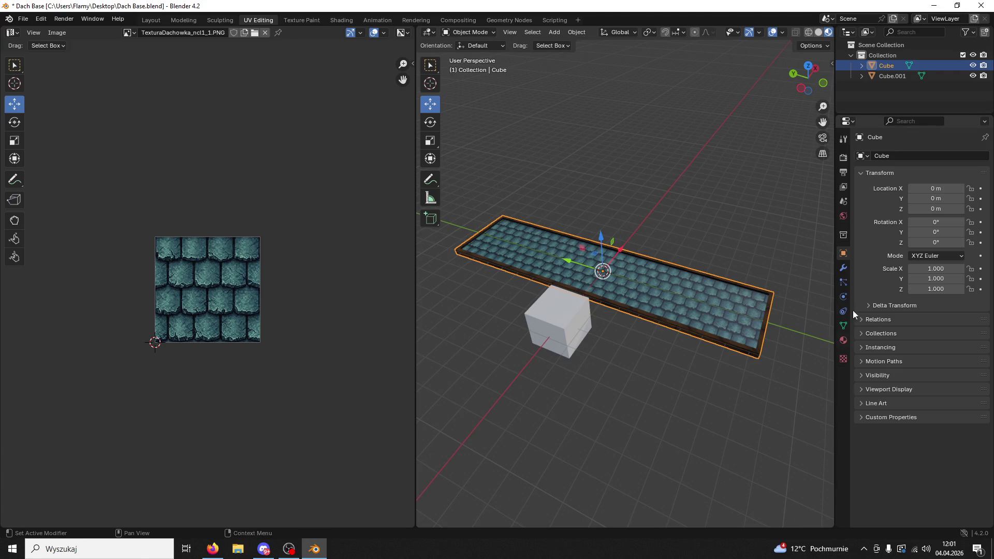
click(843, 267)
click(869, 150)
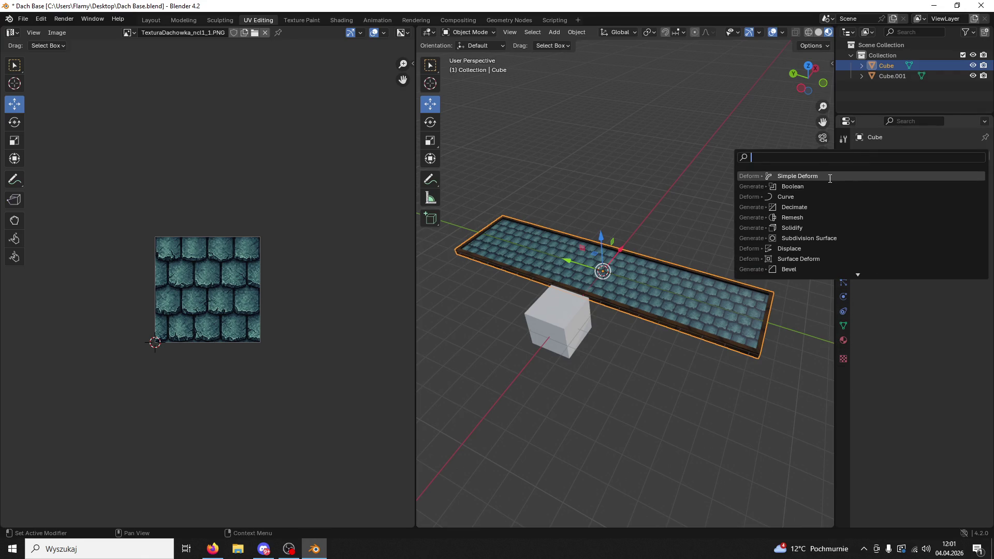
click(830, 178)
click(967, 214)
click(576, 314)
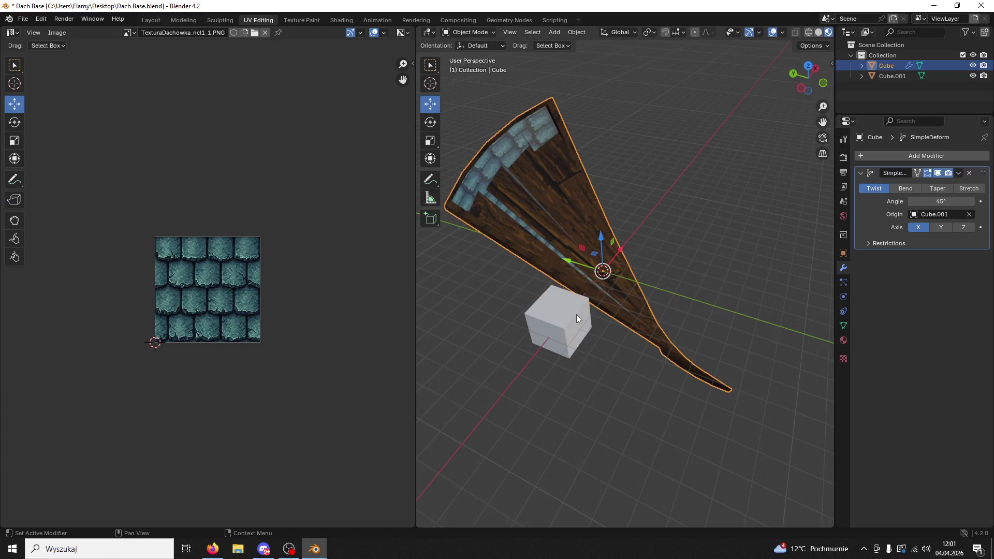
Set the deform to Bend, try Y and Z axes, reduce the angle to about 1°, back on Y
click(905, 188)
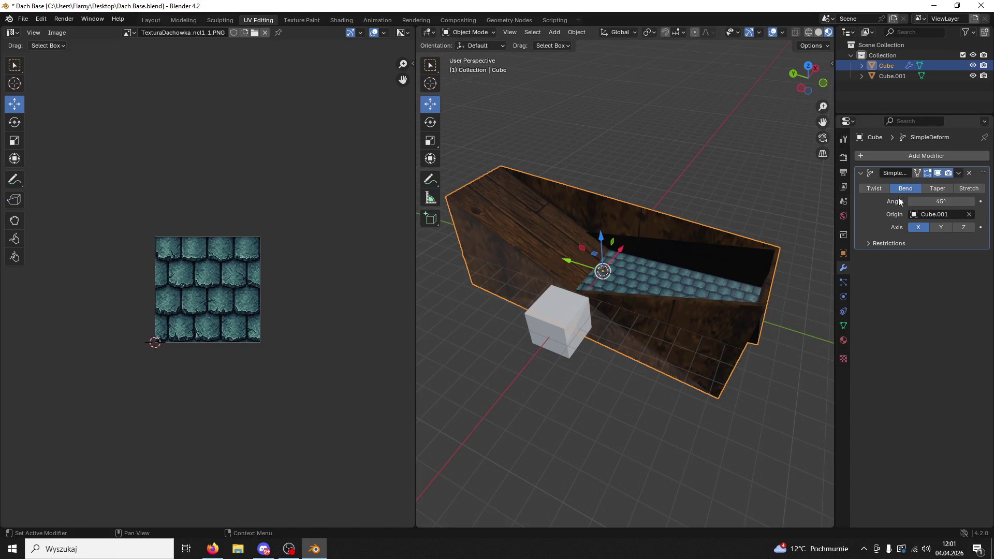
click(937, 228)
click(964, 227)
mouse_move(939, 202)
mouse_down()
mouse_move(913, 203)
mouse_move(940, 202)
mouse_move(908, 214)
mouse_up()
click(941, 227)
mouse_move(724, 277)
mouse_down()
mouse_move(684, 297)
mouse_move(641, 264)
mouse_move(770, 260)
mouse_move(723, 287)
mouse_up()
Rotate the small helper cube about its vertical and X axes
click(644, 279)
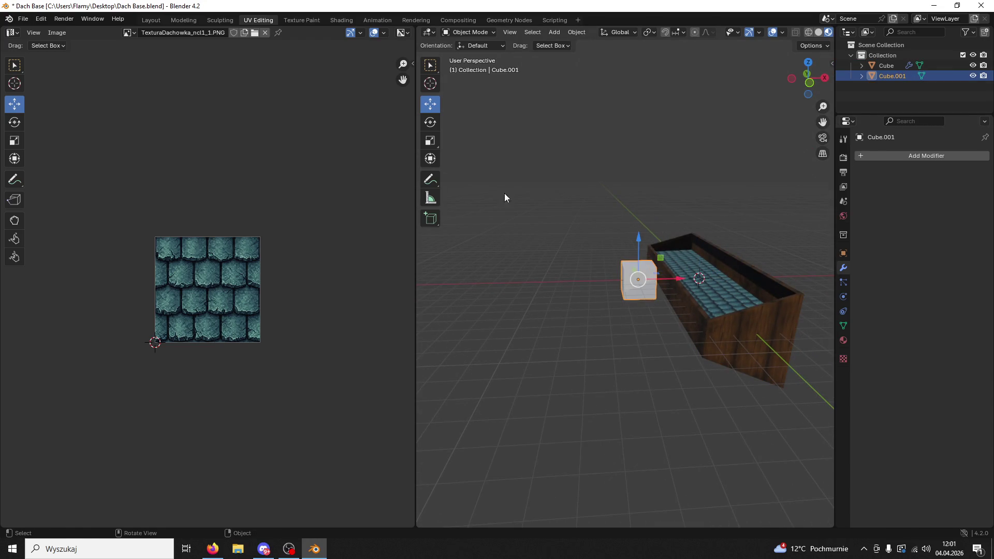
click(430, 122)
mouse_move(654, 275)
mouse_down()
mouse_move(621, 297)
mouse_move(535, 290)
mouse_move(434, 249)
mouse_move(714, 200)
mouse_up()
drag(566, 165, 364, 270)
mouse_move(643, 264)
mouse_down()
mouse_move(645, 336)
mouse_move(718, 300)
mouse_up()
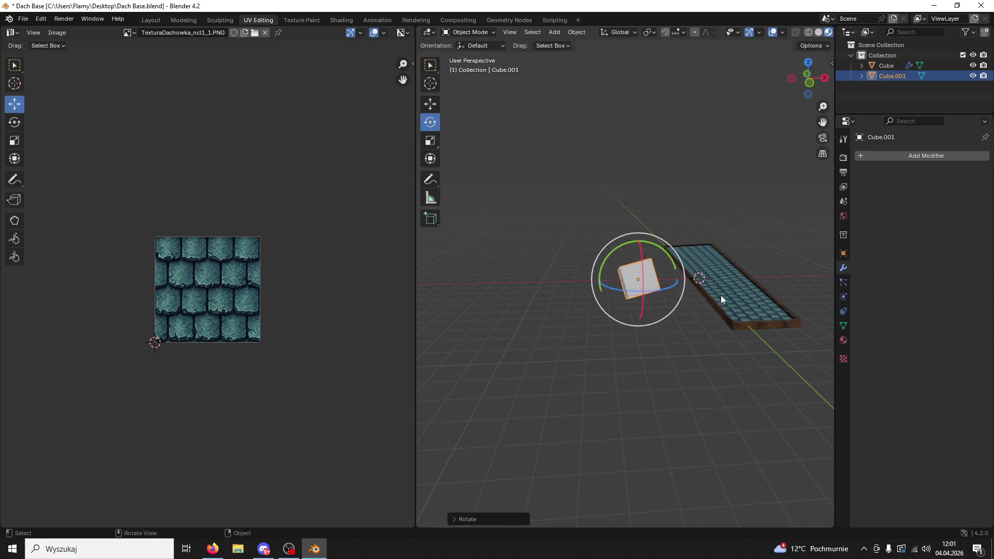
Try the plank's bend on Z at about -46° and on X, then remove the deform
click(718, 300)
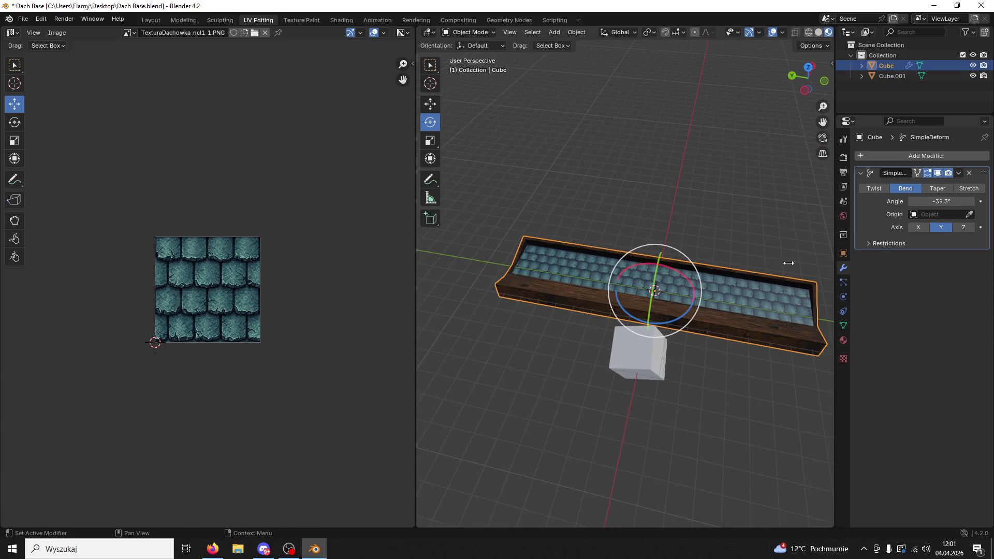
click(962, 227)
drag(947, 202, 933, 201)
click(918, 227)
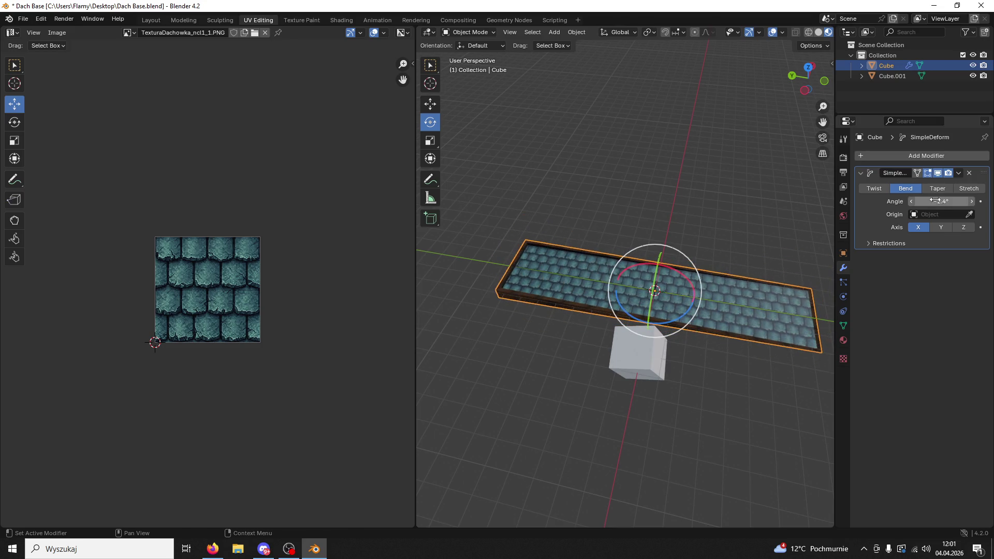
click(970, 174)
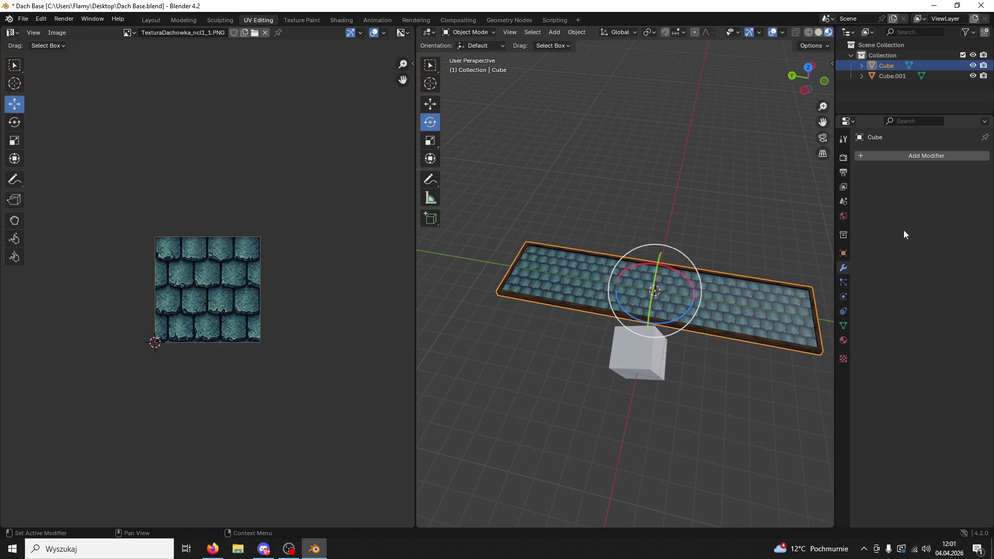
click(650, 352)
Delete Cube.001 and set the plank's rotation to X 0° and Z 90°
key(Delete)
click(740, 301)
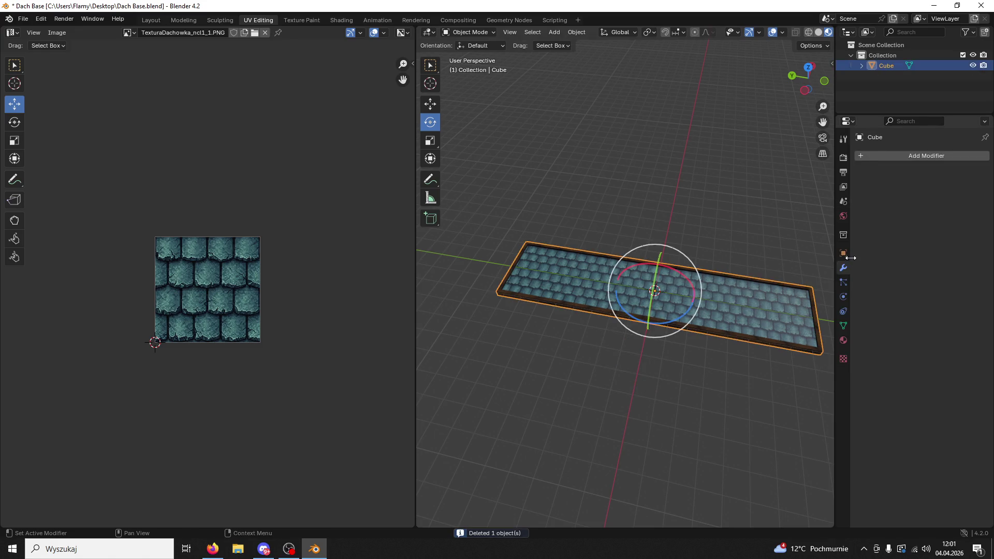
click(843, 253)
click(938, 223)
text(0d)
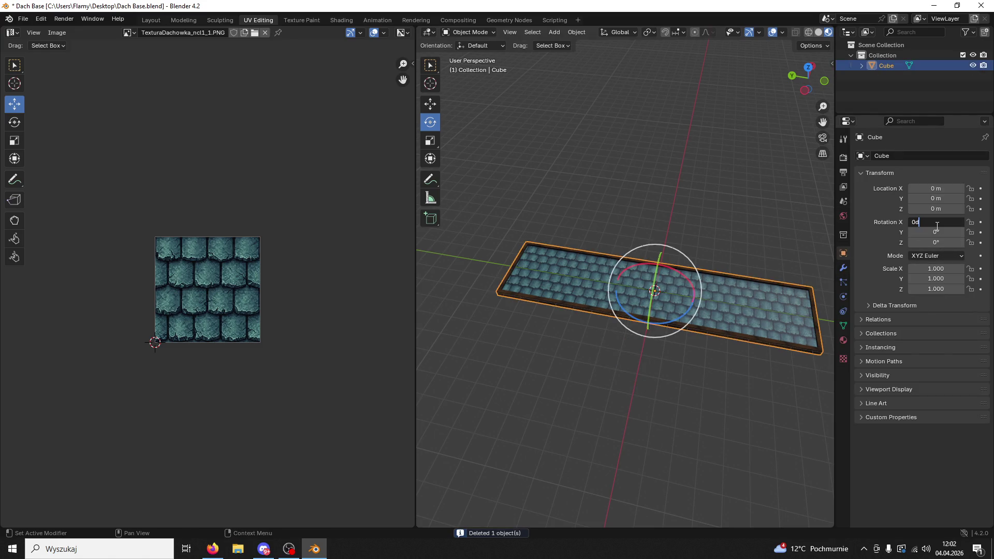
key(Return)
click(936, 222)
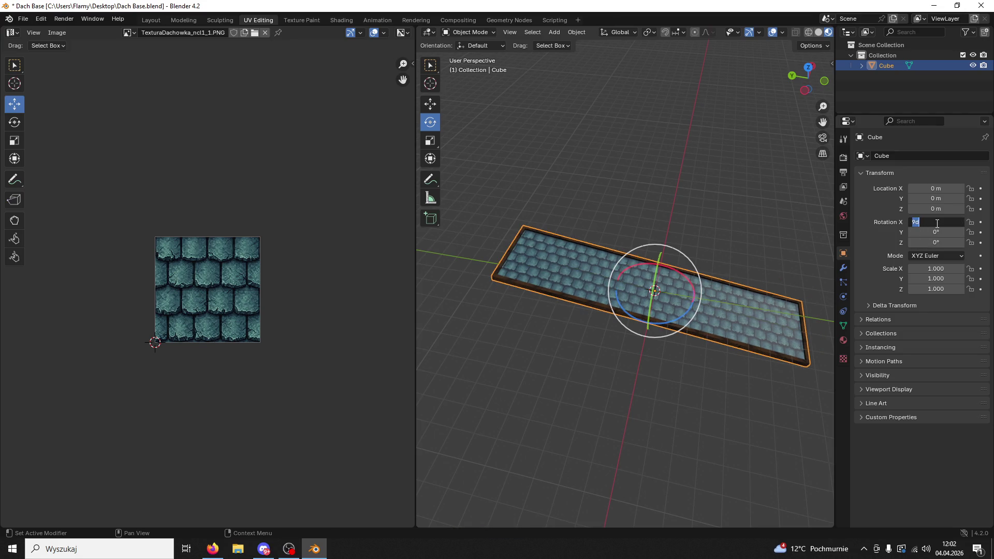
text(0)
key(Return)
click(935, 242)
text(90)
key(Return)
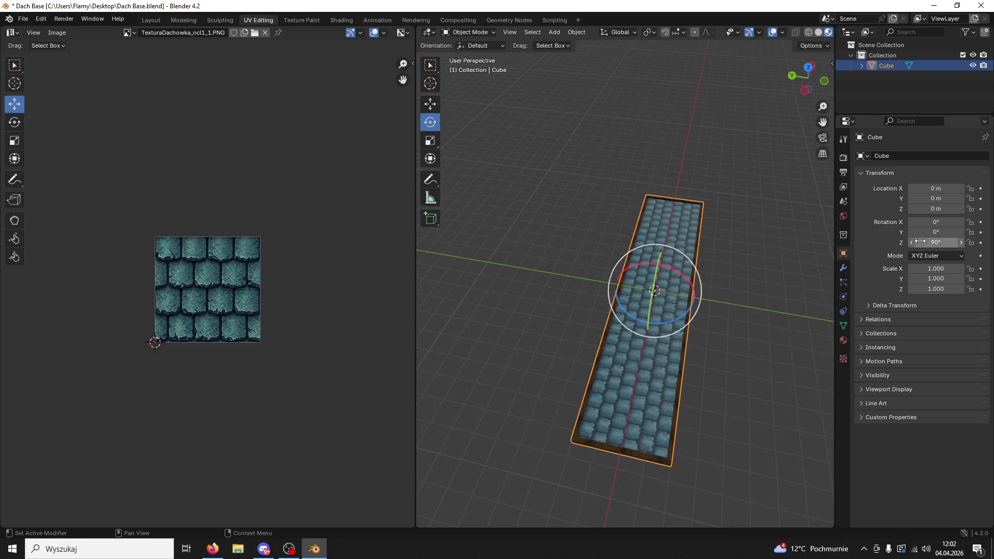
Add a Simple Deform modifier to the plank via modifier search
click(843, 269)
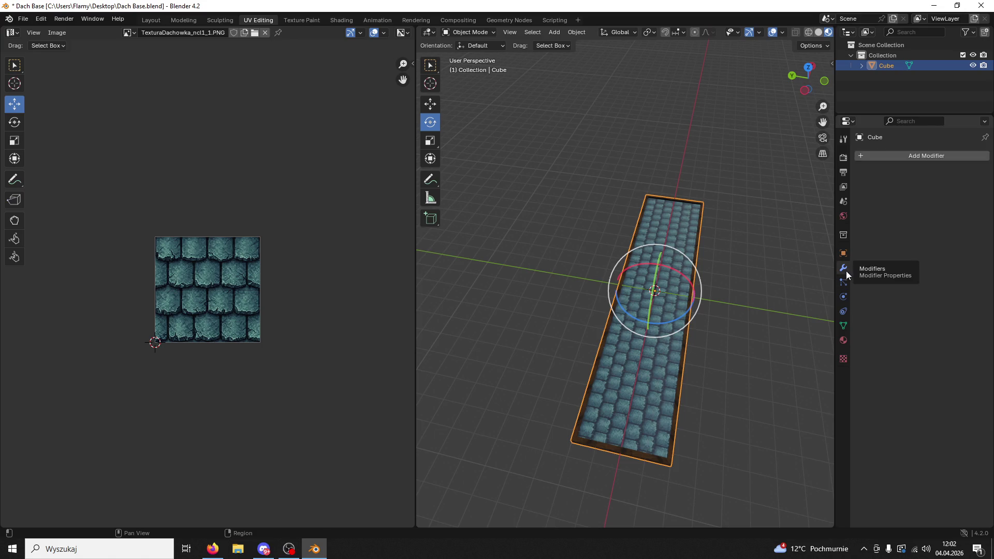
click(843, 342)
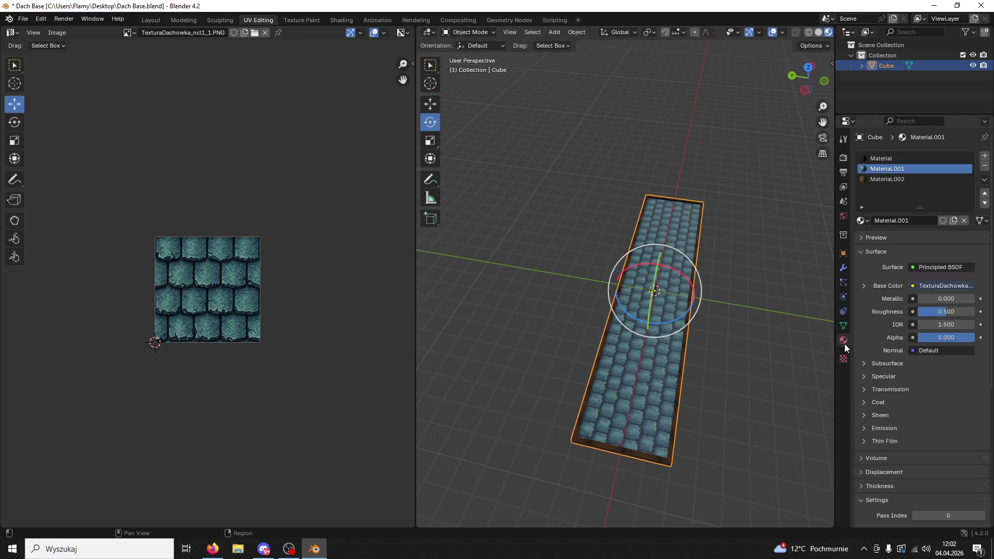
click(843, 268)
click(860, 161)
text(simple)
key(Return)
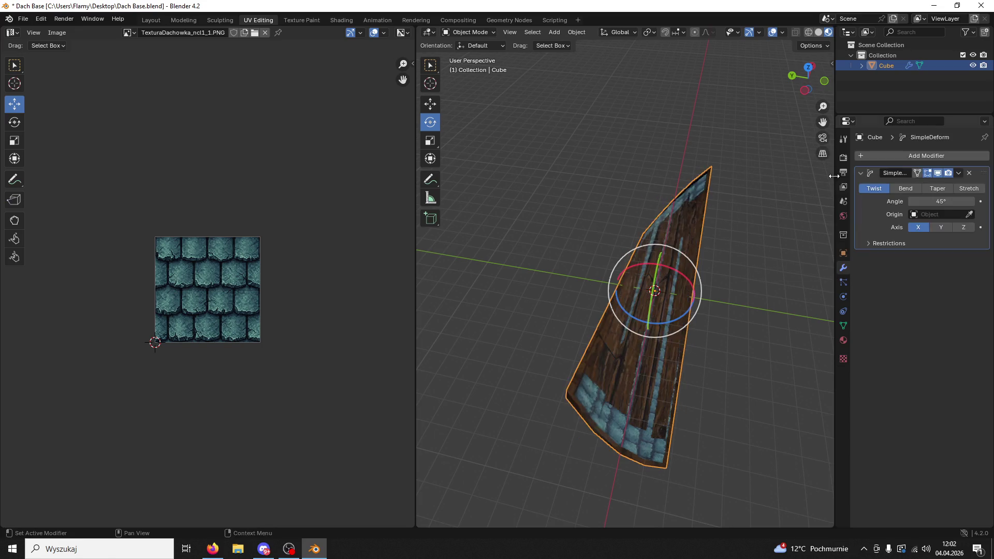
mouse_move(819, 228)
mouse_down()
mouse_move(778, 255)
mouse_move(892, 221)
mouse_up()
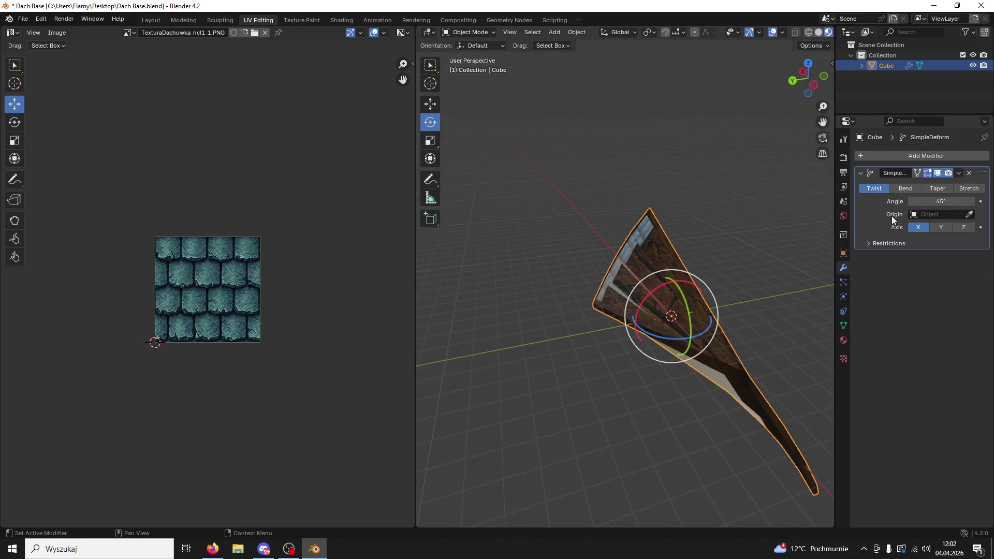
Test the deform as Bend on Y and Z, then remove it
click(898, 189)
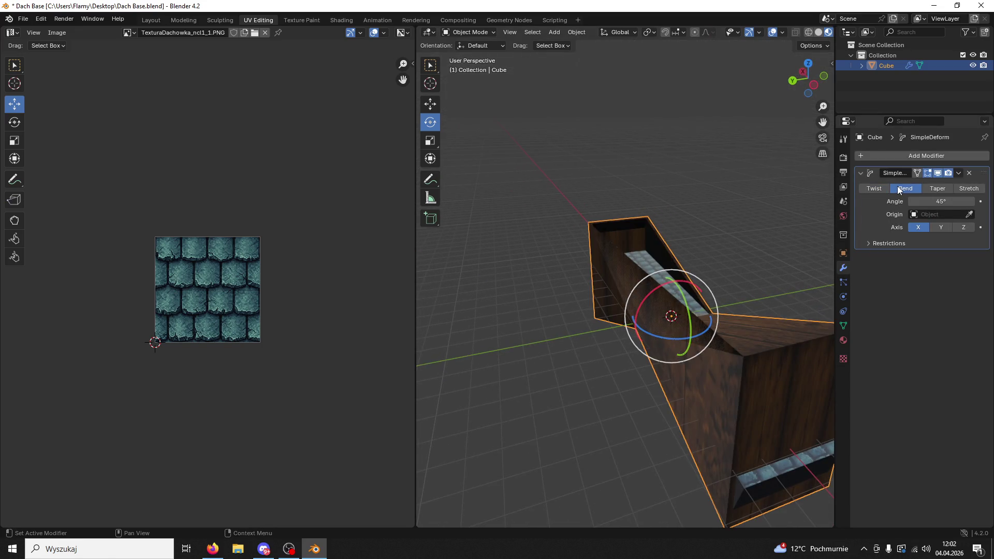
click(942, 228)
click(963, 227)
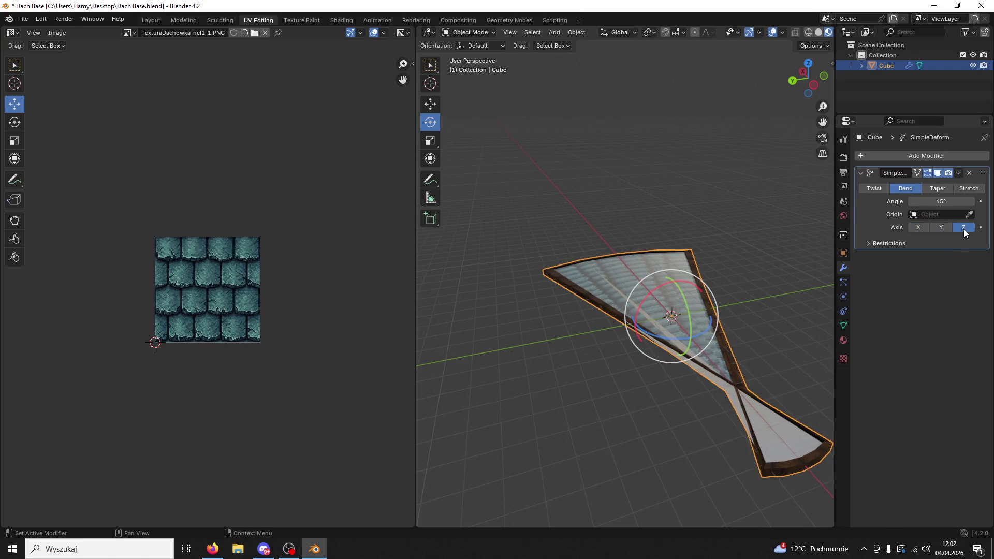
drag(775, 282, 799, 221)
click(970, 173)
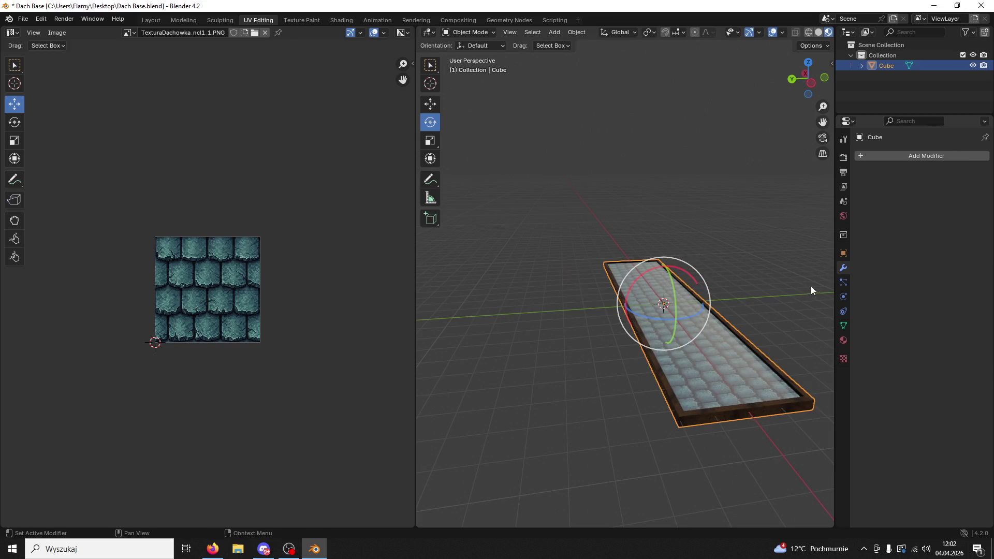
In Edit Mode, inspect the strip by selecting an edge, a face loop, and the whole mesh
click(467, 32)
click(474, 51)
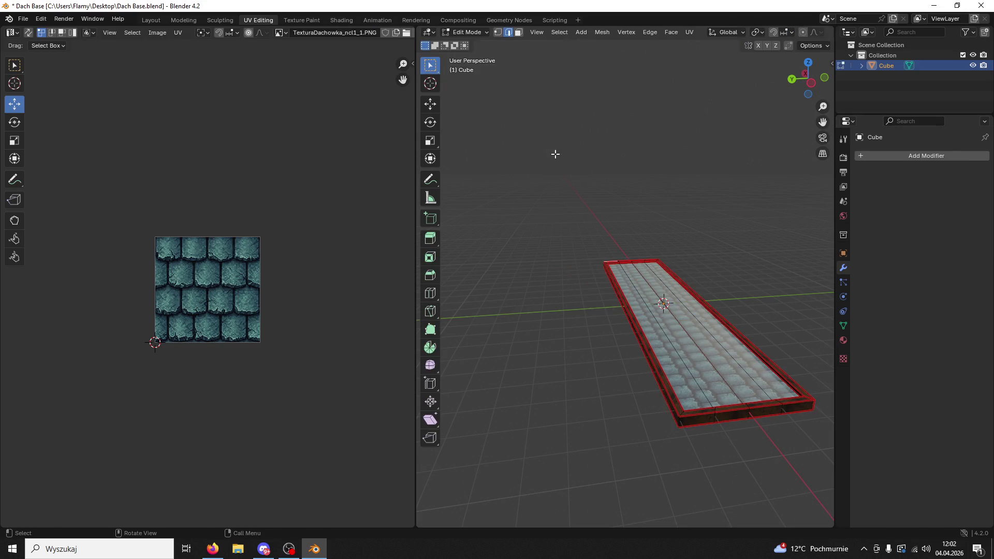
click(727, 419)
click(518, 32)
alt+click(724, 372)
key(alt+a)
mouse_move(725, 372)
mouse_down()
mouse_move(792, 428)
mouse_move(717, 329)
mouse_move(703, 259)
mouse_move(647, 290)
mouse_move(612, 326)
mouse_move(566, 204)
mouse_move(643, 282)
mouse_move(630, 275)
mouse_up()
key(a)
key(alt+a)
Save Dach Base.blend, switch to Object Mode, and deselect everything
key(ctrl+s)
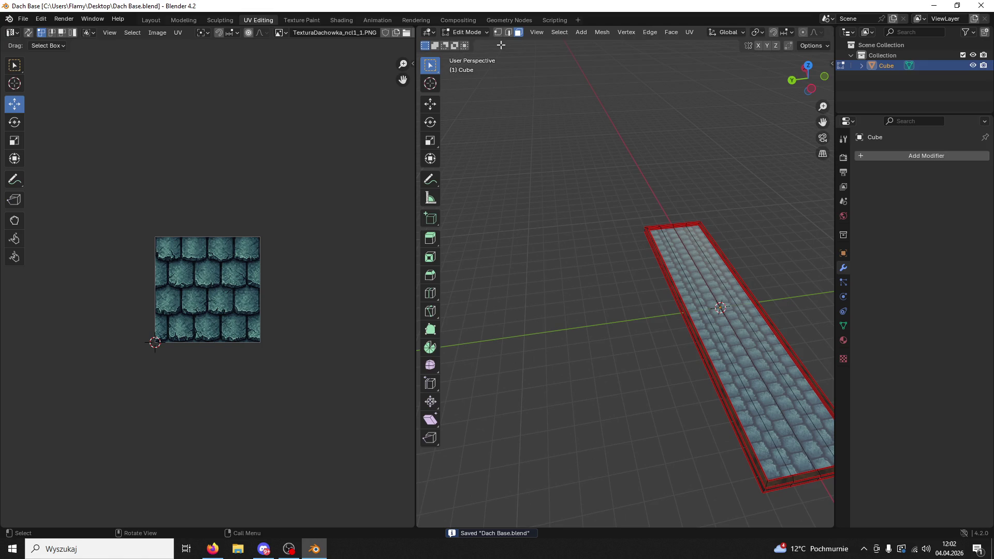
click(466, 32)
click(465, 41)
key(alt+a)
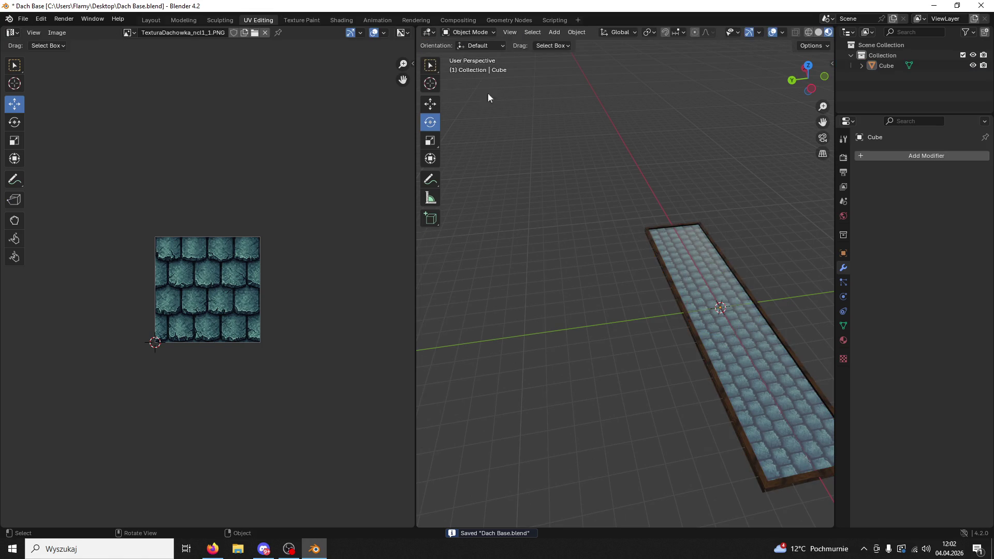
Add a new cube, Cube.001, and slide it along the Y axis
click(553, 32)
mouse_move(564, 44)
click(662, 58)
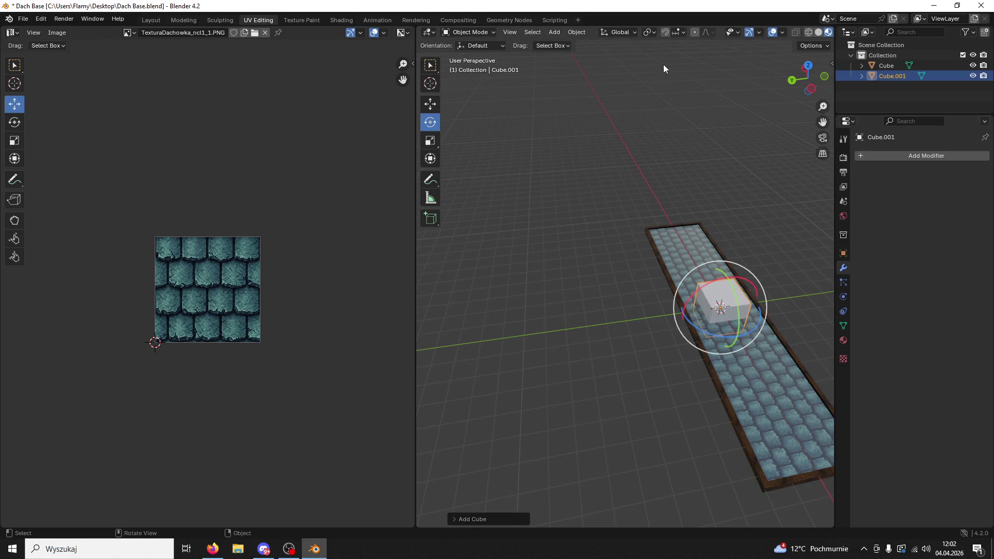
key(shift+space)
key(g)
drag(682, 294, 601, 324)
Select the long tiled slab and add a Simple Deform modifier to it
click(733, 331)
key(ctrl+a)
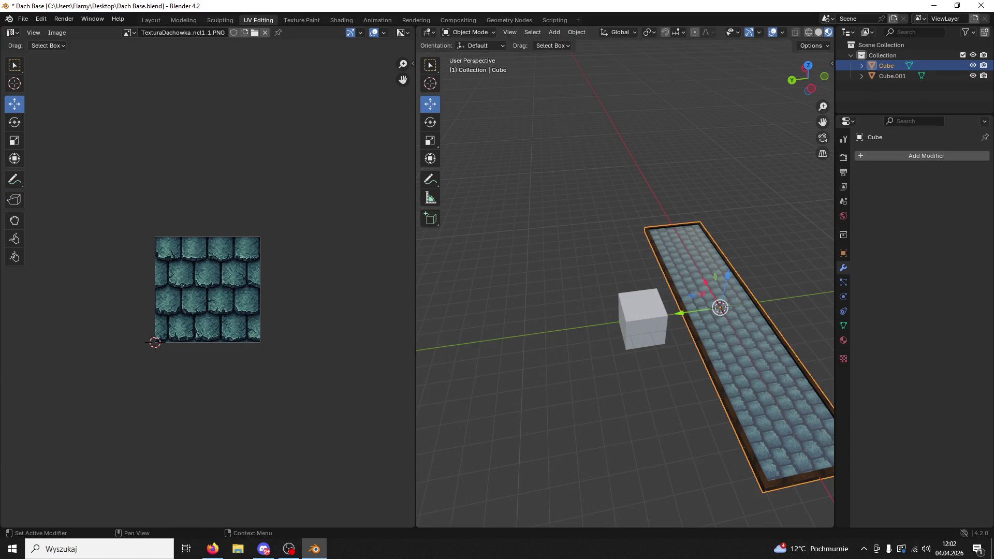
key(alt+Tab)
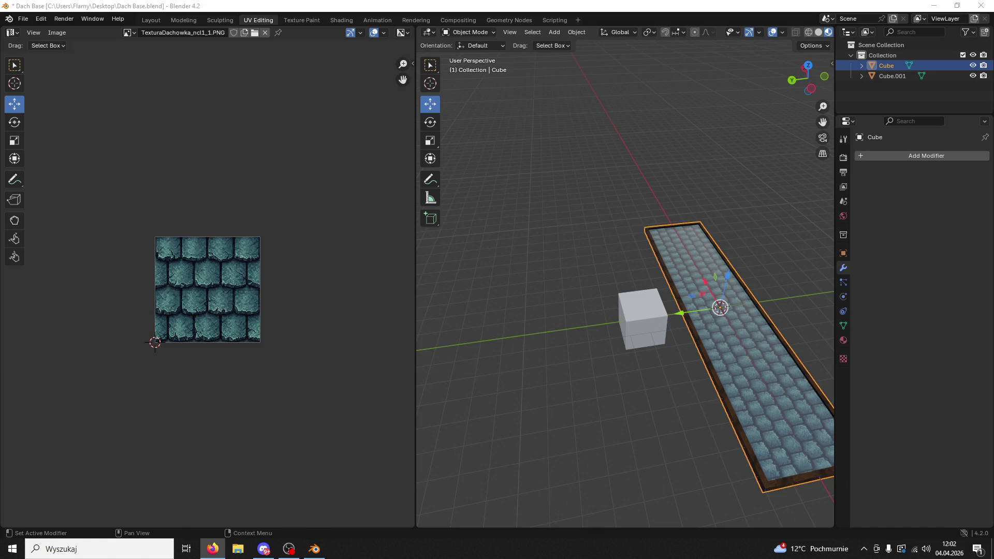
click(741, 334)
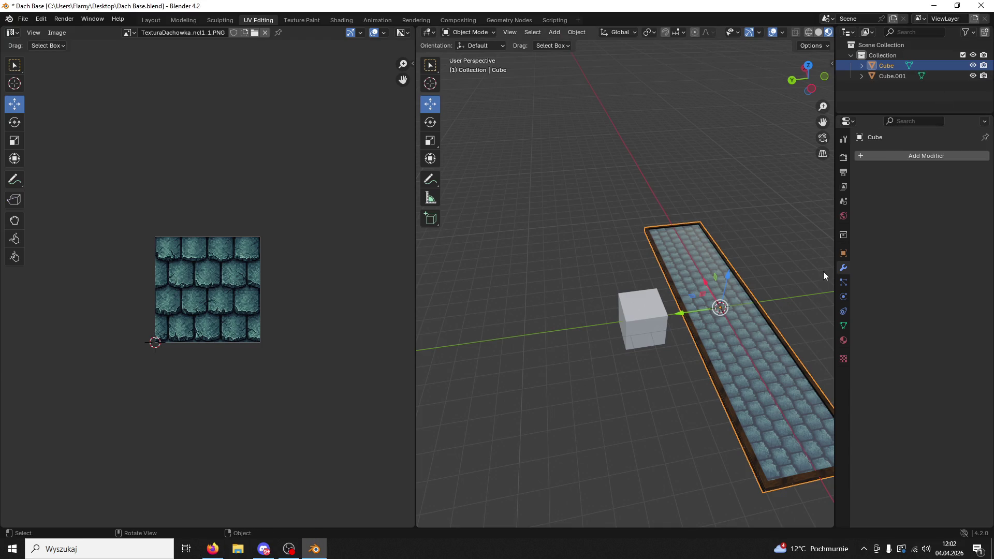
click(844, 253)
click(843, 268)
click(866, 156)
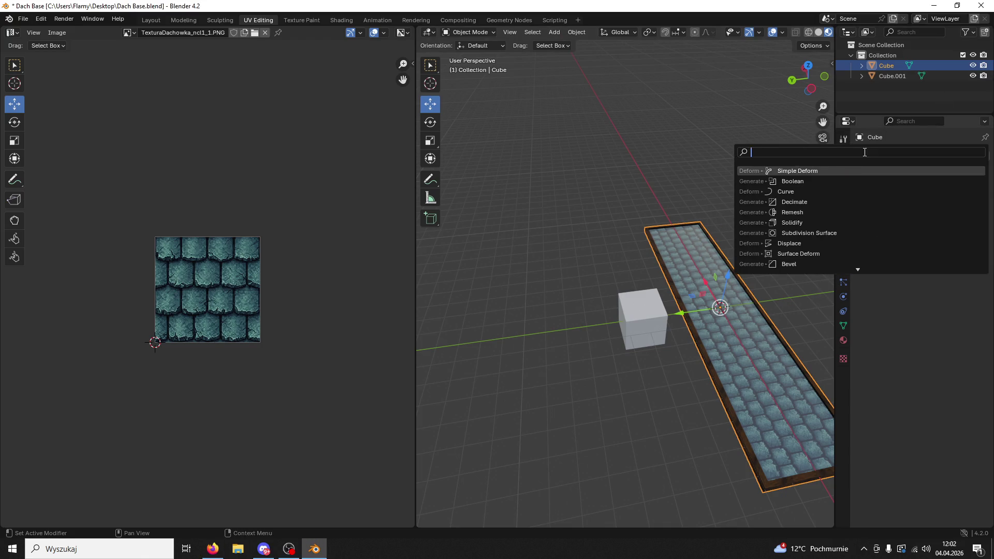
key(alt+Tab)
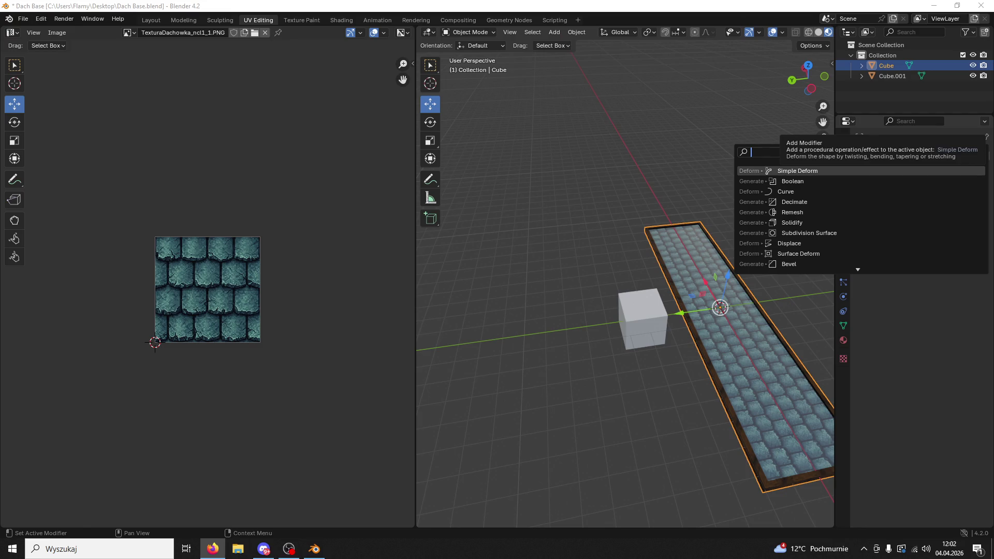
click(809, 170)
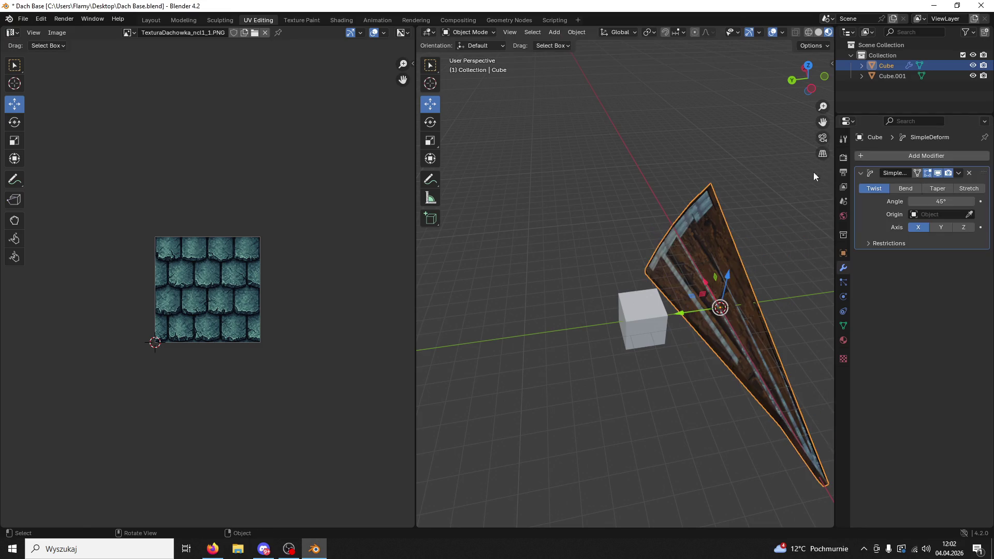
Set the deform origin to Cube.001, mode to Bend, axis to Y, then select Cube.001
click(969, 214)
click(630, 318)
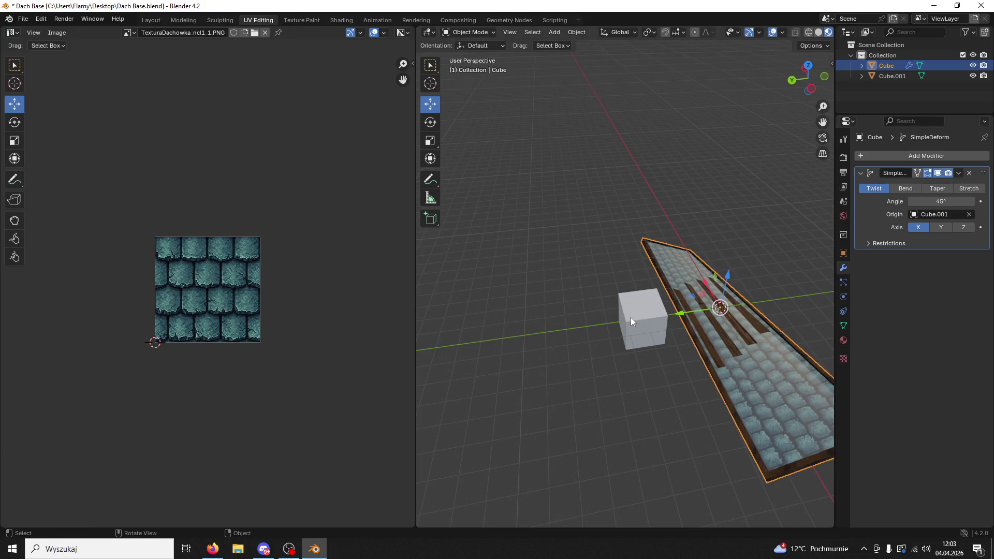
click(911, 188)
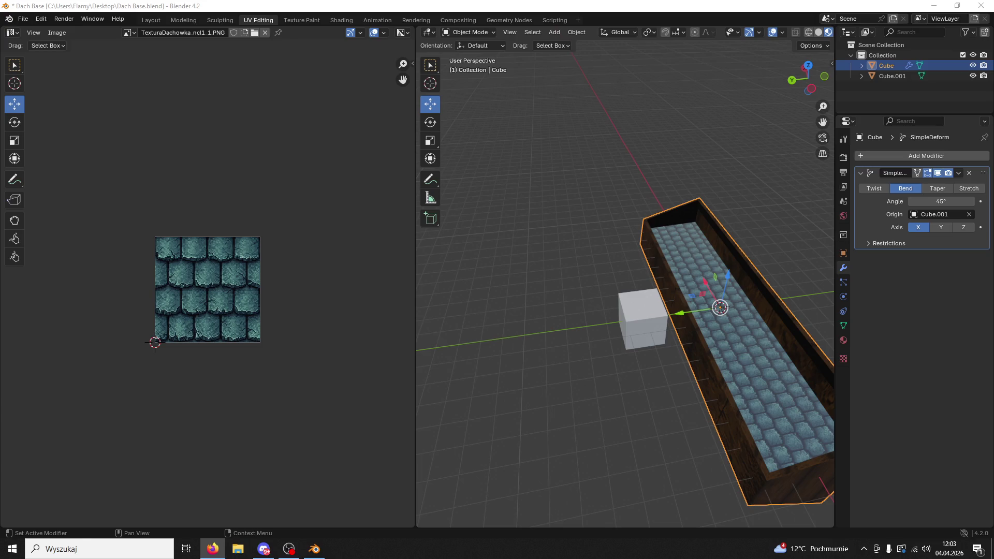
click(949, 228)
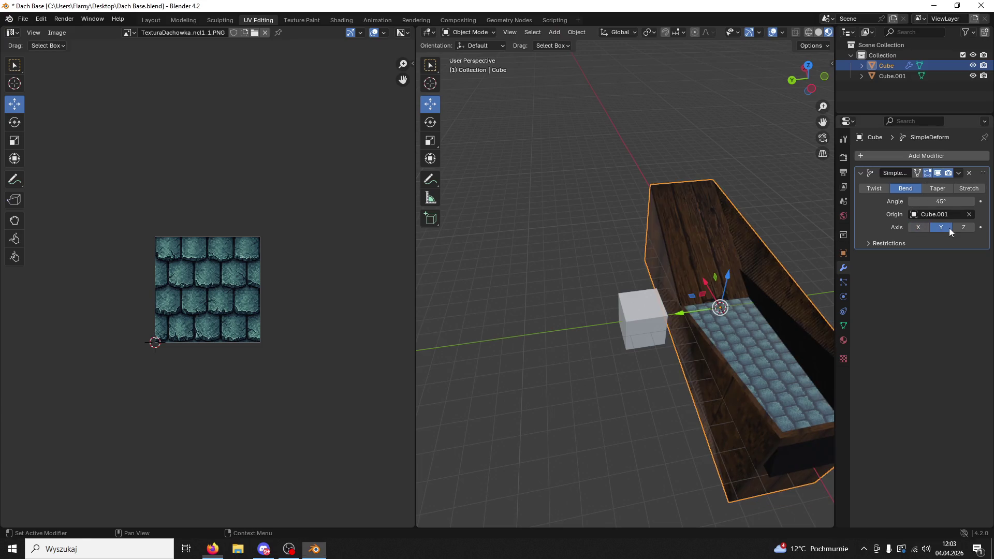
click(965, 229)
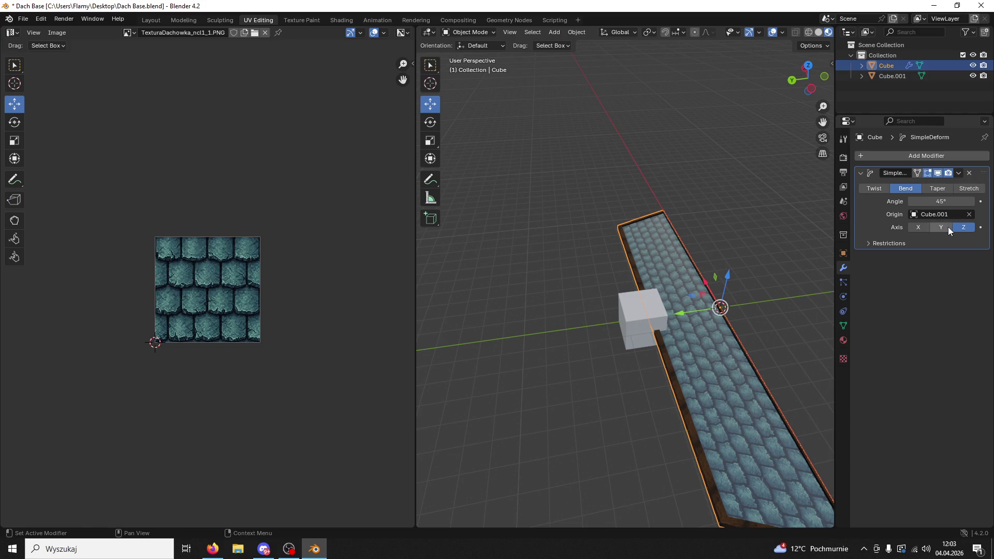
click(949, 227)
click(637, 321)
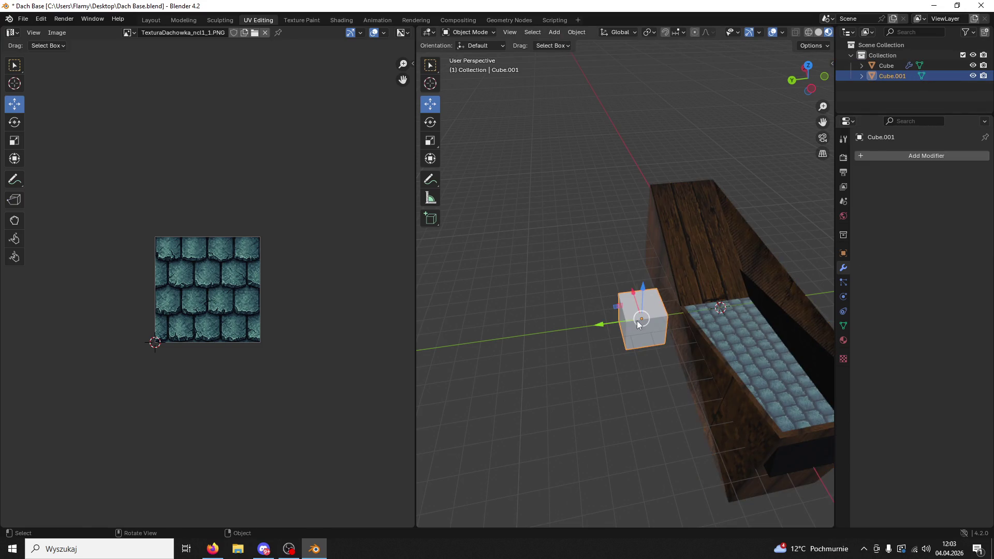
Rotate the helper cube Cube.001 to 90° on X and Y
click(843, 254)
click(940, 222)
text(90)
key(Return)
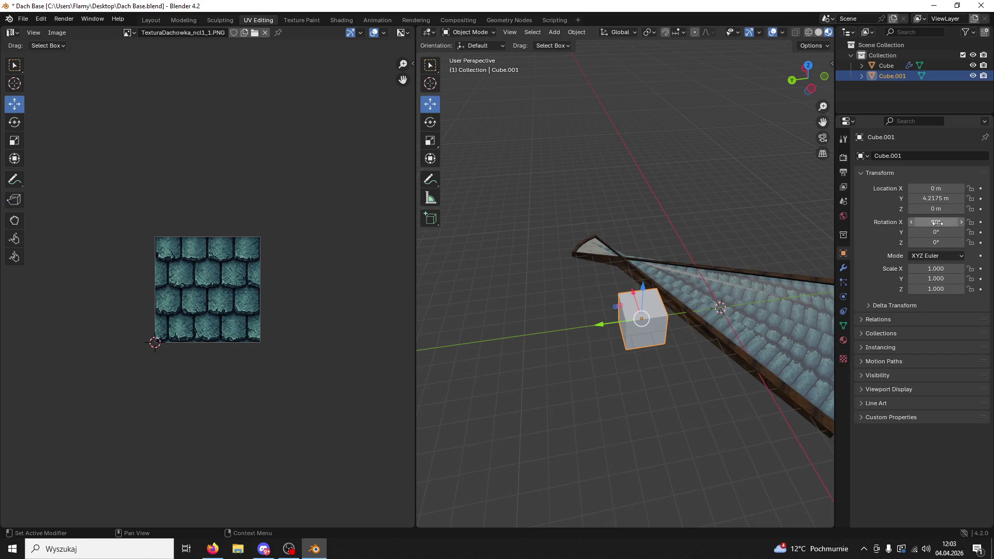
click(935, 234)
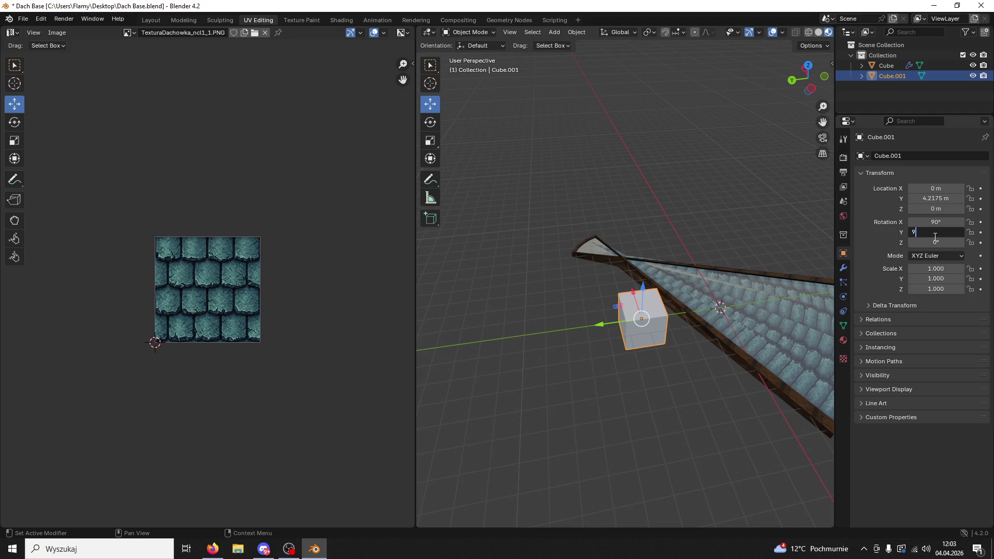
text(0)
key(Return)
Set the roof's Bend angle to -52.2° and save Dach Base.blend
mouse_move(673, 290)
mouse_down()
mouse_move(700, 347)
mouse_move(623, 238)
mouse_move(616, 178)
mouse_move(654, 263)
mouse_up()
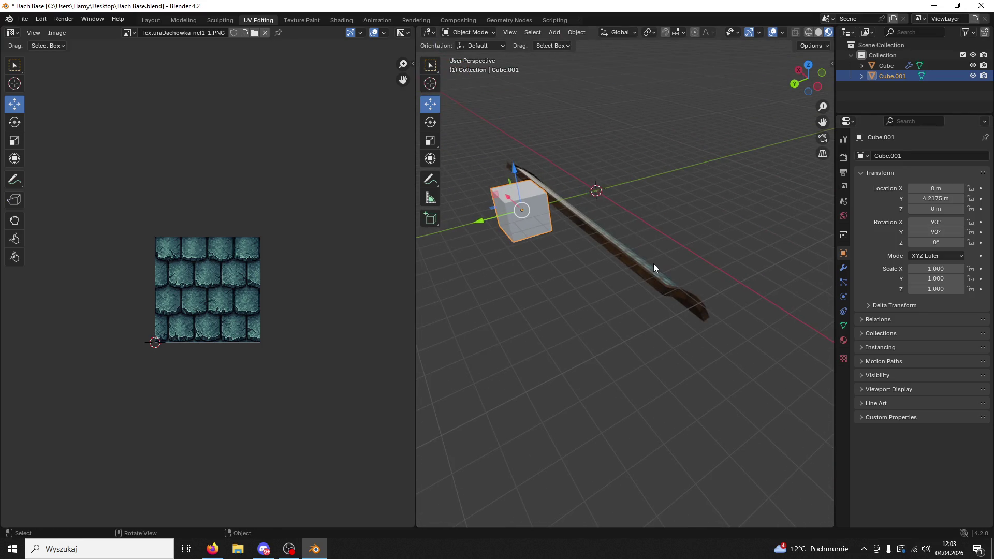
click(653, 263)
click(843, 268)
drag(955, 201, 915, 202)
mouse_move(784, 272)
mouse_down()
mouse_move(710, 250)
mouse_move(777, 258)
mouse_up()
key(ctrl+s)
drag(730, 235, 781, 244)
scroll(777, 243, up, 2)
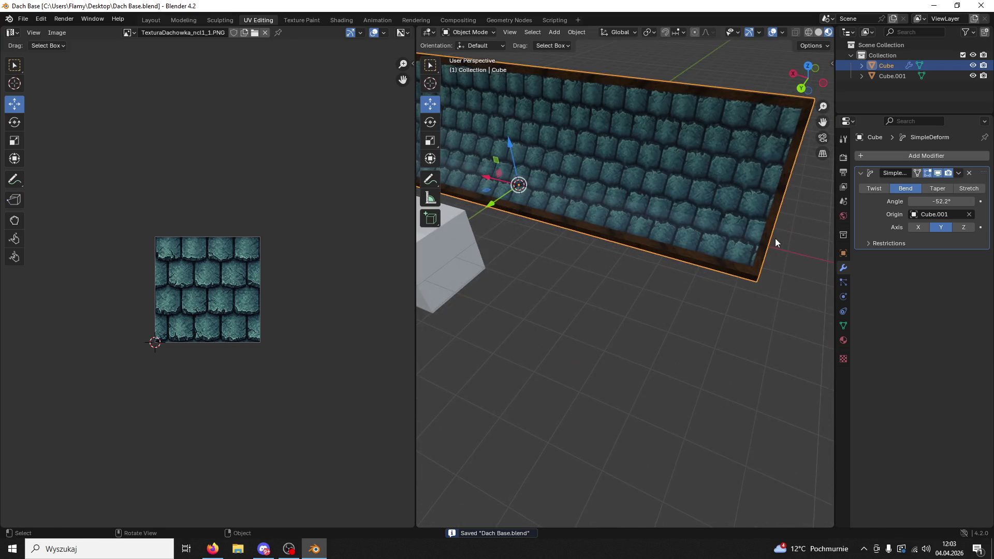
drag(773, 238, 766, 229)
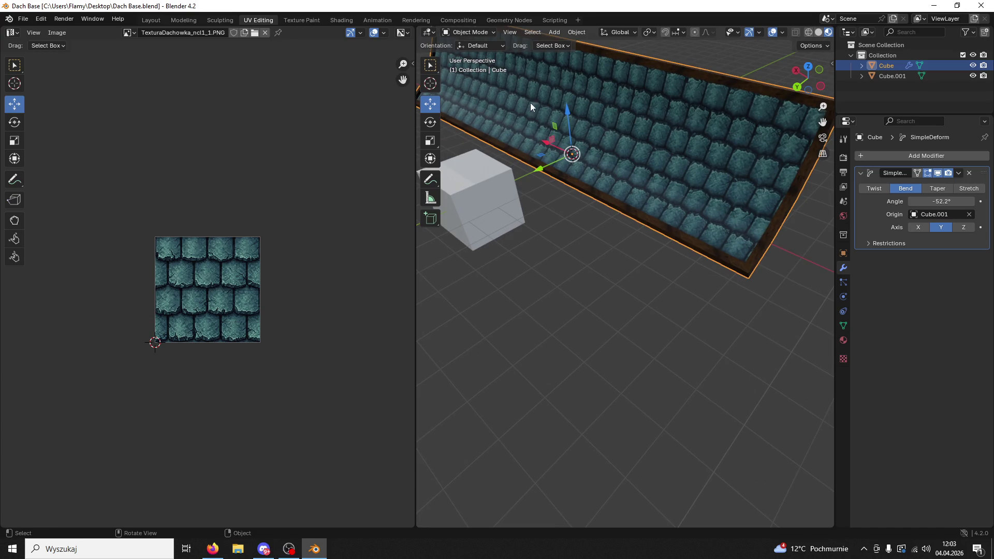
In Edit Mode, select the whole linked roof mesh and rotate its UVs 180°
click(469, 33)
click(487, 52)
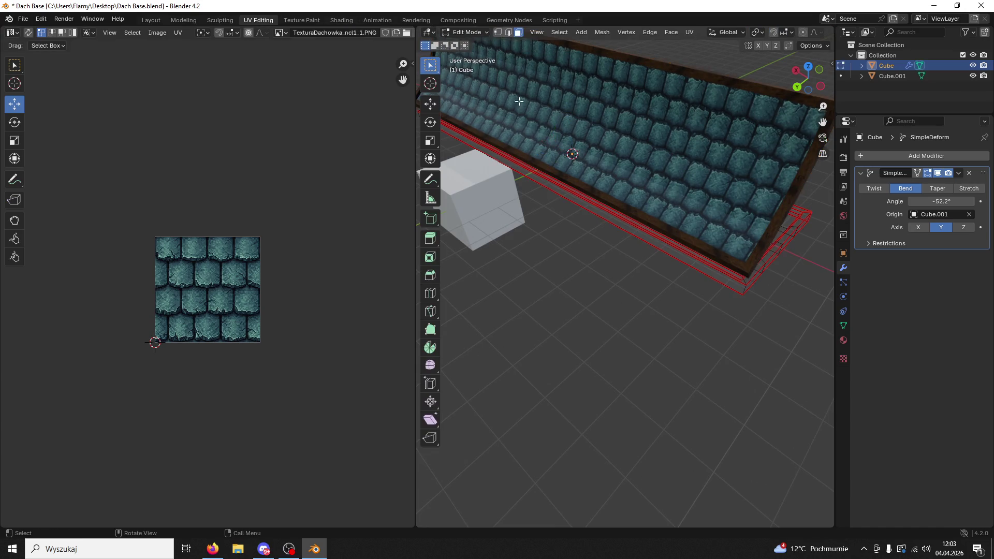
click(657, 159)
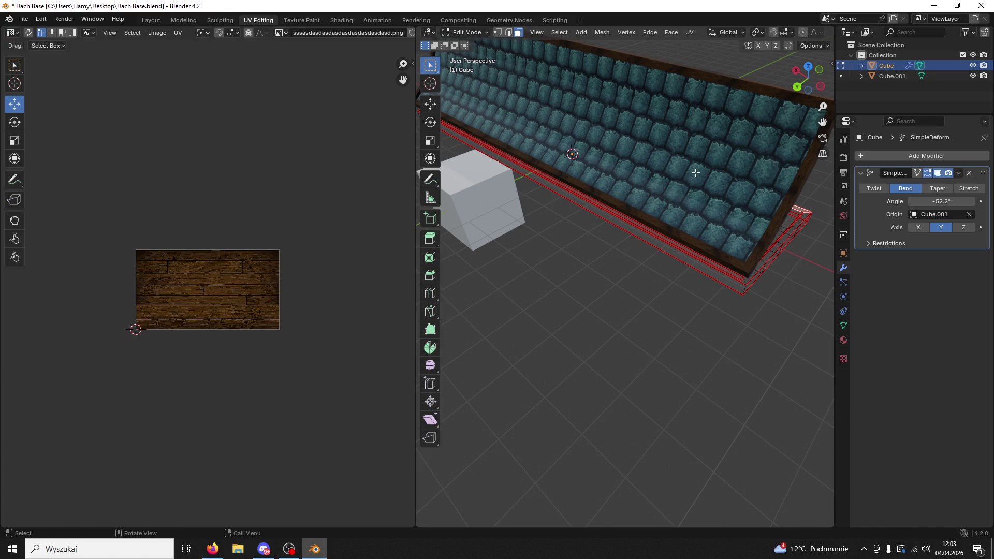
click(786, 221)
click(788, 224)
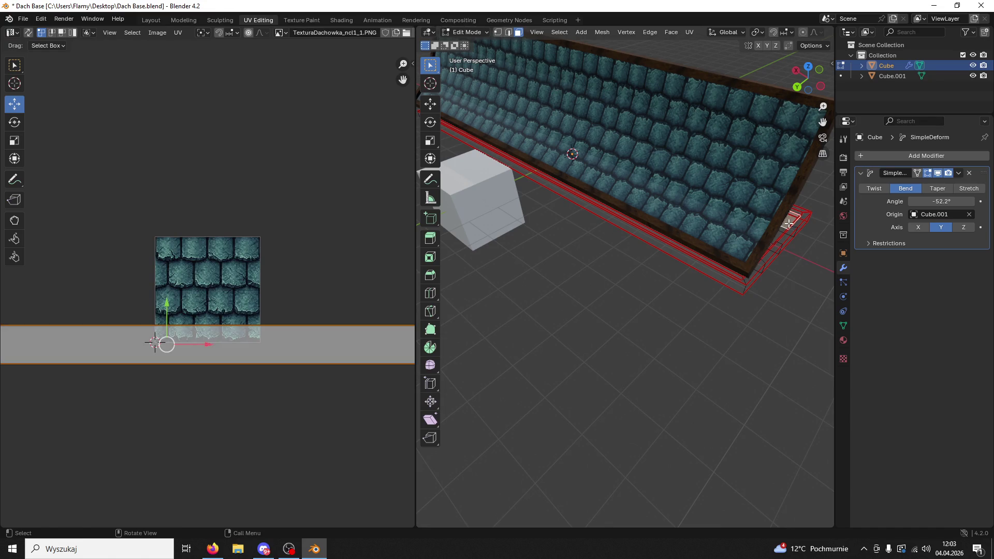
key(l)
scroll(319, 287, down, 2)
text(r)
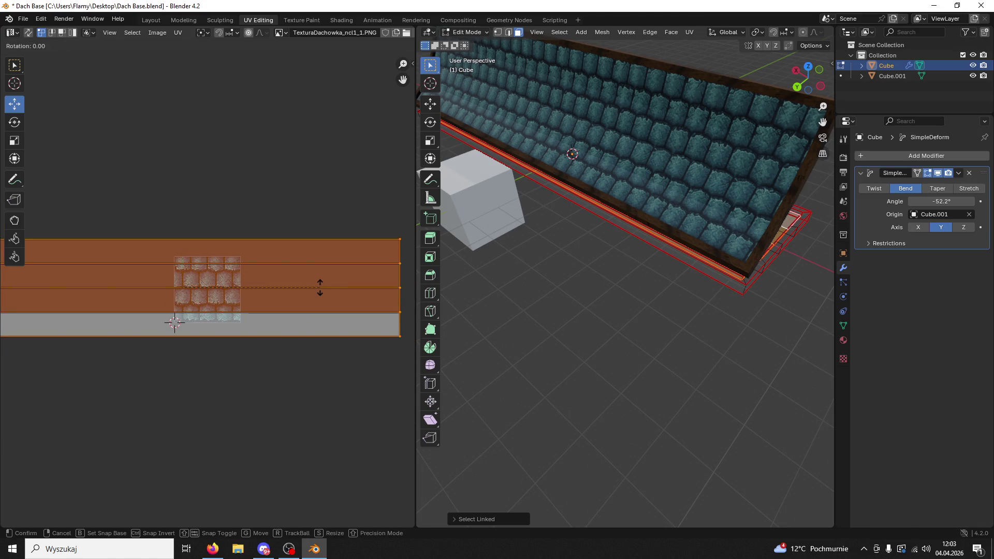
text(180)
key(Return)
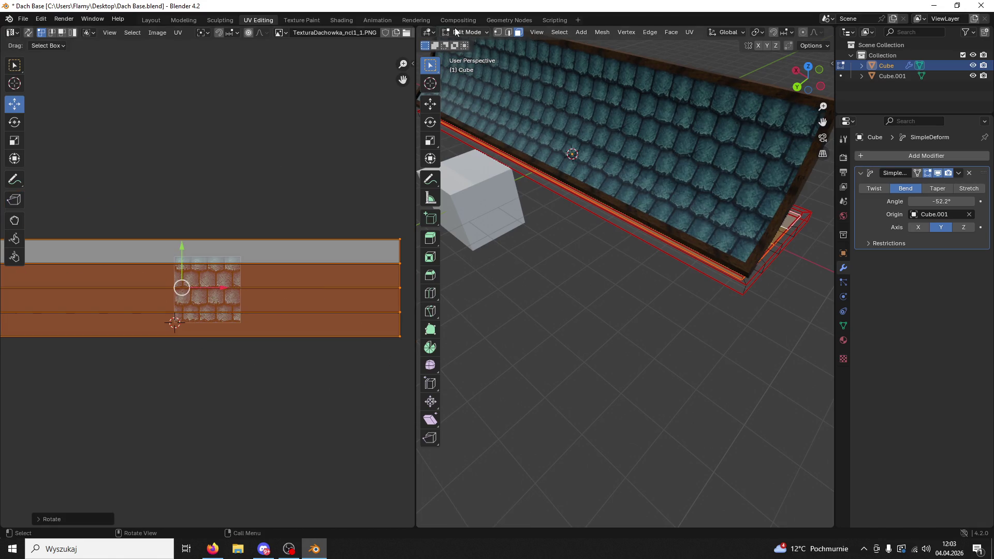
Return the roof to Object Mode and save Dach Base.blend
click(469, 32)
click(473, 42)
drag(617, 262, 596, 258)
key(ctrl+s)
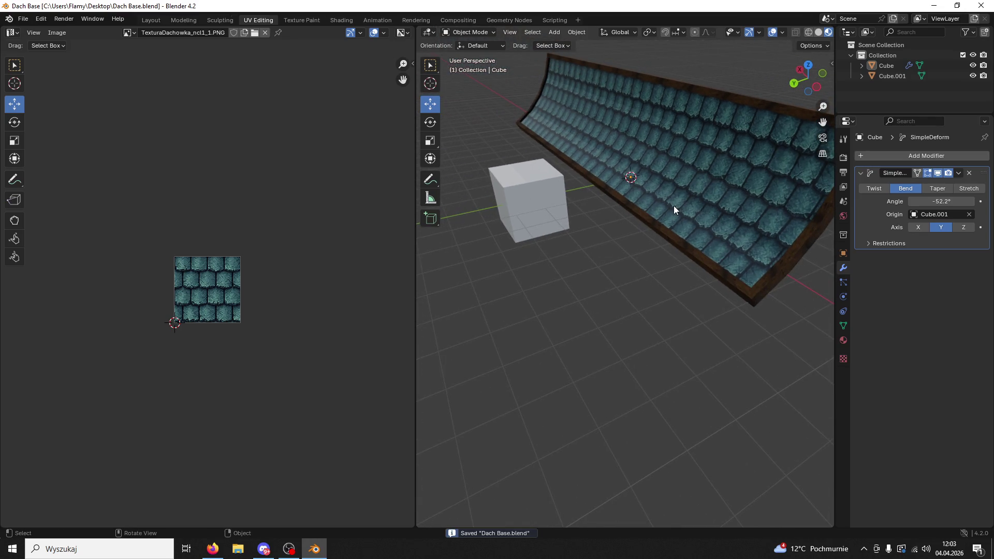
Fine-tune the roof's Bend angle, settling at -57.4°
click(673, 206)
mouse_move(674, 206)
mouse_down()
mouse_move(613, 185)
mouse_move(715, 182)
mouse_move(650, 171)
mouse_move(642, 156)
mouse_up()
mouse_move(932, 201)
mouse_down()
mouse_move(904, 200)
mouse_move(921, 201)
mouse_up()
drag(673, 218, 735, 207)
click(958, 173)
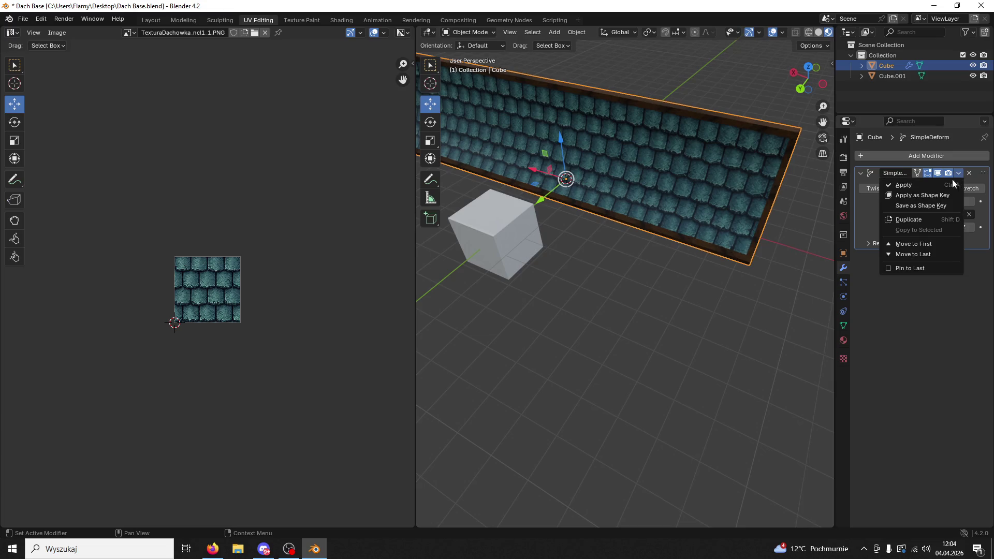
Apply the Simple Deform modifier and delete the helper cube Cube.001
click(897, 185)
click(527, 242)
key(Delete)
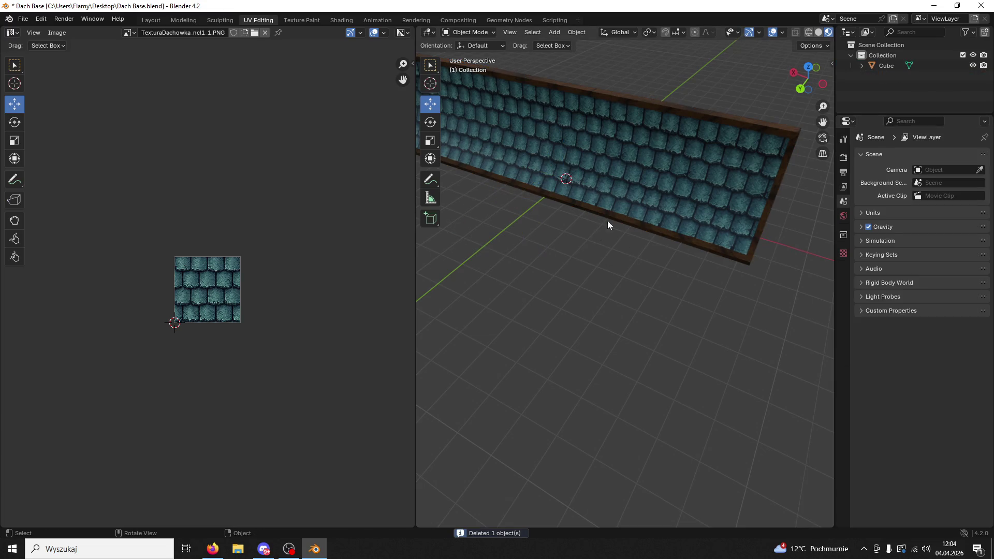
click(601, 227)
mouse_move(579, 178)
mouse_down()
mouse_move(692, 287)
mouse_move(580, 206)
mouse_move(566, 213)
mouse_move(619, 228)
mouse_move(600, 223)
mouse_up()
Add 8 unslid loop cuts across the roof in Edit Mode
click(468, 32)
click(474, 51)
key(ctrl+r)
scroll(677, 256, up, 4)
scroll(678, 255, up, 2)
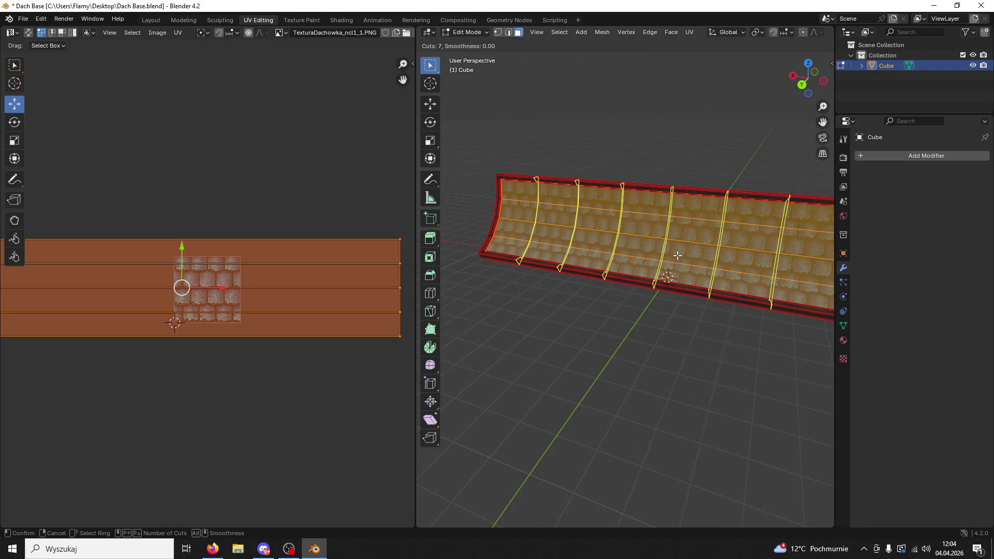
scroll(678, 256, up, 1)
click(677, 255)
right_click(646, 337)
Select all faces and add another 11 unslid loop cuts
key(3)
key(a)
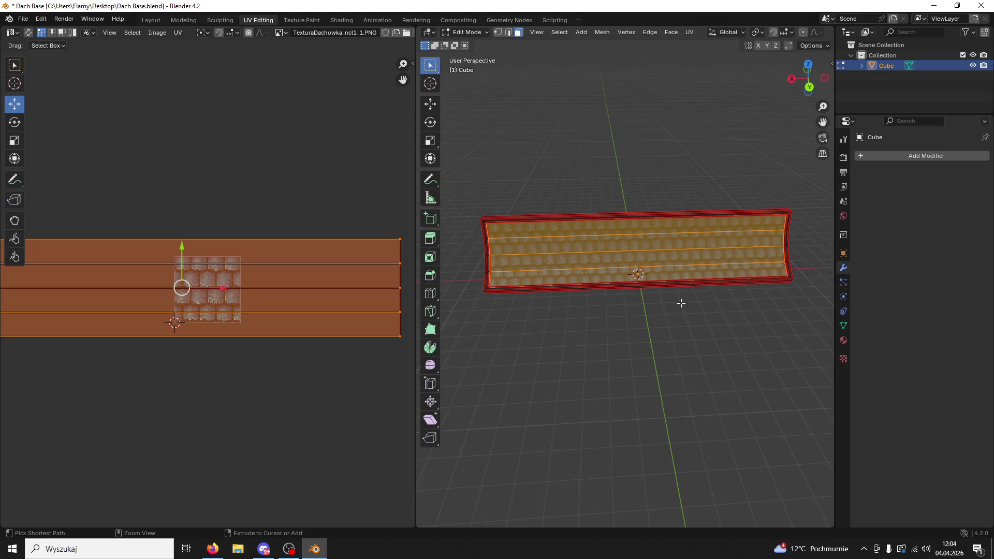
key(ctrl+r)
scroll(628, 270, up, 9)
scroll(628, 269, up, 1)
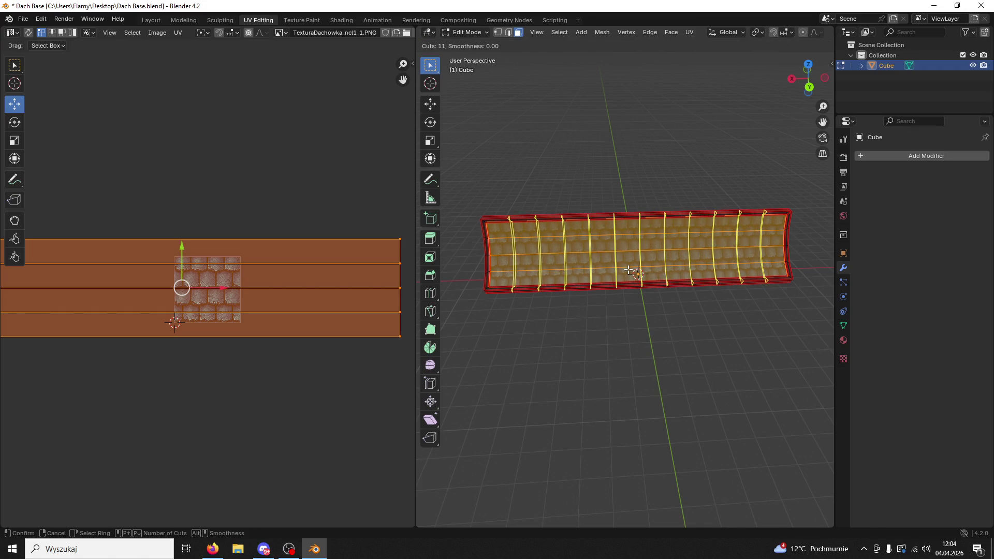
click(628, 269)
right_click(632, 273)
Return to Object Mode, deselect the roof and save Dach Base.blend
click(460, 31)
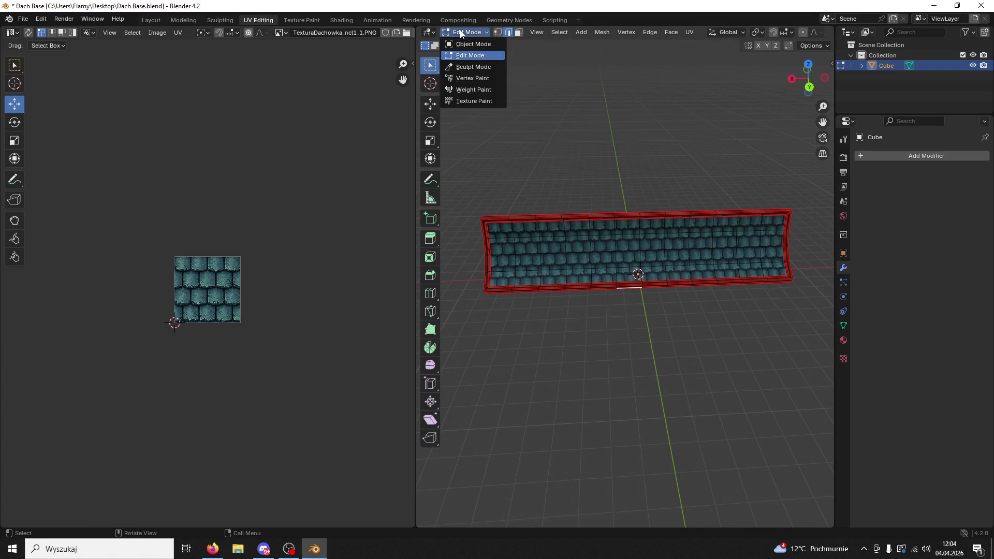
click(469, 42)
click(708, 329)
key(ctrl+s)
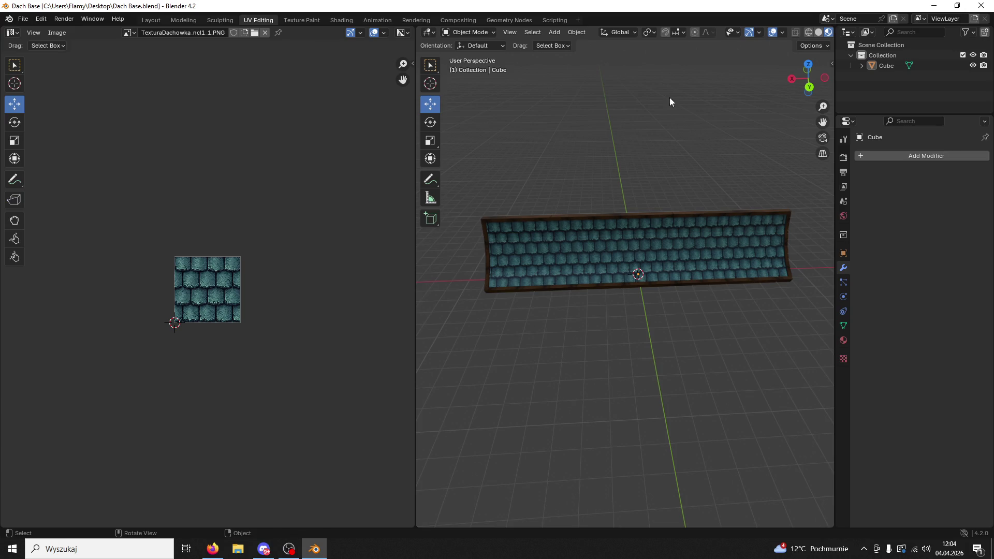
Add a new Bézier curve to the scene in the Layout workspace
click(554, 32)
mouse_move(573, 55)
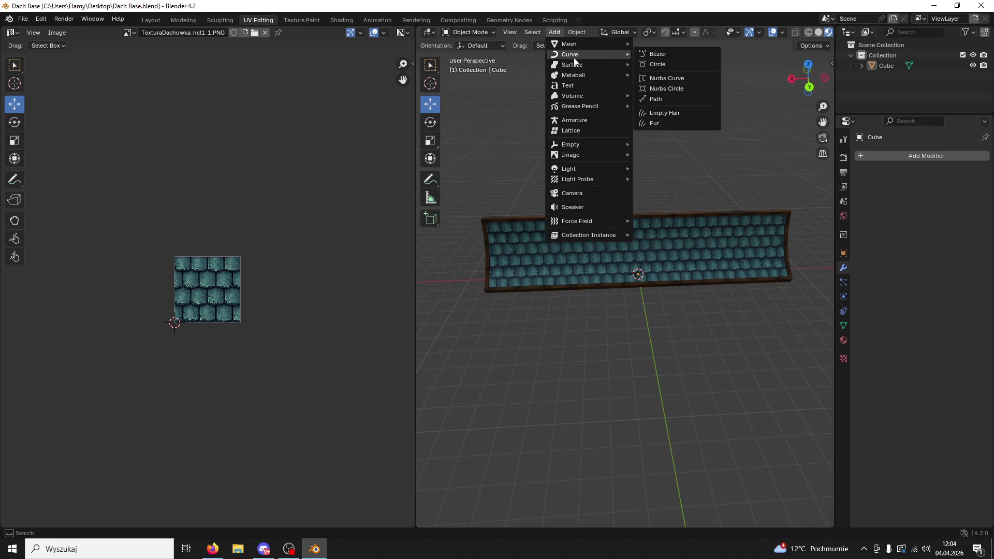
click(673, 54)
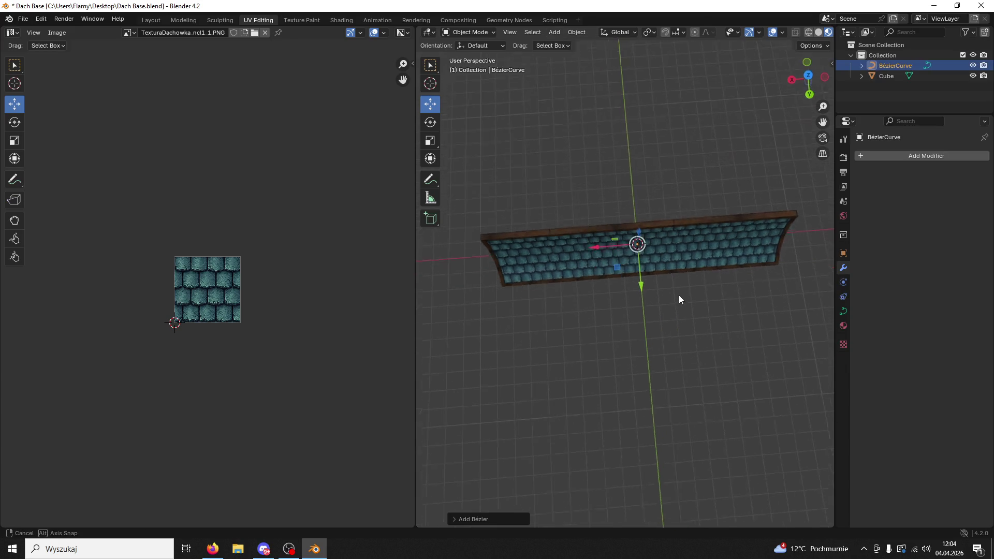
scroll(660, 284, up, 3)
click(459, 20)
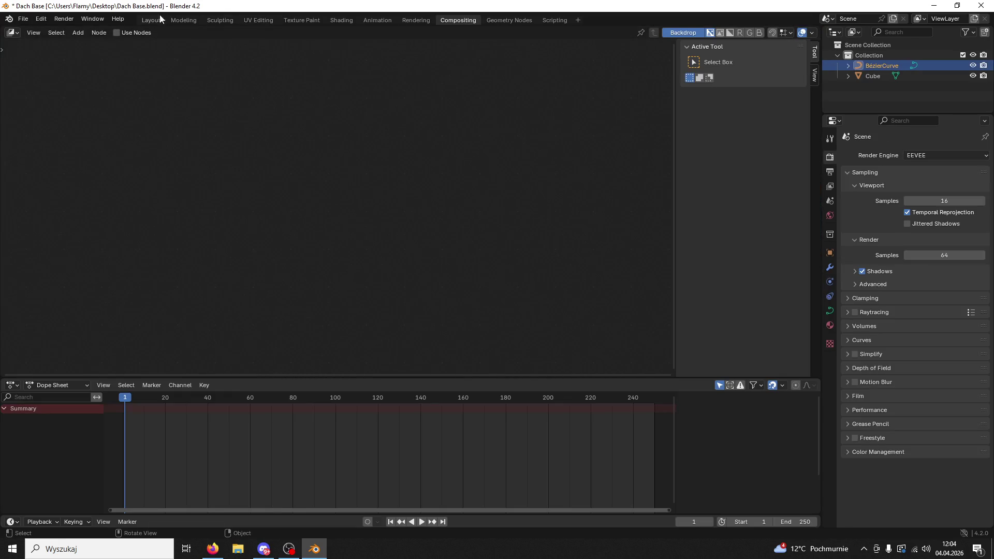
click(162, 20)
Delete all of the curve's points in Edit Mode and switch to top view
click(56, 32)
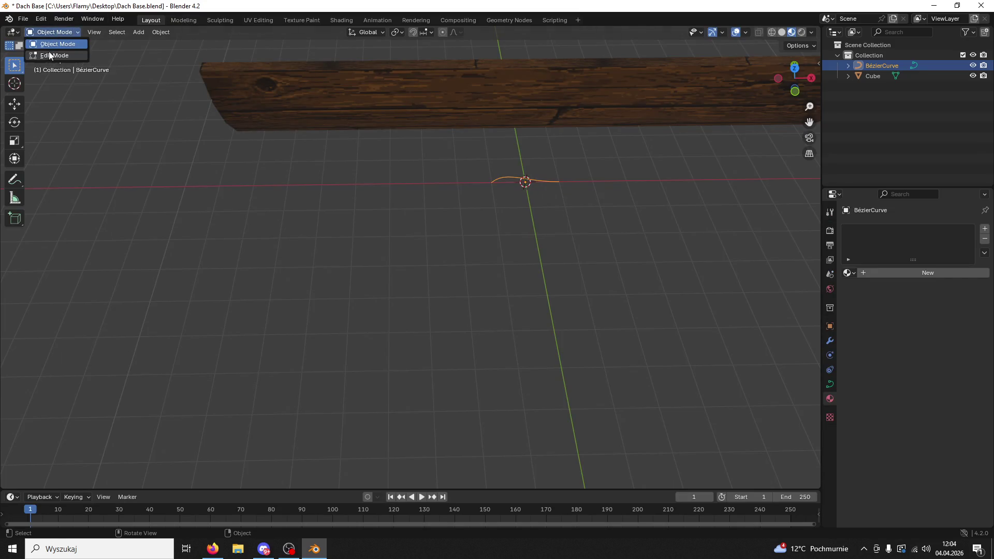
click(48, 55)
scroll(564, 227, down, 2)
key(x)
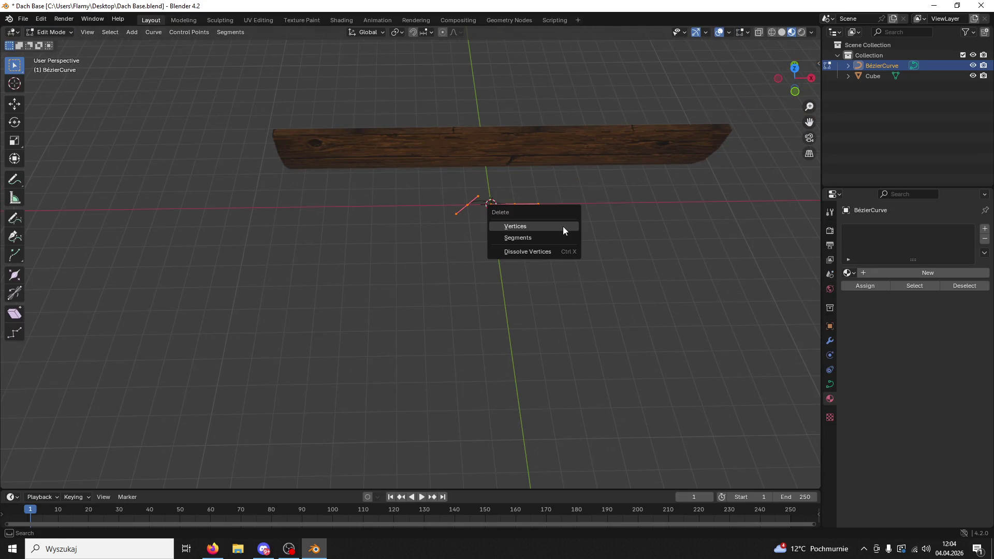
click(525, 222)
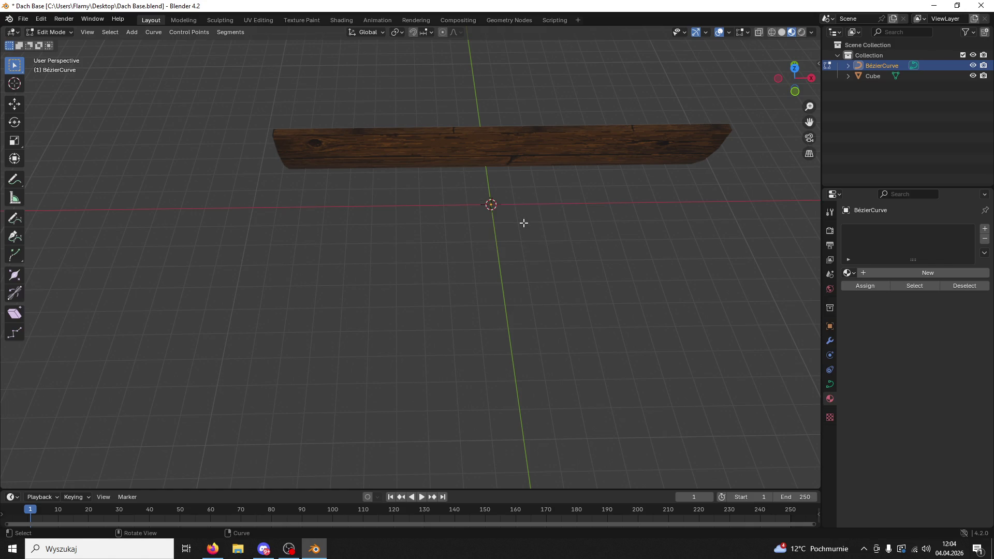
click(49, 32)
click(52, 43)
click(52, 32)
click(58, 55)
click(790, 68)
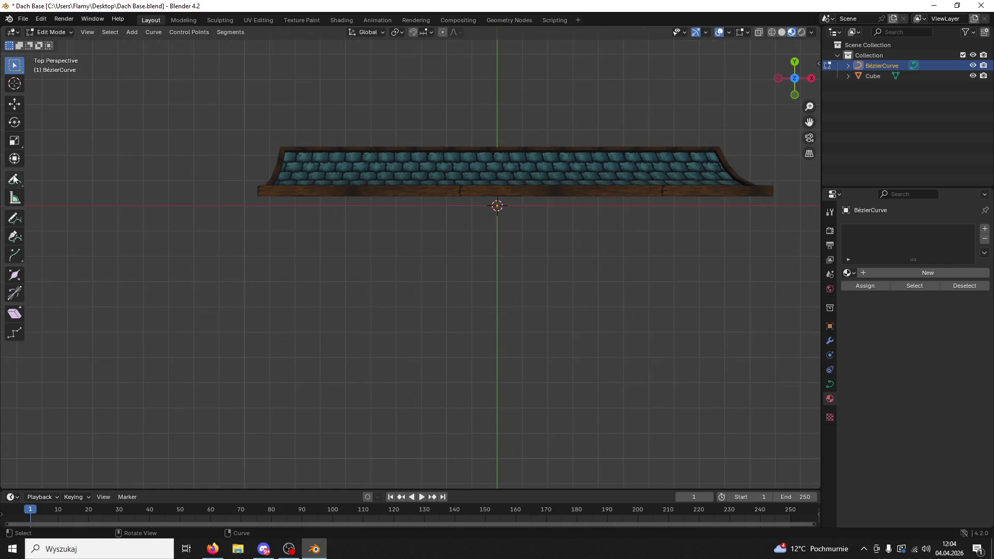
Draw a sagging Bézier curve beneath the roof with the Draw tool
click(15, 220)
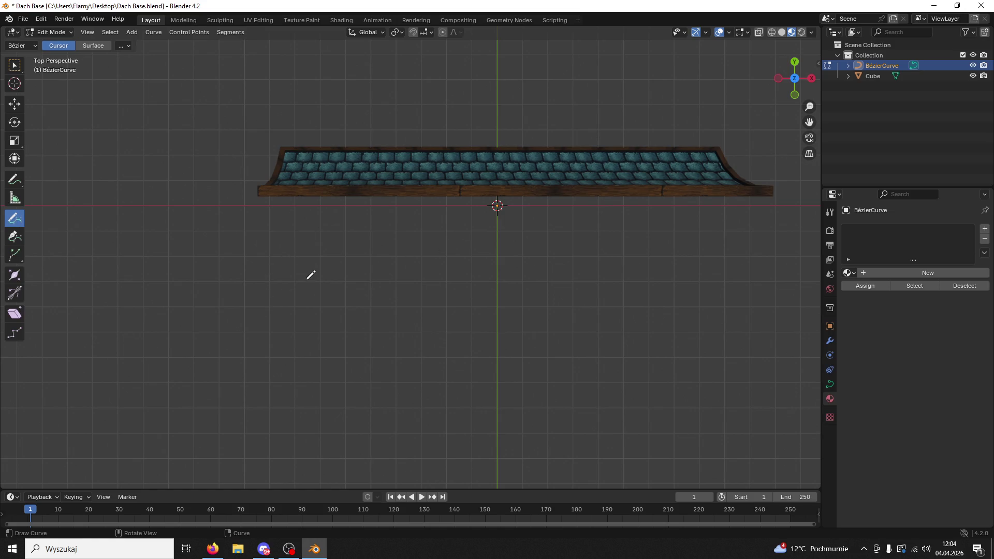
mouse_move(302, 264)
mouse_down()
mouse_move(405, 295)
mouse_move(523, 299)
mouse_move(663, 288)
mouse_move(735, 269)
mouse_up()
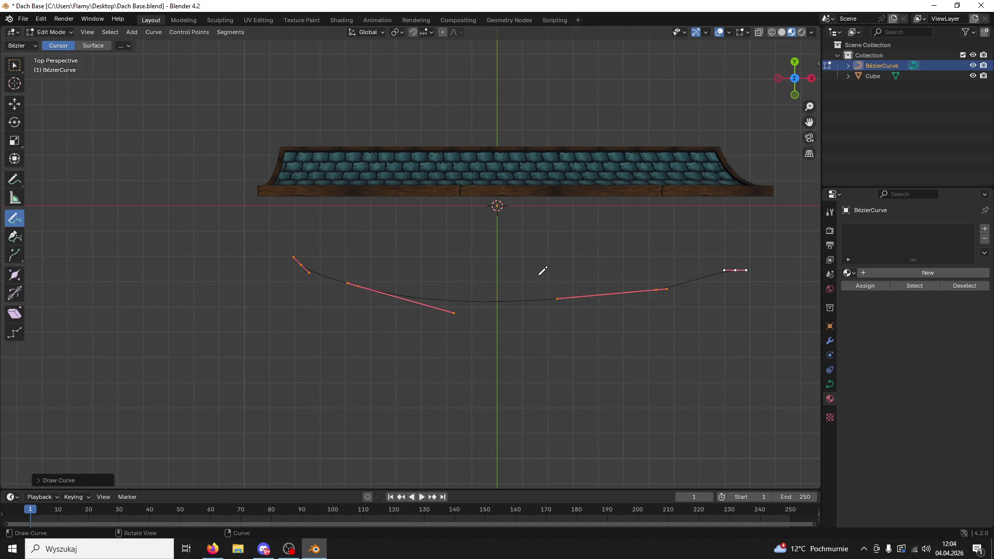
key(ctrl+z)
mouse_move(298, 255)
mouse_down()
mouse_move(523, 289)
mouse_move(711, 255)
mouse_up()
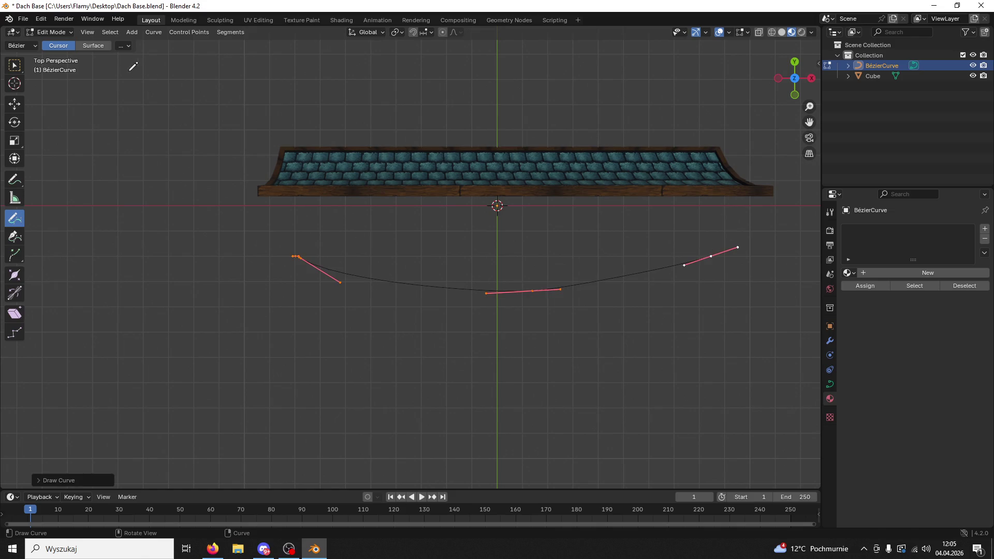
Slide the left endpoint's handle right and the middle point left along X
click(16, 106)
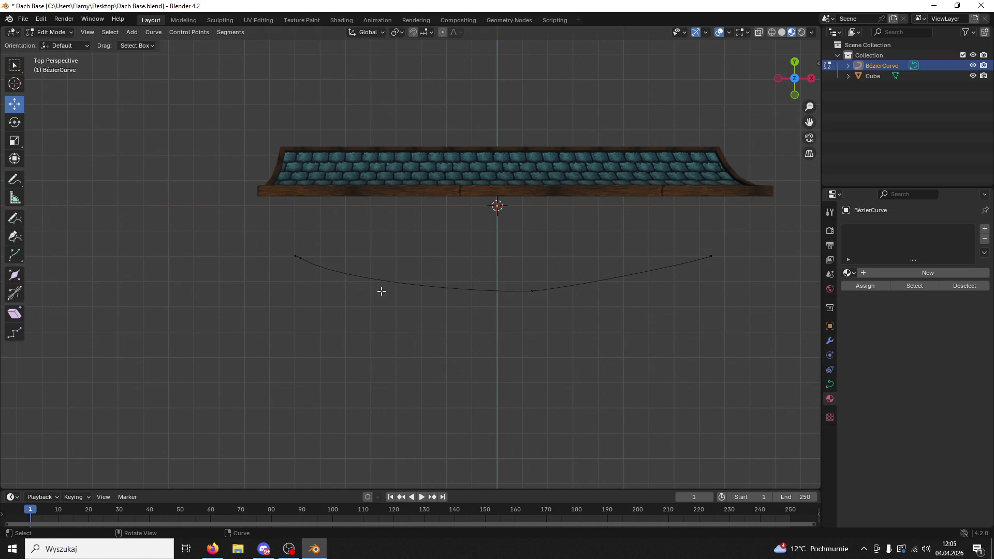
click(298, 257)
click(340, 283)
drag(383, 282, 405, 282)
click(531, 292)
drag(569, 291, 528, 299)
Flatten the middle point's handles horizontally by scaling them to 0 on Y
click(526, 294)
key(s)
click(499, 302)
click(496, 291)
key(s)
key(x)
click(503, 296)
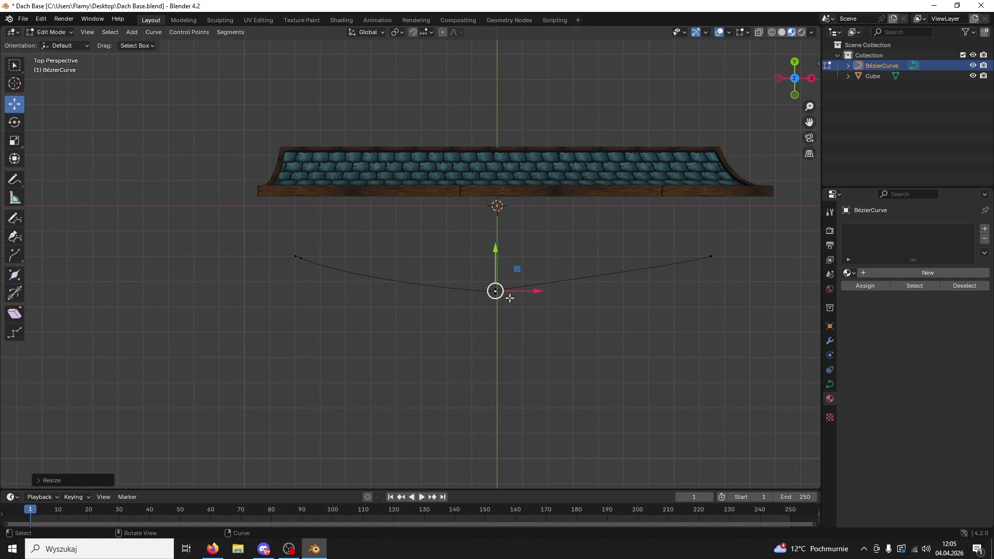
key(s)
key(y)
key(Escape)
key(ctrl+z)
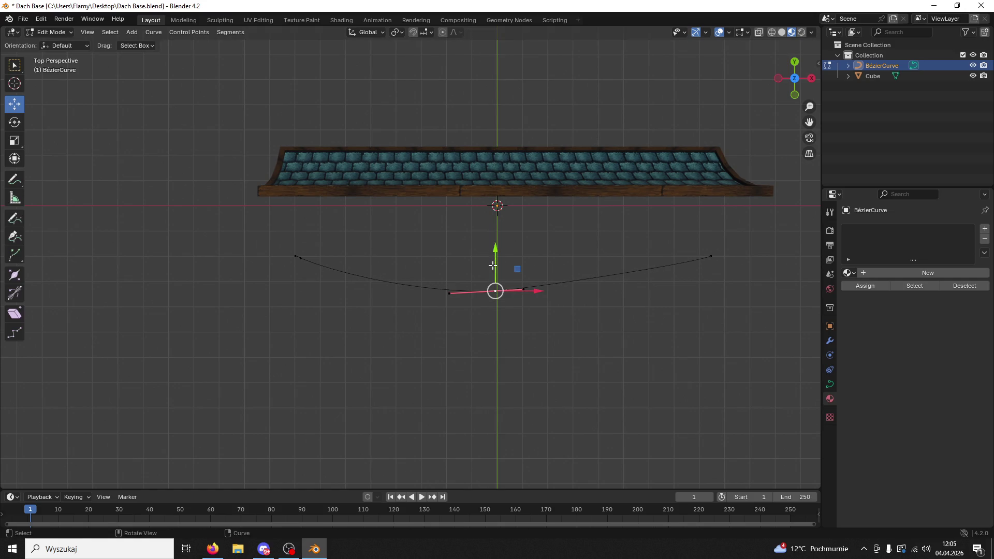
key(s)
key(y)
click(512, 303)
Nudge the middle point right, push the right endpoint outward and raise its handle
drag(534, 296, 539, 291)
click(527, 291)
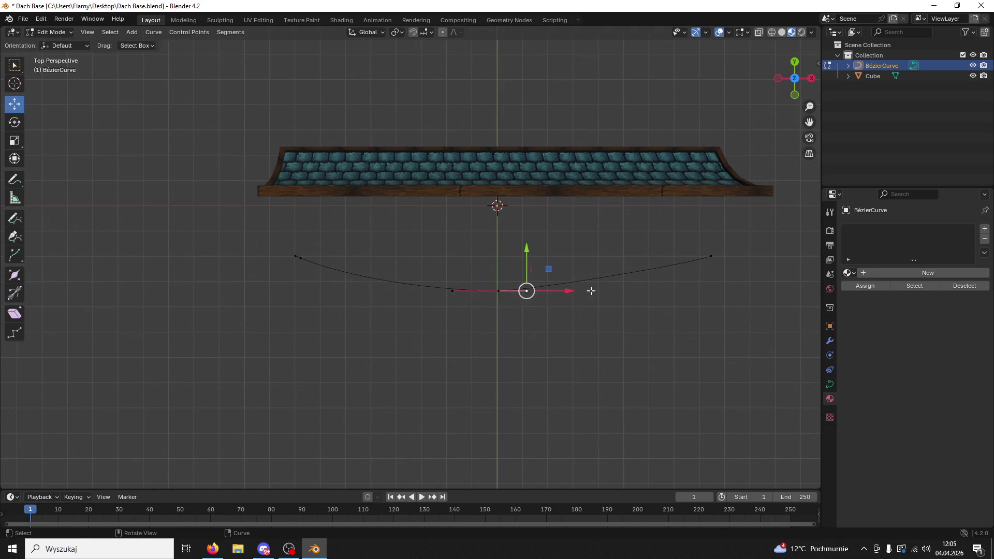
click(713, 255)
drag(737, 256, 753, 255)
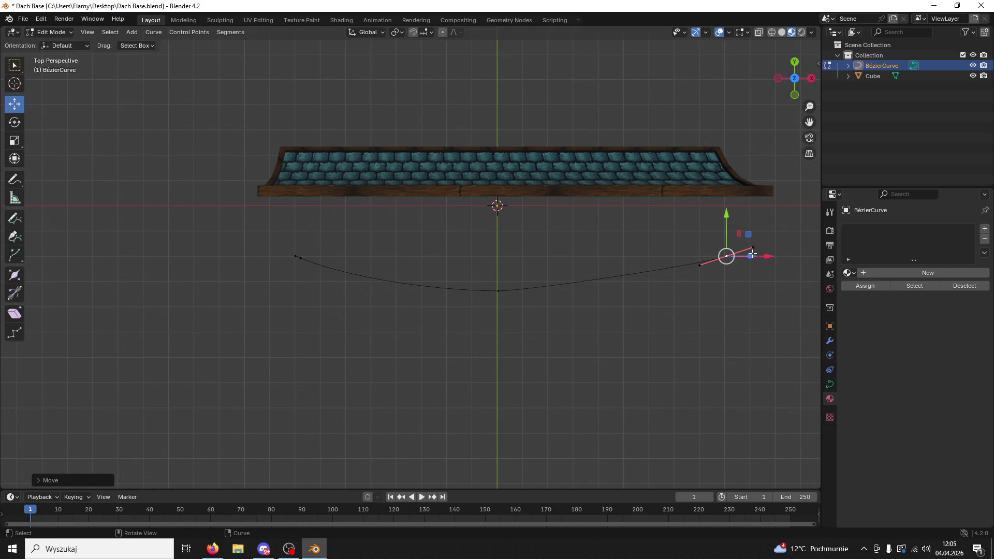
click(699, 265)
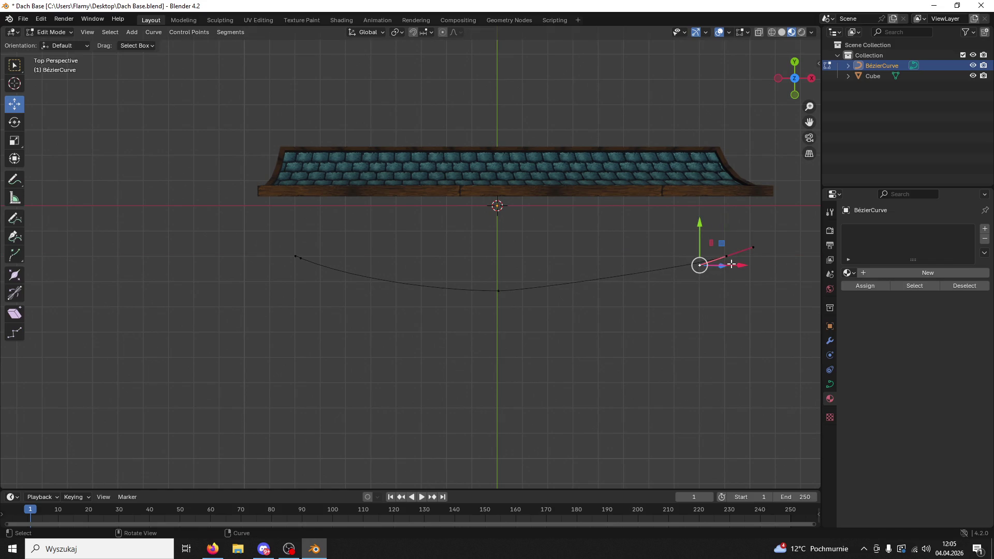
drag(699, 225, 700, 223)
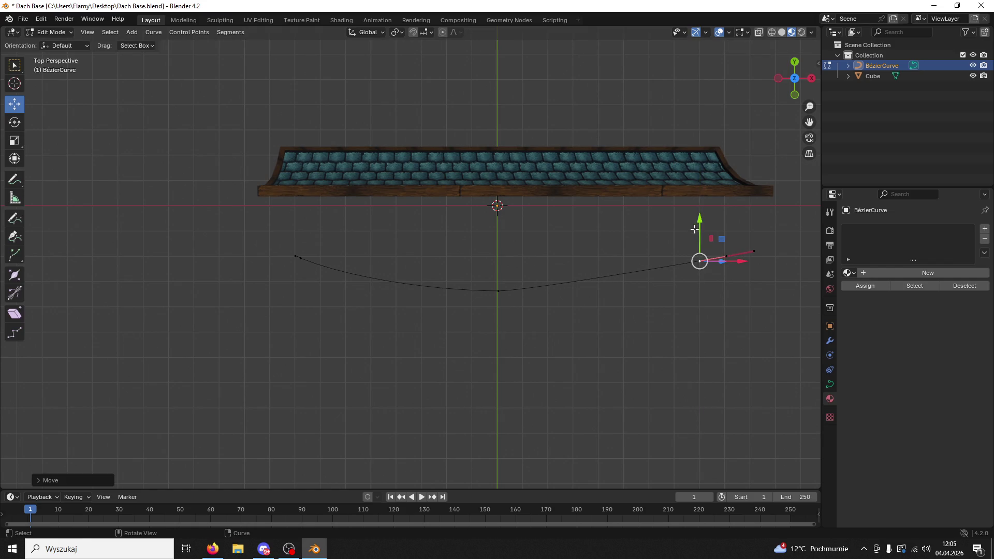
Stretch both of the middle point's handles further outward along X
click(500, 291)
click(527, 291)
drag(539, 291, 608, 291)
click(454, 291)
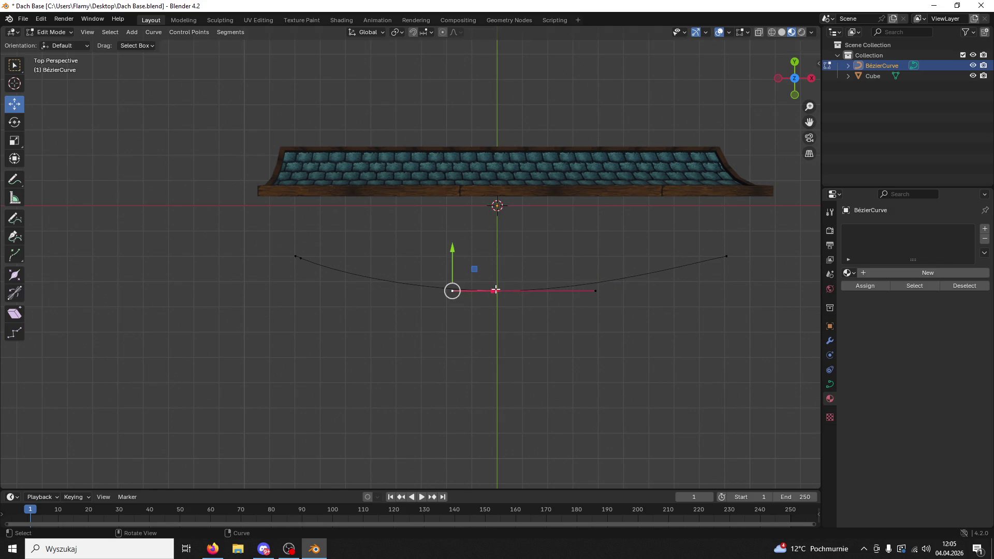
drag(495, 290, 432, 291)
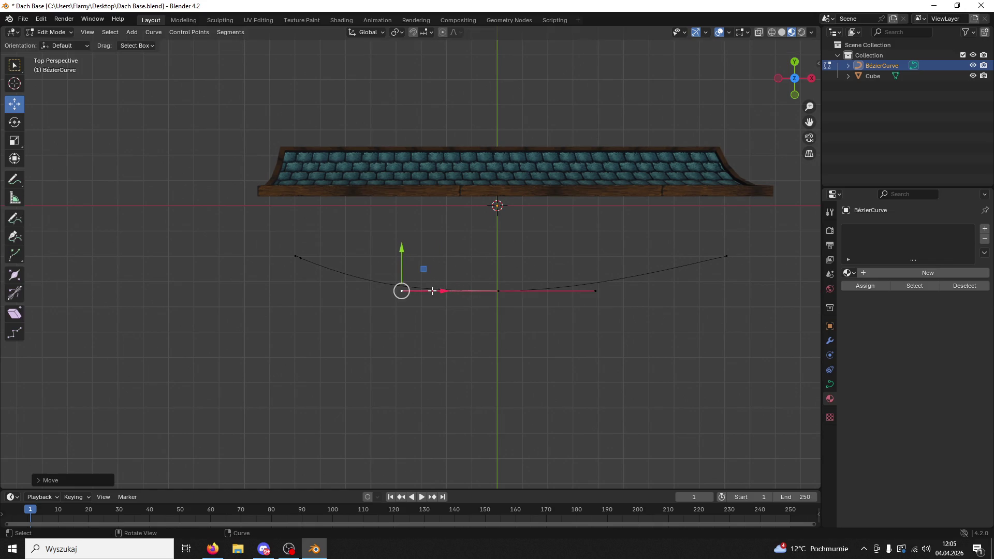
Move the curve's left endpoint outward to the left along X
click(304, 259)
drag(250, 241, 327, 291)
click(293, 255)
drag(335, 256, 282, 257)
scroll(304, 273, up, 2)
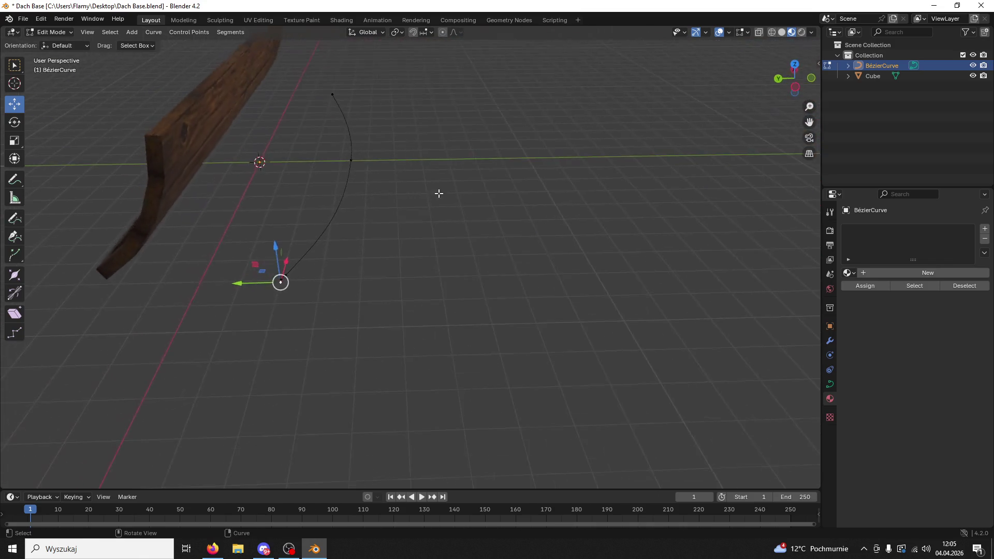
Delete the curve's end point and add a new one in its place
scroll(438, 194, up, 2)
click(226, 284)
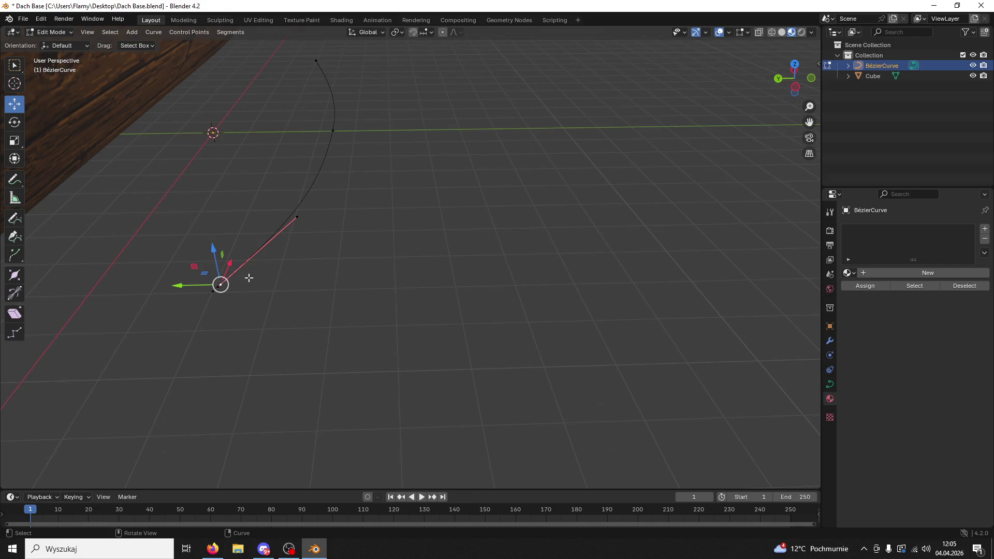
click(219, 287)
drag(210, 295, 195, 321)
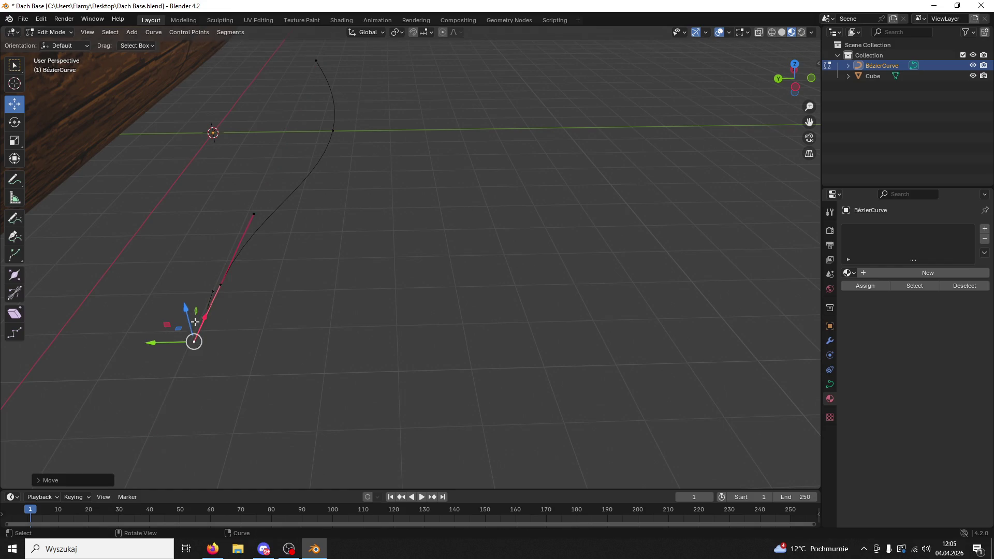
key(ctrl+z)
key(x)
click(217, 288)
ctrl+right_click(219, 282)
scroll(377, 251, down, 2)
Switch to top view and nudge the right endpoint's handle slightly along Y
click(795, 64)
drag(561, 186, 442, 260)
click(599, 288)
scroll(626, 282, down, 1)
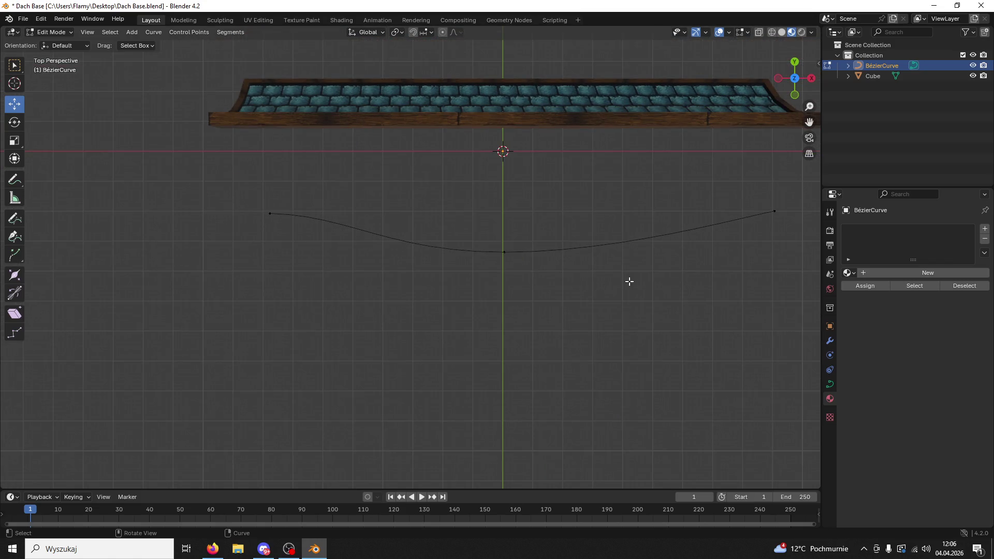
scroll(647, 259, right, 2)
click(728, 211)
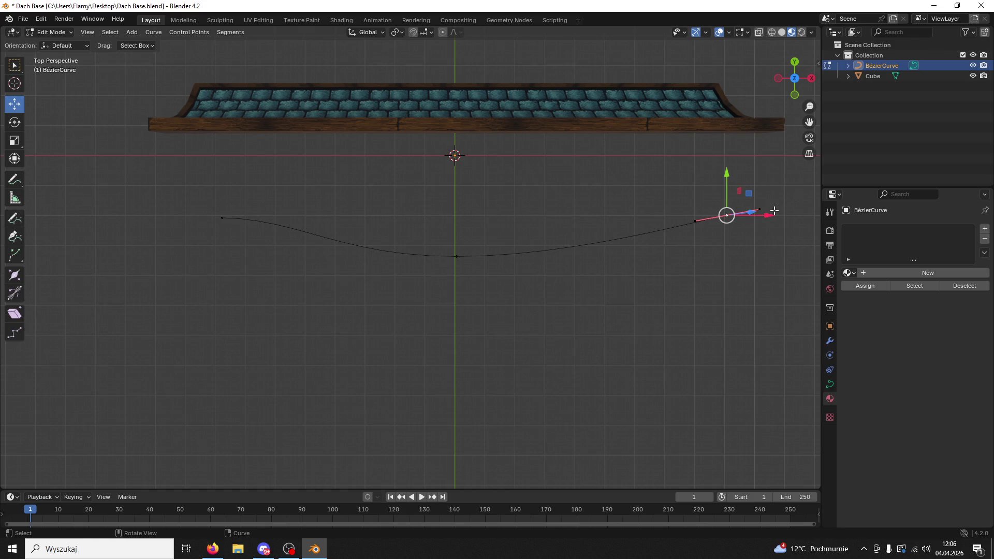
click(761, 208)
drag(761, 173, 764, 175)
Select both endpoints and scale their handles to 0 along Y to level them
shift+click(222, 218)
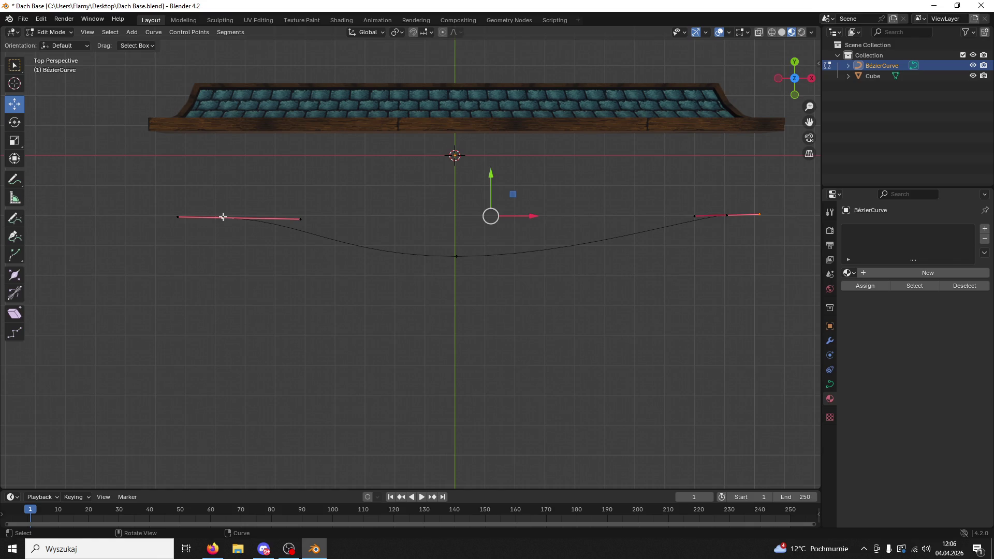
text(sx)
text(0)
key(BackSpace)
text(0)
key(Return)
key(ctrl+z)
text(sy0)
key(Return)
click(451, 314)
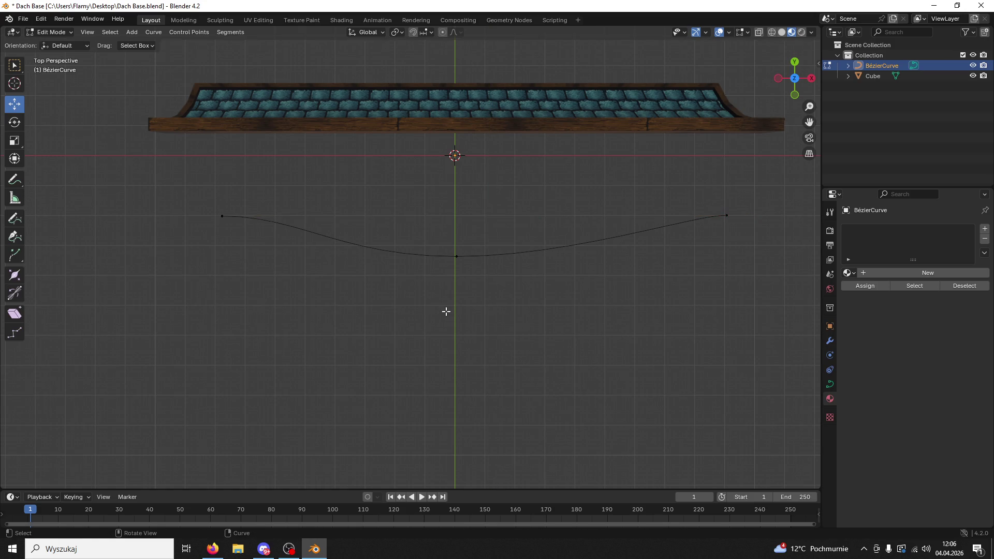
Pull the curve's left endpoint further outward along X
click(222, 217)
drag(263, 218, 222, 216)
click(339, 289)
scroll(442, 328, down, 2)
mouse_move(442, 328)
mouse_down()
mouse_move(549, 224)
mouse_move(531, 222)
mouse_move(442, 284)
mouse_up()
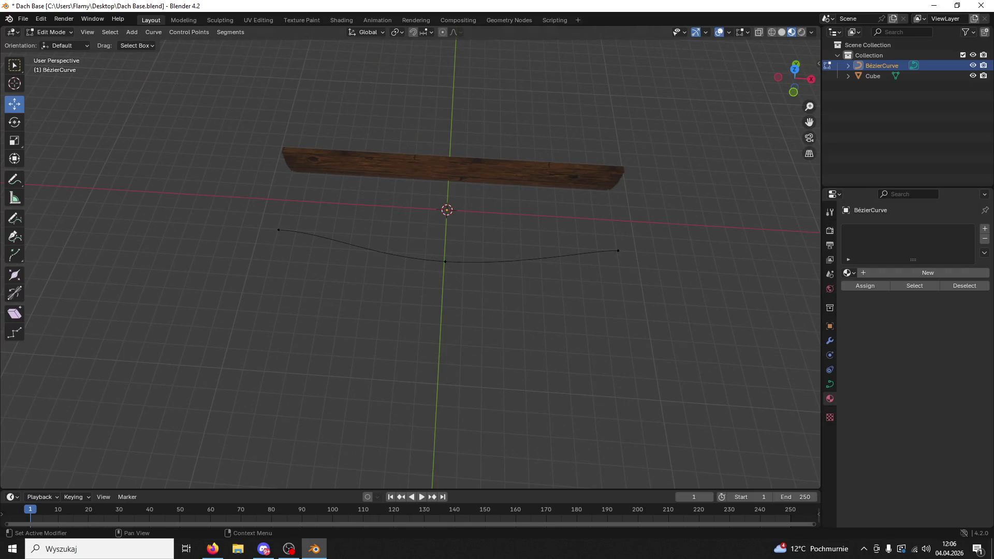
key(alt+Tab)
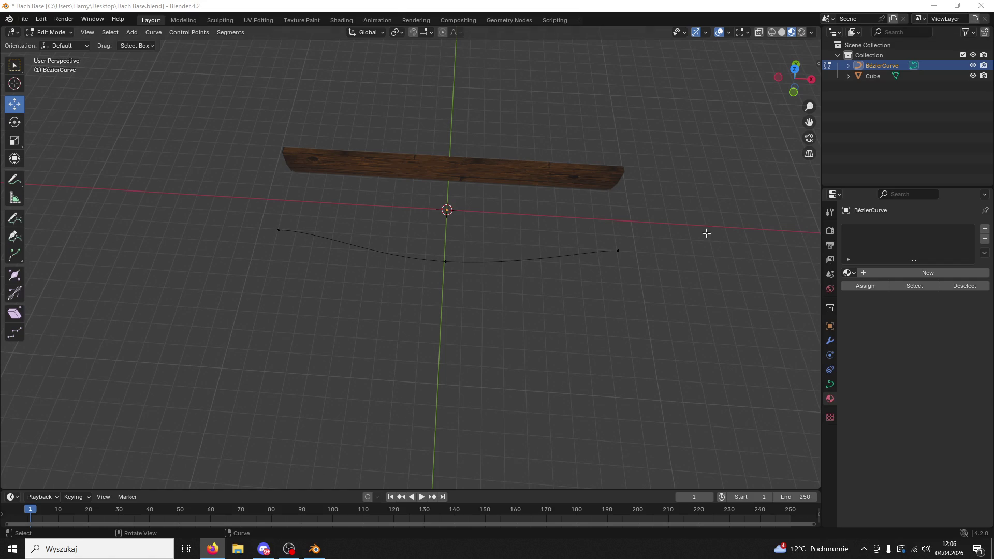
key(KP_8)
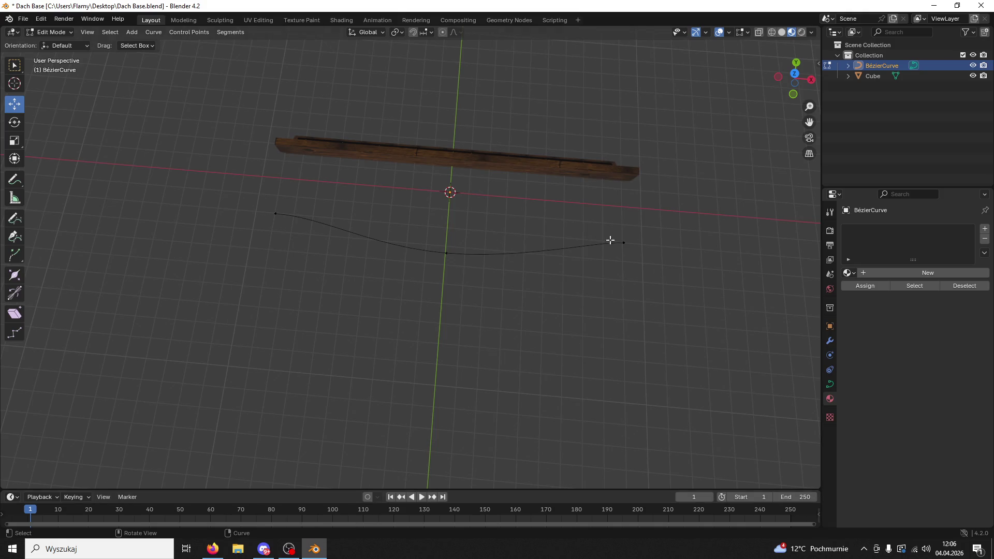
Adjust the right end's outer handle along Y and then along X
click(611, 241)
shift+click(276, 213)
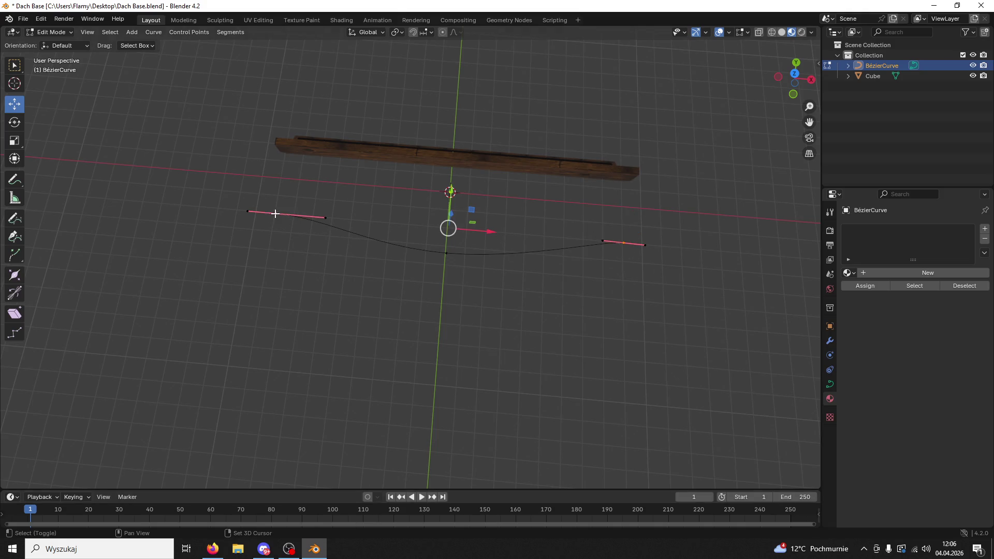
click(517, 309)
click(626, 242)
click(645, 245)
key(g)
key(y)
click(652, 254)
key(g)
key(x)
click(691, 282)
Try moving the right endpoint off the X axis, then undo the change
click(625, 290)
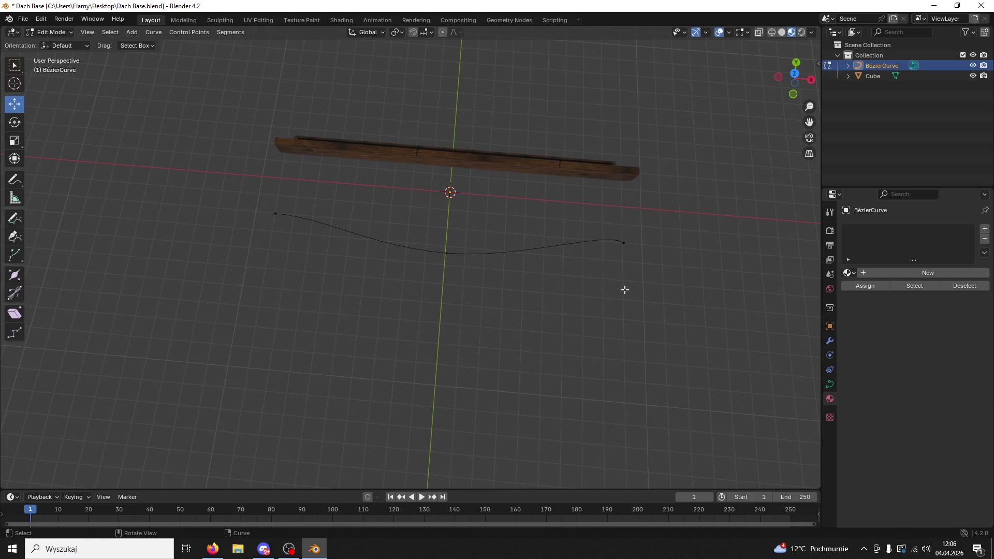
click(621, 246)
key(g)
key(shift+x)
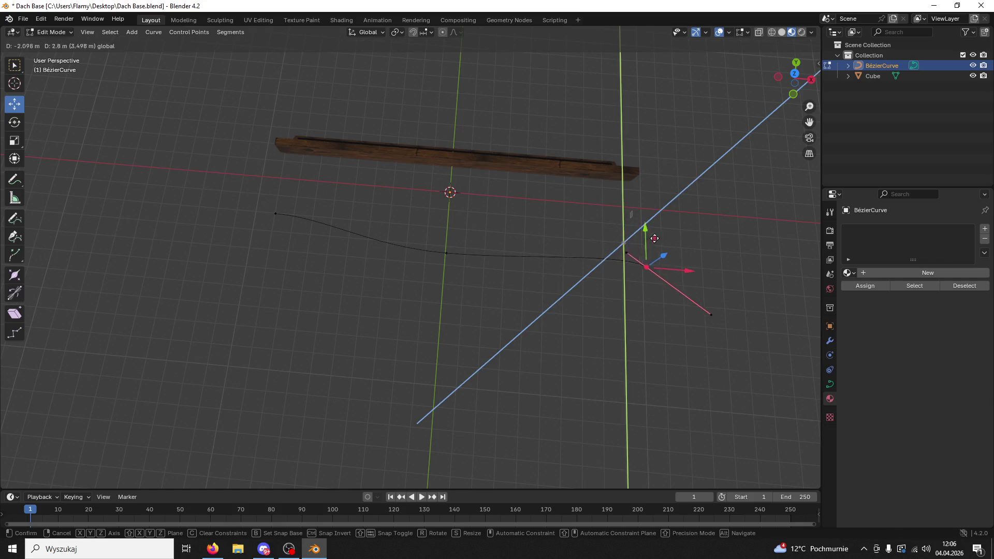
click(651, 234)
key(ctrl+z)
key(ctrl+z)
key(ctrl+z)
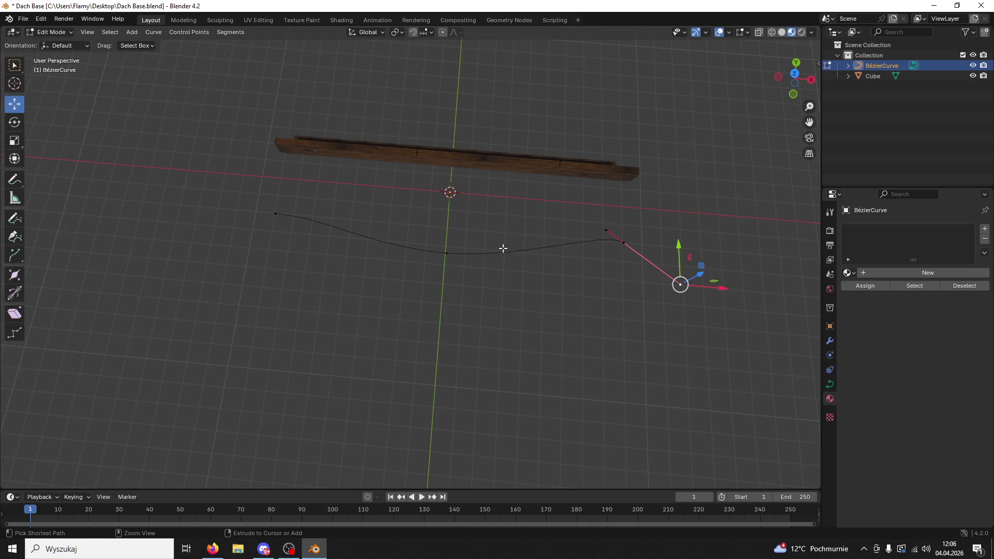
Move the curve's middle point about 1 m along negative Y to deepen the sag
click(446, 253)
key(g)
key(y)
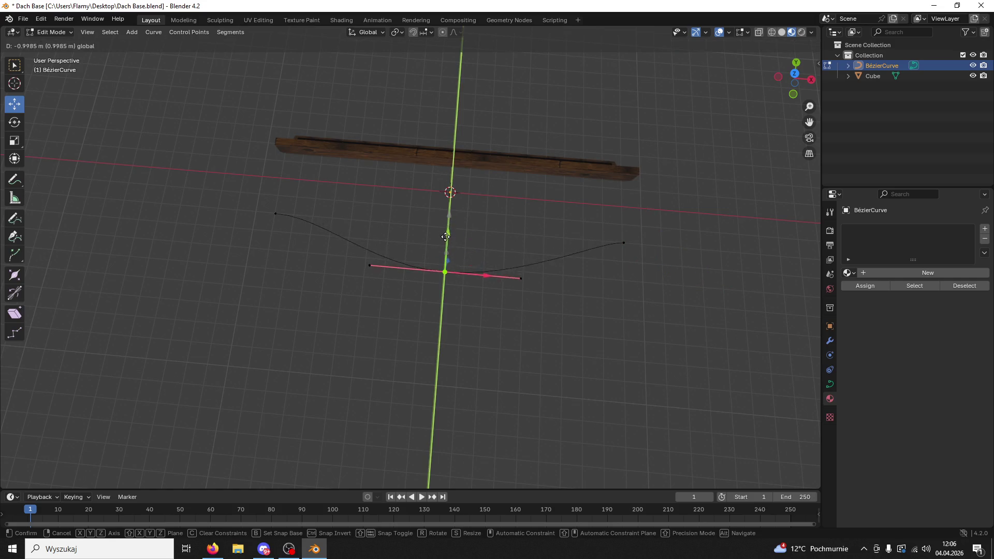
click(446, 243)
mouse_move(445, 243)
mouse_down()
mouse_move(666, 222)
mouse_move(473, 242)
mouse_move(461, 173)
mouse_up()
click(493, 148)
drag(517, 191, 515, 210)
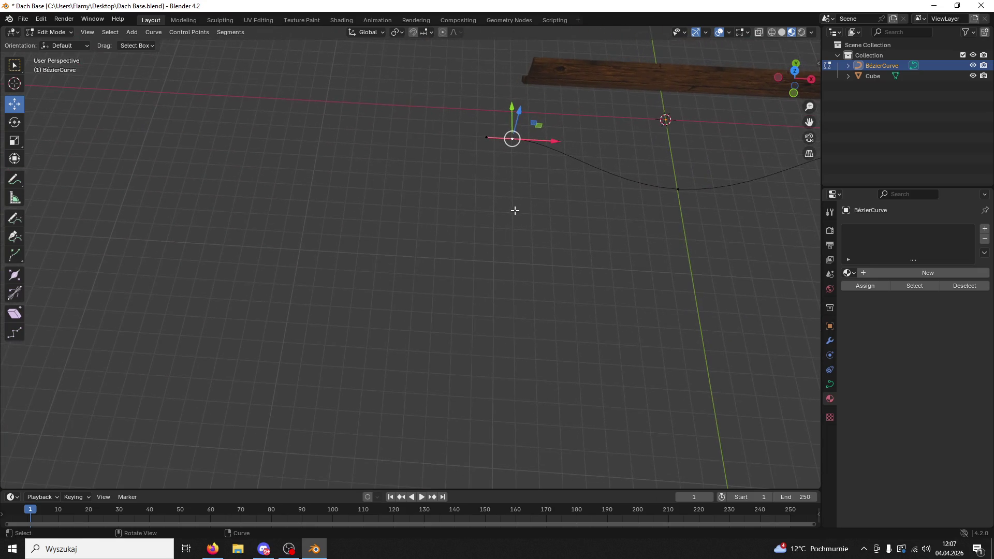
Try an annotation stroke in the viewport and undo it
click(487, 138)
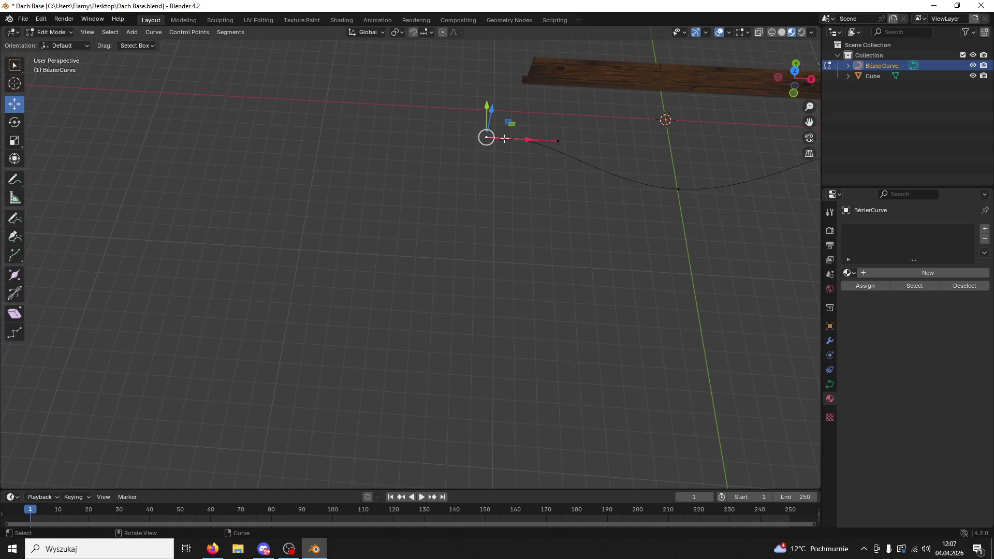
click(16, 180)
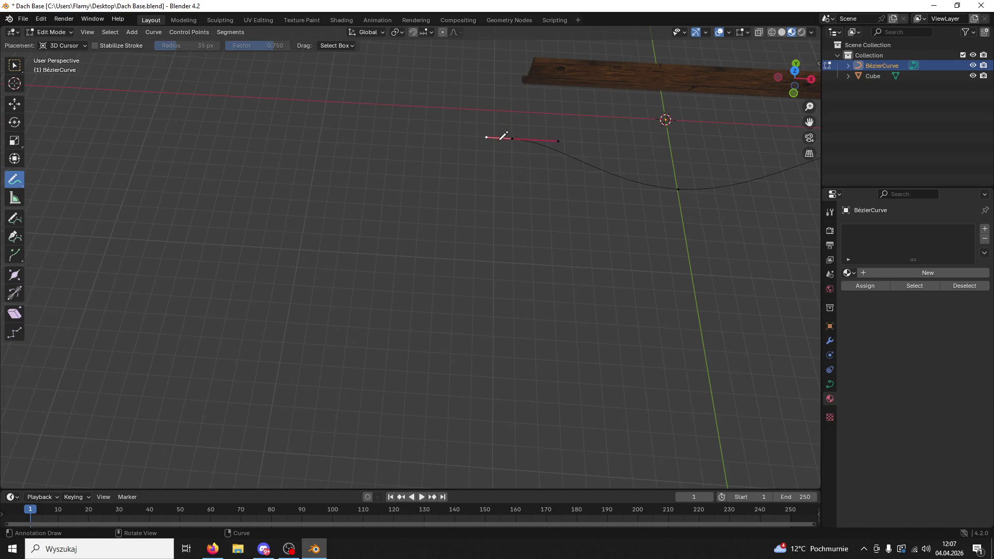
click(513, 137)
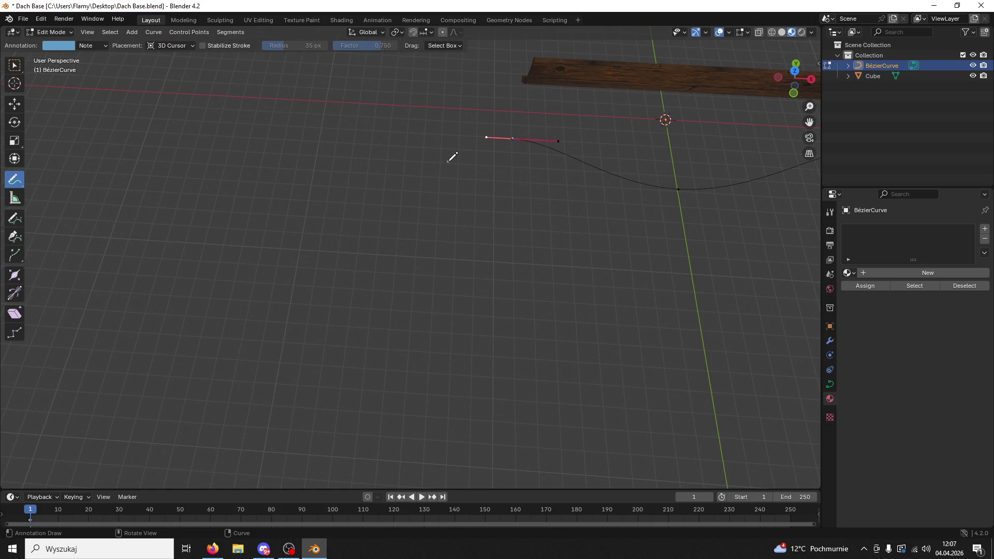
key(ctrl+z)
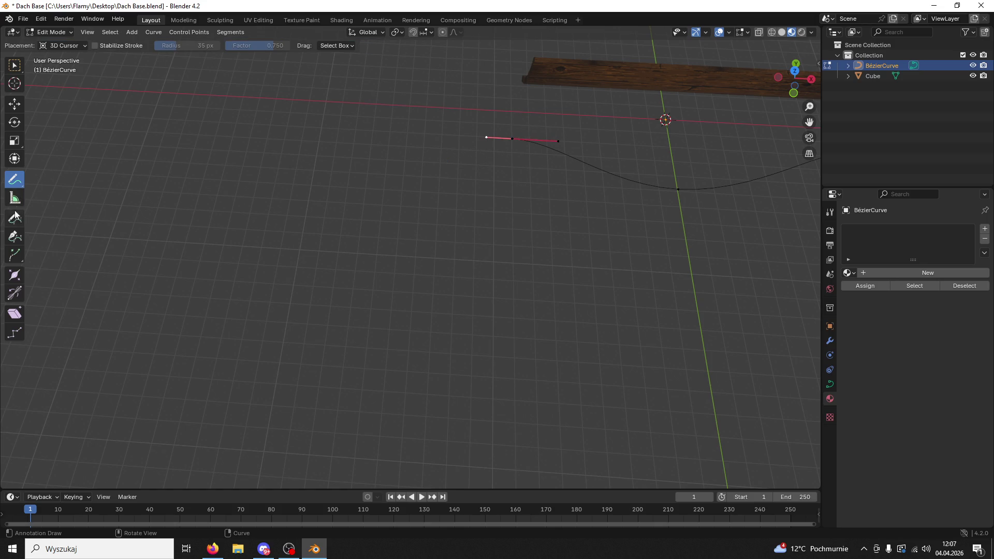
Try the Draw Curve tool, undo its trial strokes, and head back to Object Mode
click(15, 217)
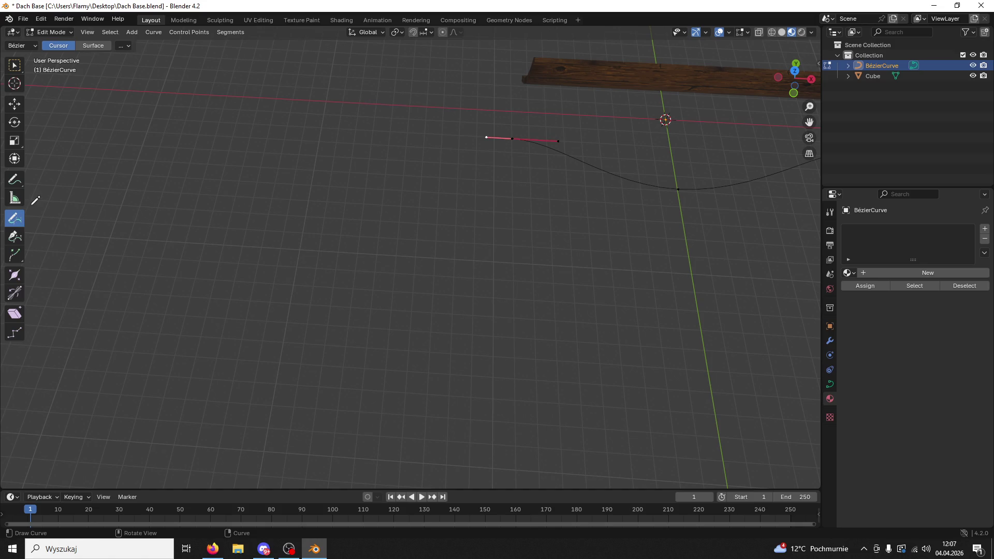
click(516, 135)
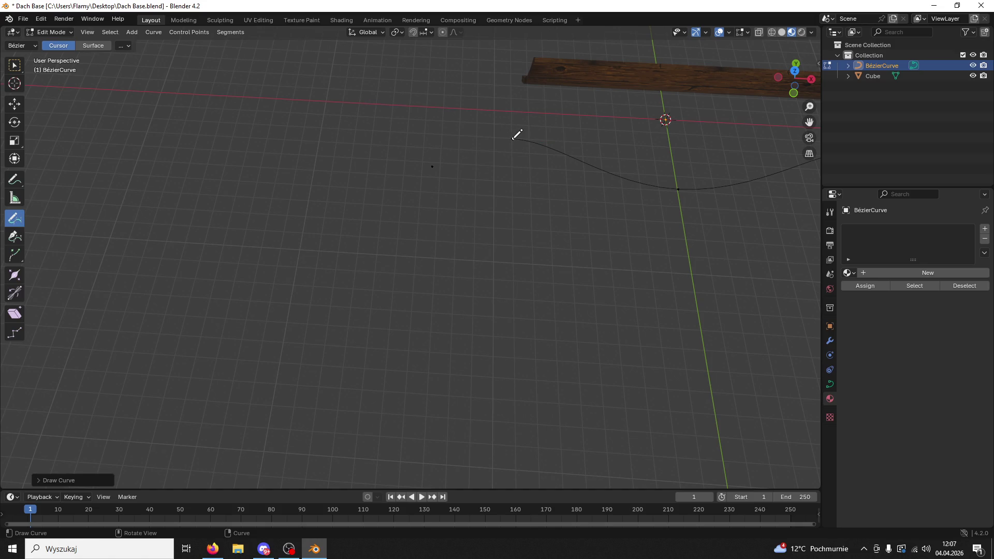
key(ctrl+z)
drag(516, 138, 433, 166)
key(ctrl+z)
scroll(510, 160, down, 4)
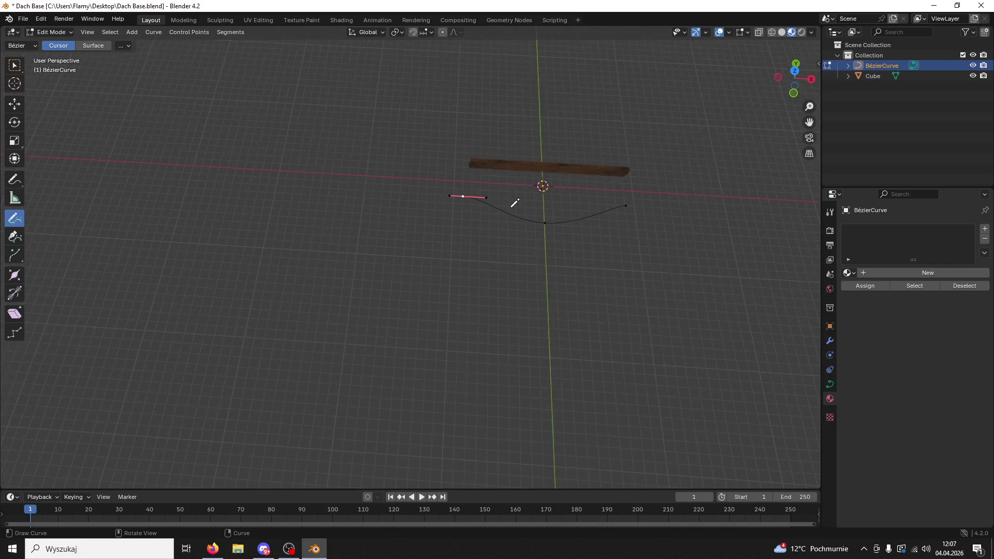
key(ctrl+z)
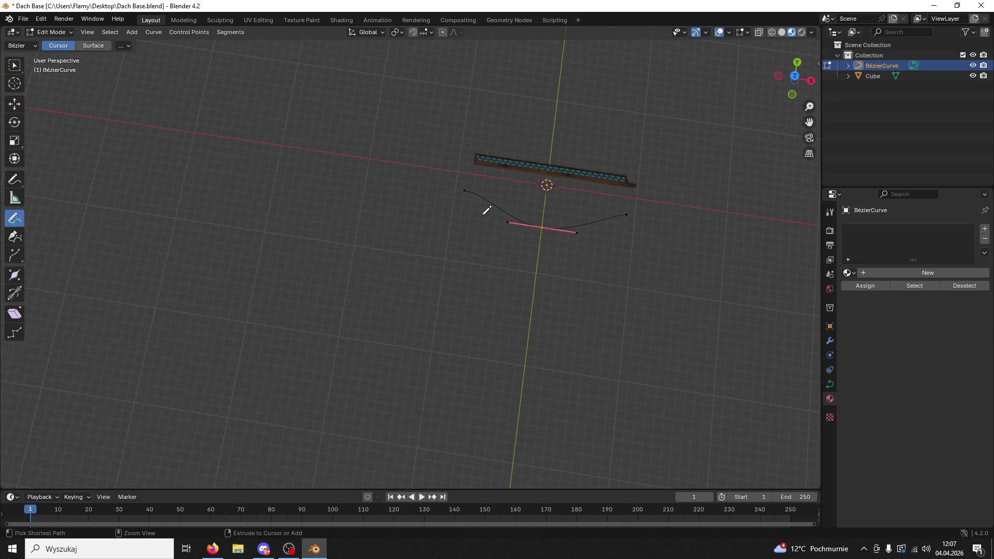
click(51, 32)
Return to Object Mode, select the Cube and add a Curve modifier
click(51, 44)
click(543, 166)
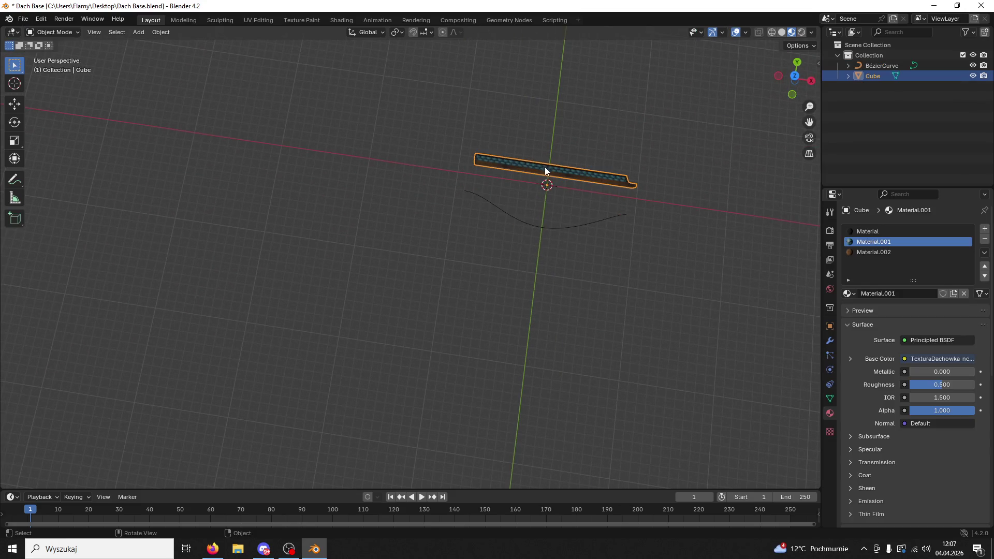
click(830, 326)
click(831, 341)
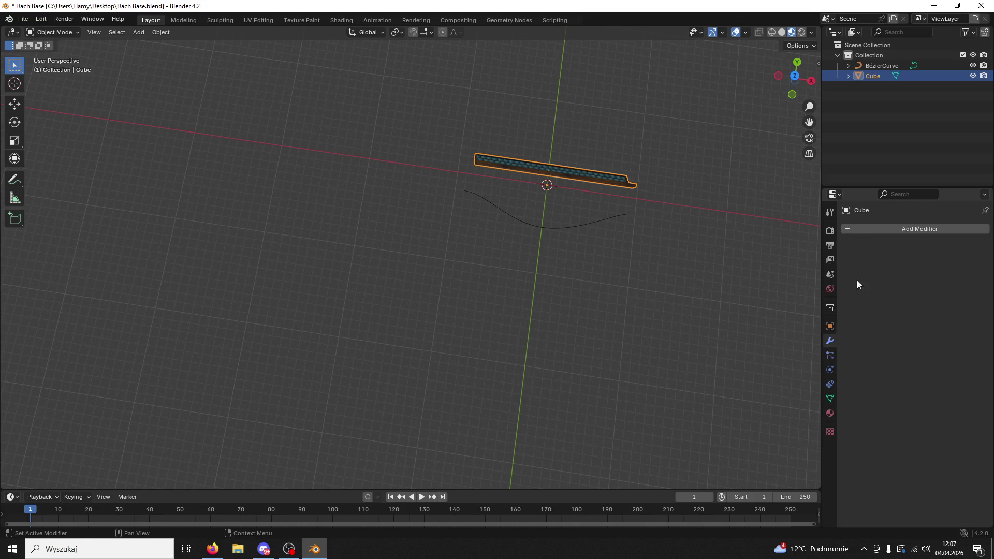
click(852, 226)
click(849, 229)
click(807, 269)
Pick BézierCurve as the Curve modifier's curve object with the eyedropper
click(969, 262)
click(619, 174)
drag(611, 192, 642, 176)
click(970, 263)
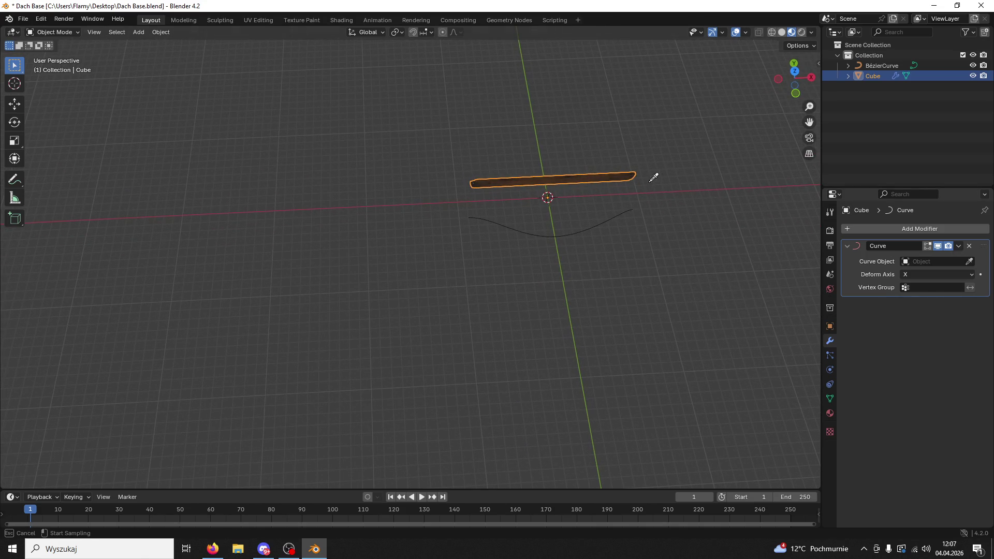
click(621, 214)
mouse_move(620, 214)
mouse_down()
mouse_move(612, 246)
mouse_move(750, 257)
mouse_up()
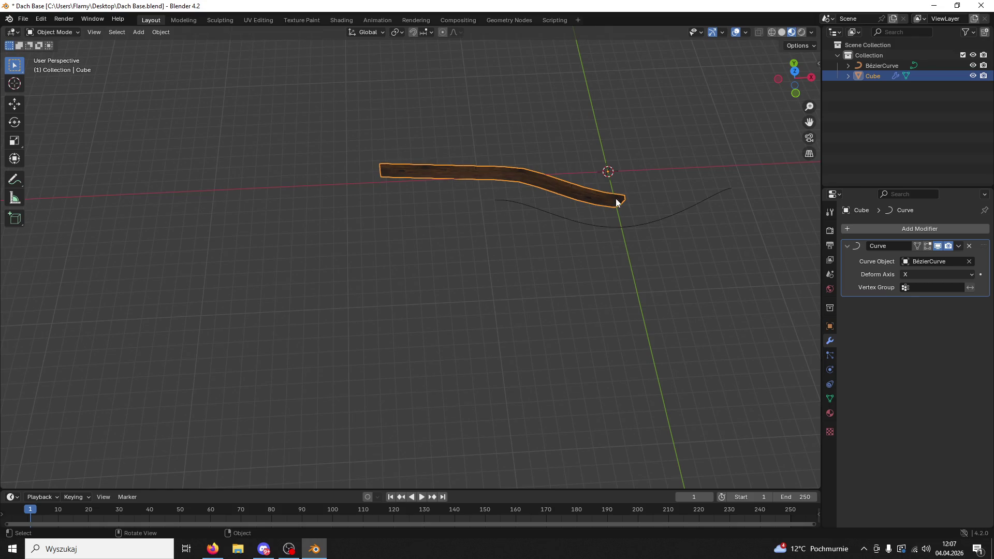
Slide the slab rightward along the curve, save Dach Base.blend and close Blender
click(14, 104)
drag(452, 165, 756, 183)
mouse_move(660, 218)
mouse_down()
mouse_move(795, 198)
mouse_move(132, 231)
mouse_up()
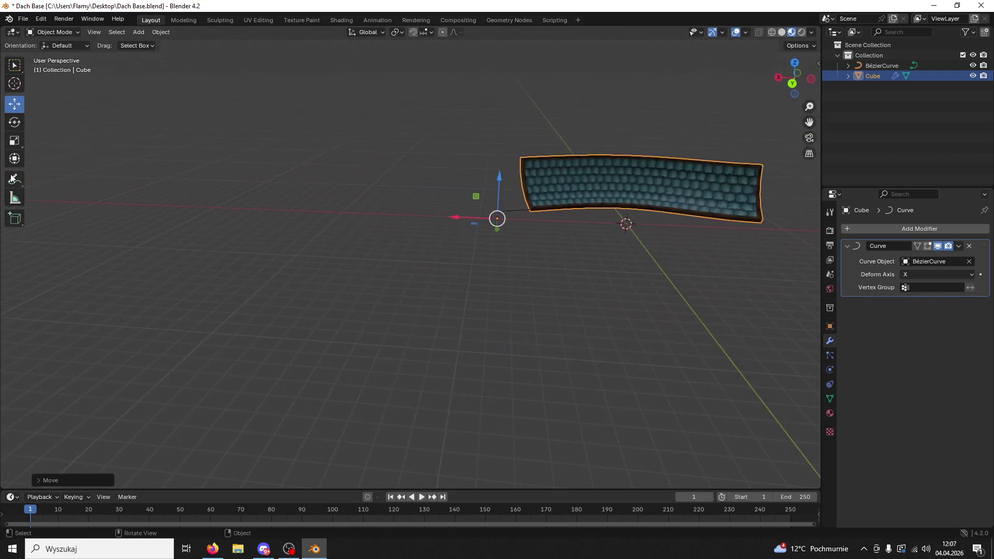
mouse_move(782, 82)
mouse_down()
mouse_move(719, 151)
mouse_move(514, 287)
mouse_move(524, 293)
mouse_move(508, 308)
mouse_up()
key(ctrl+s)
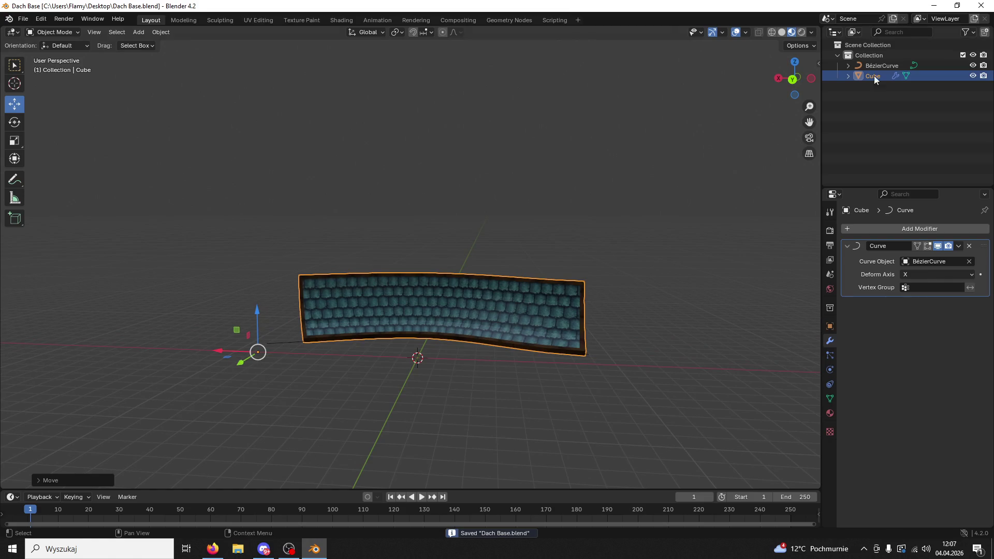
click(982, 6)
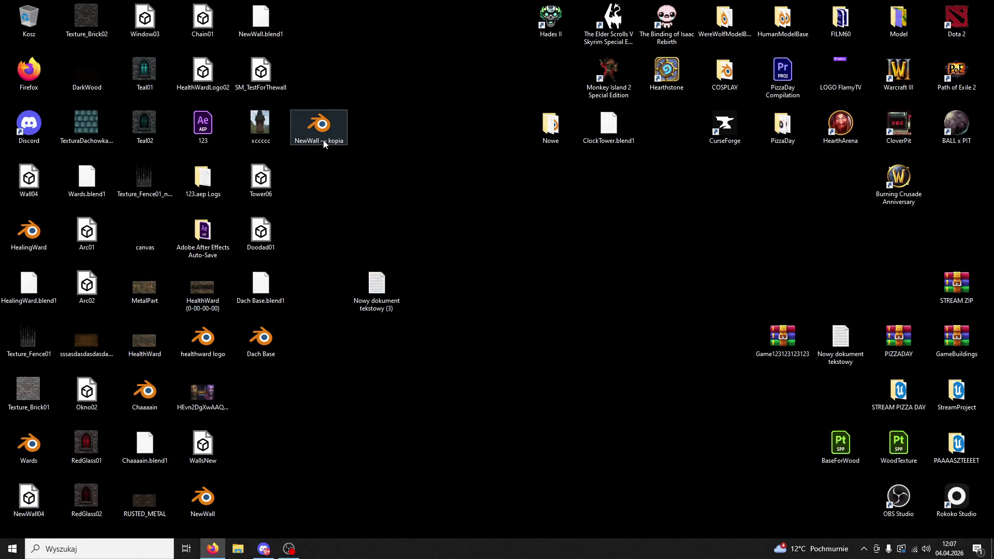
Open Dach Base.blend from its desktop icon in Blender 4.5.3 LTS
click(289, 548)
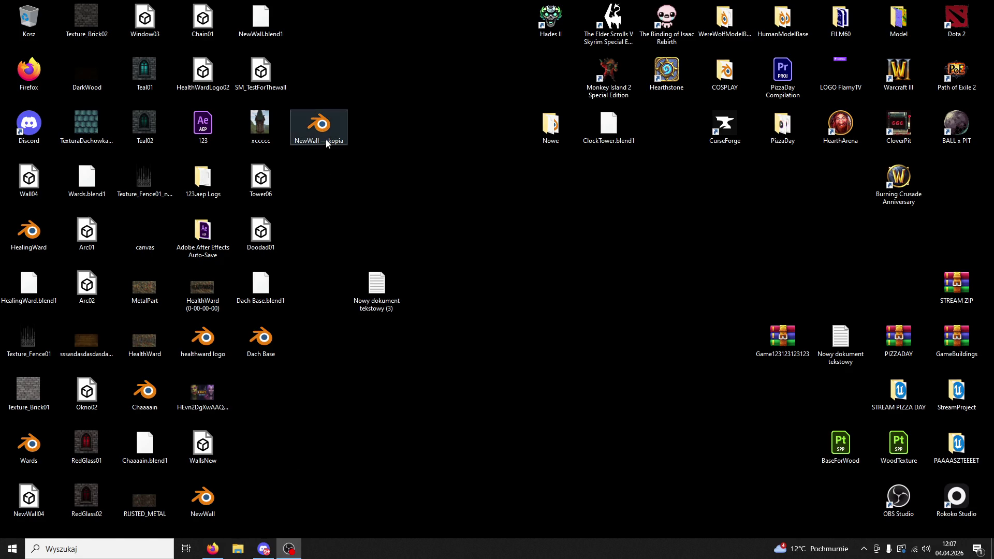
double_click(267, 341)
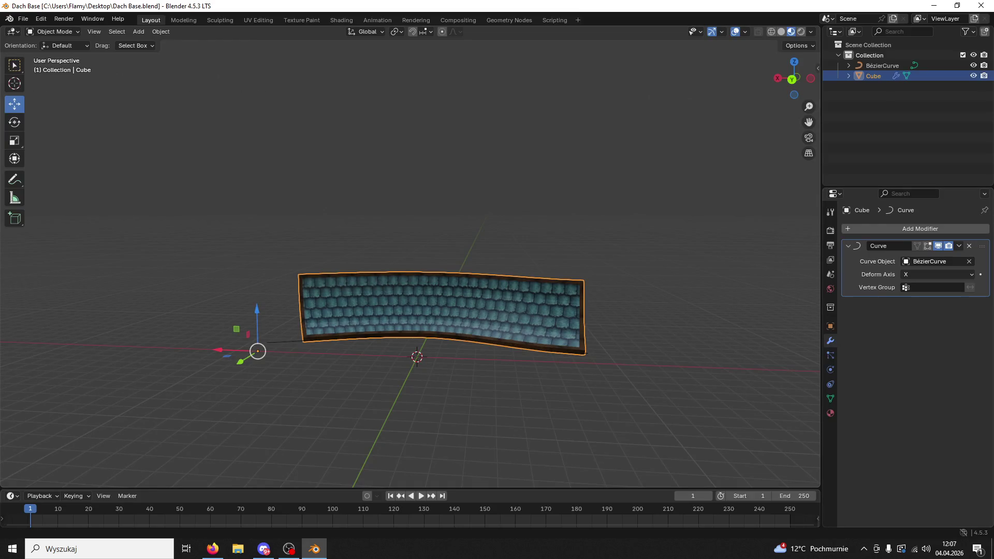
Remove the Curve modifier and paste a hidden copy of the Cube as Cube.001
click(969, 246)
click(908, 154)
click(377, 292)
click(884, 64)
click(886, 76)
key(ctrl+c)
key(ctrl+v)
click(973, 86)
Delete the old BézierCurve and switch to top view
mouse_move(542, 279)
mouse_down()
mouse_move(356, 332)
mouse_move(402, 331)
mouse_up()
click(402, 331)
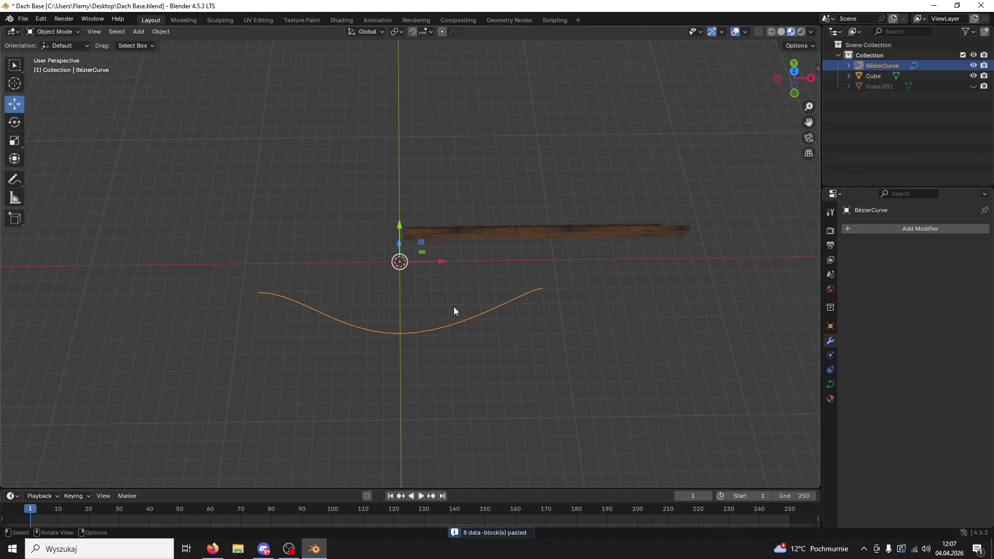
key(Delete)
click(796, 73)
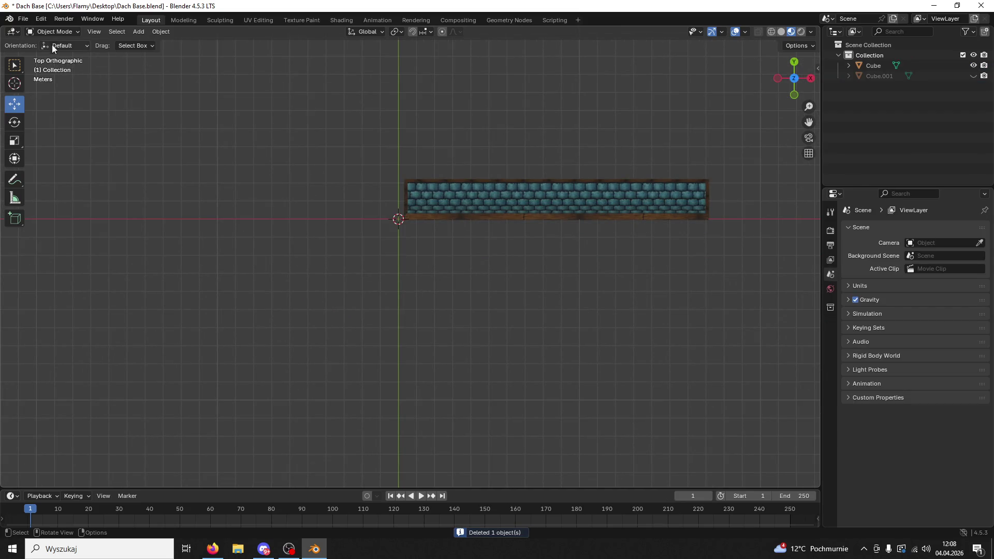
Add a Bézier curve, clear its default points in Edit Mode, and draw a wavy curve
click(144, 32)
mouse_move(153, 56)
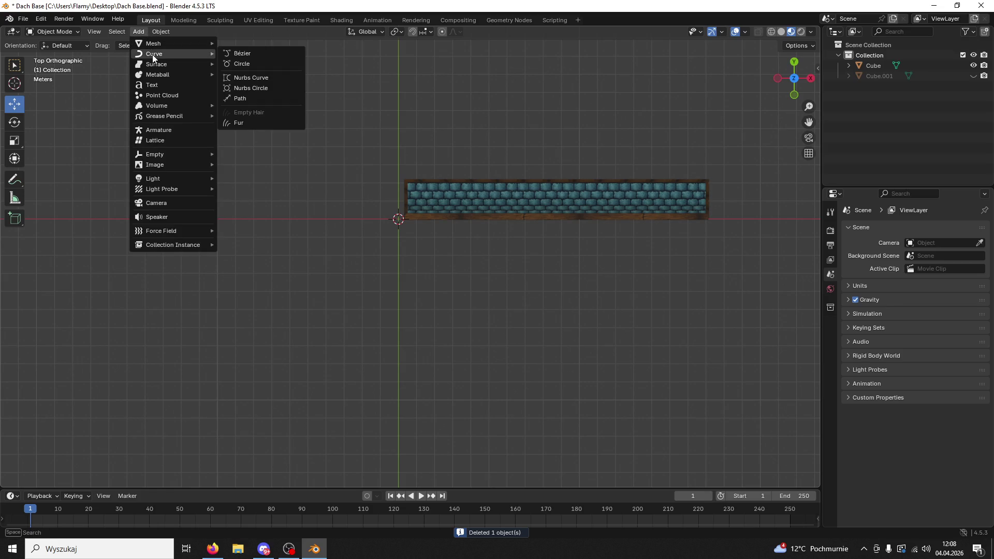
click(252, 51)
click(77, 35)
click(63, 51)
key(x)
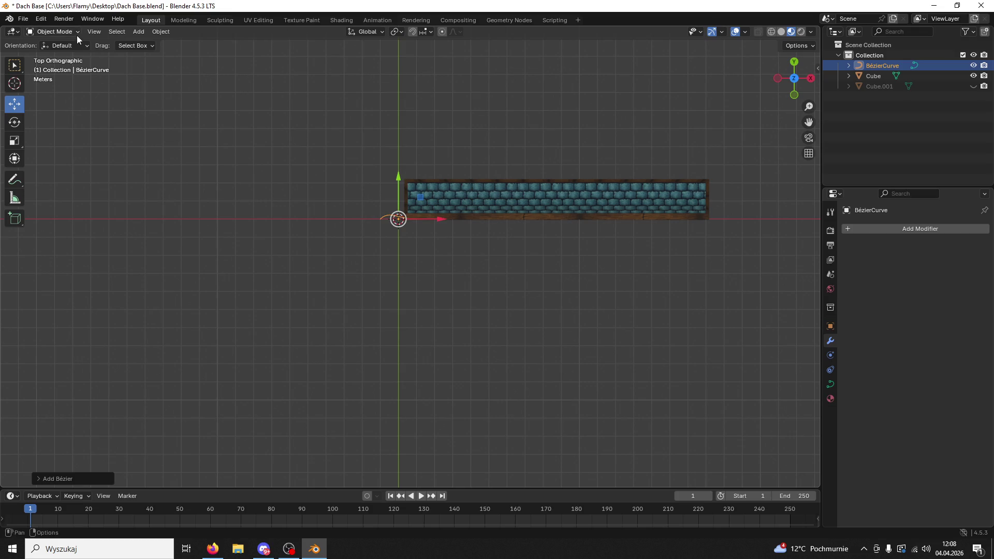
click(239, 133)
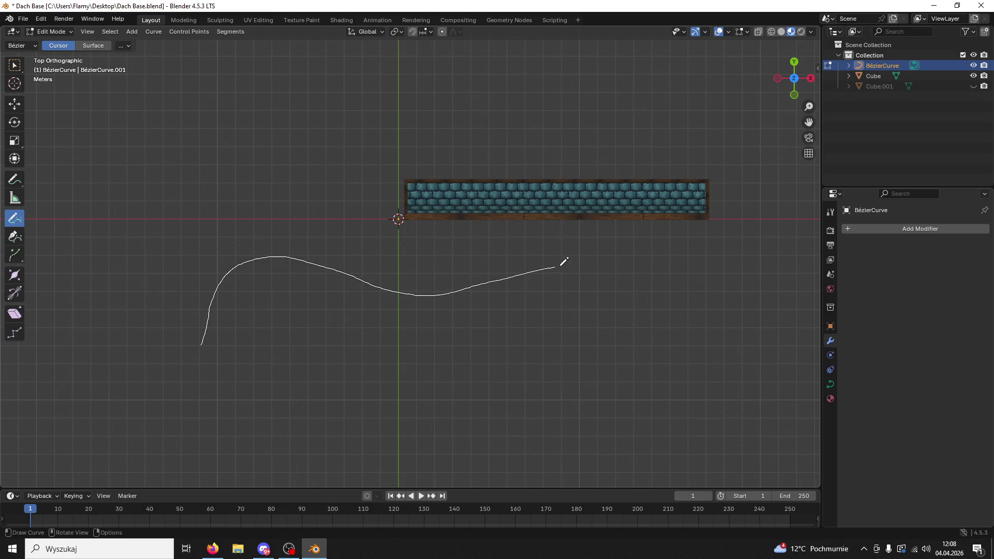
drag(645, 356, 646, 355)
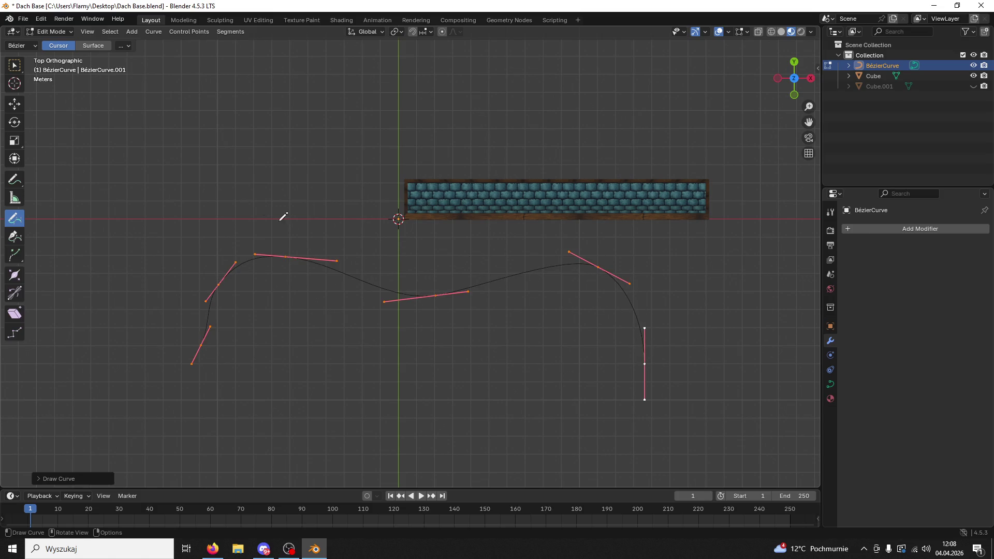
Flatten the handles of the left and right end points to vertical with S X 0
click(18, 103)
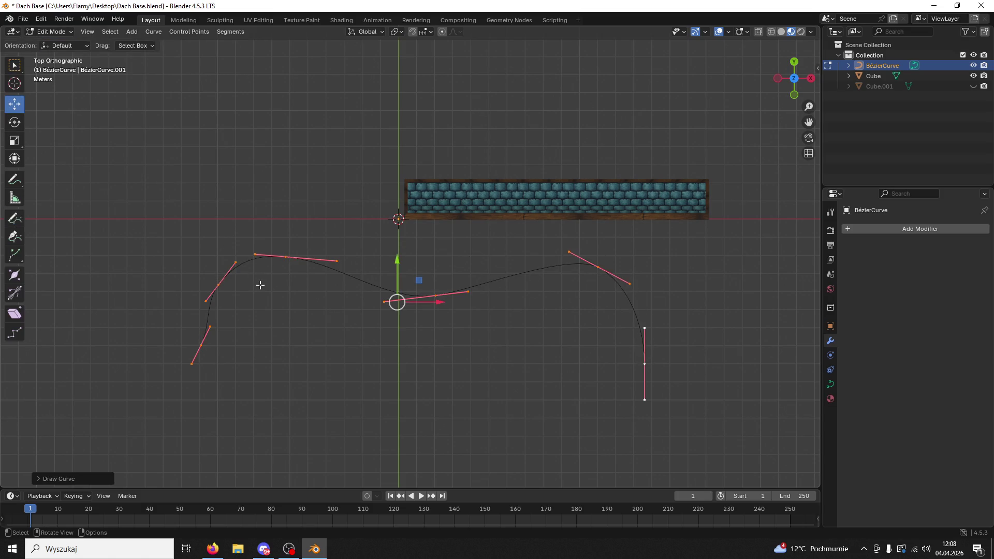
click(218, 285)
text(sx0)
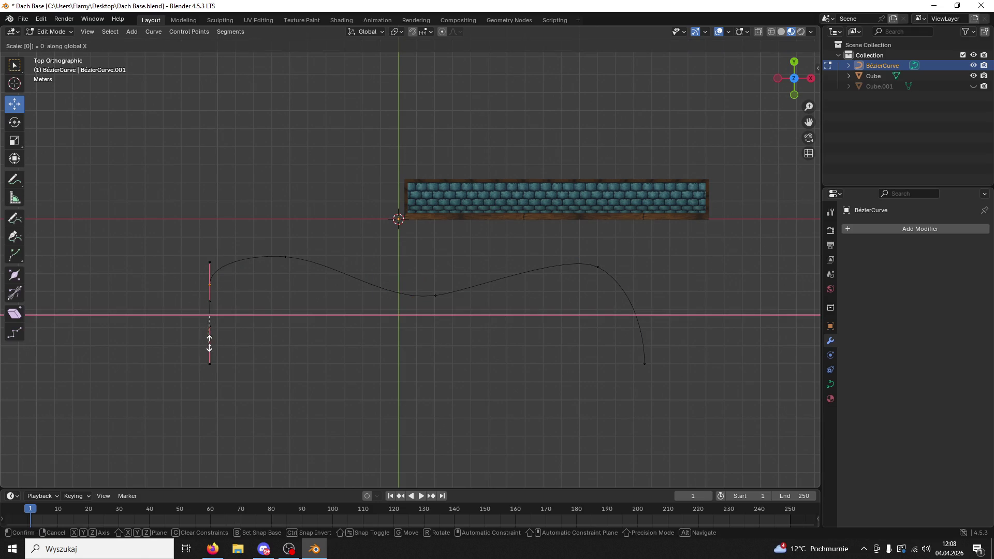
key(Return)
click(598, 267)
shift+click(645, 364)
text(sx0)
key(Return)
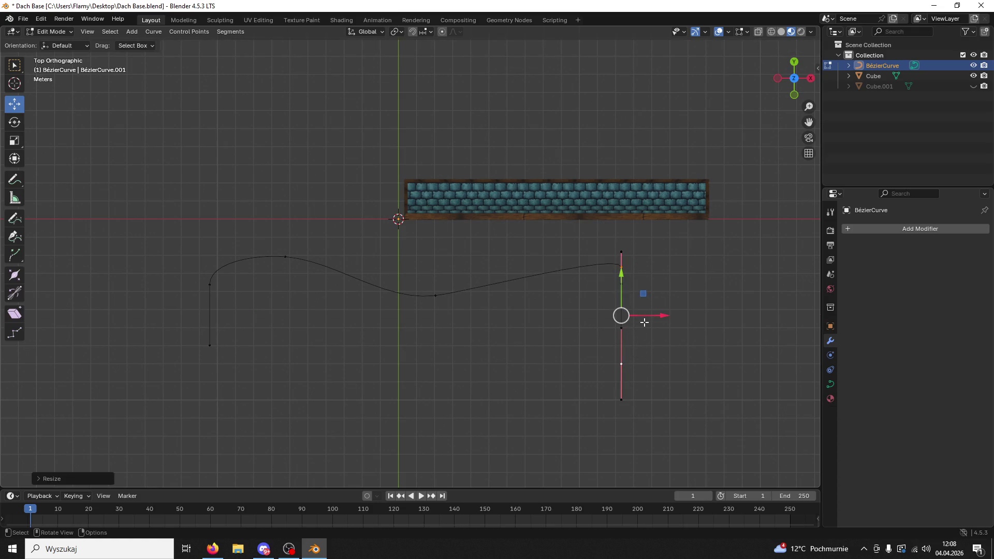
Drag the lower-left end point down, then nudge it back up slightly
click(623, 366)
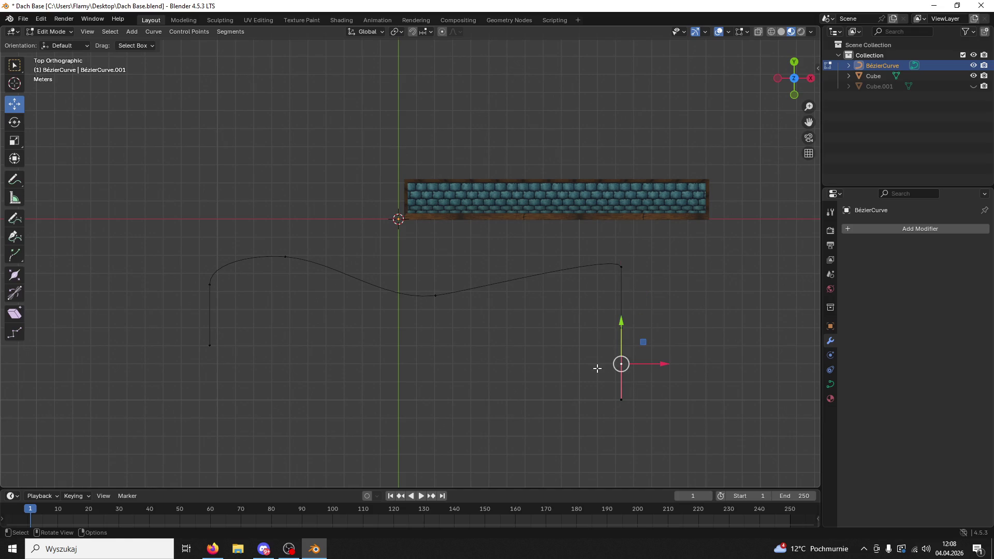
click(210, 345)
click(210, 285)
click(210, 346)
drag(217, 346, 216, 380)
click(401, 345)
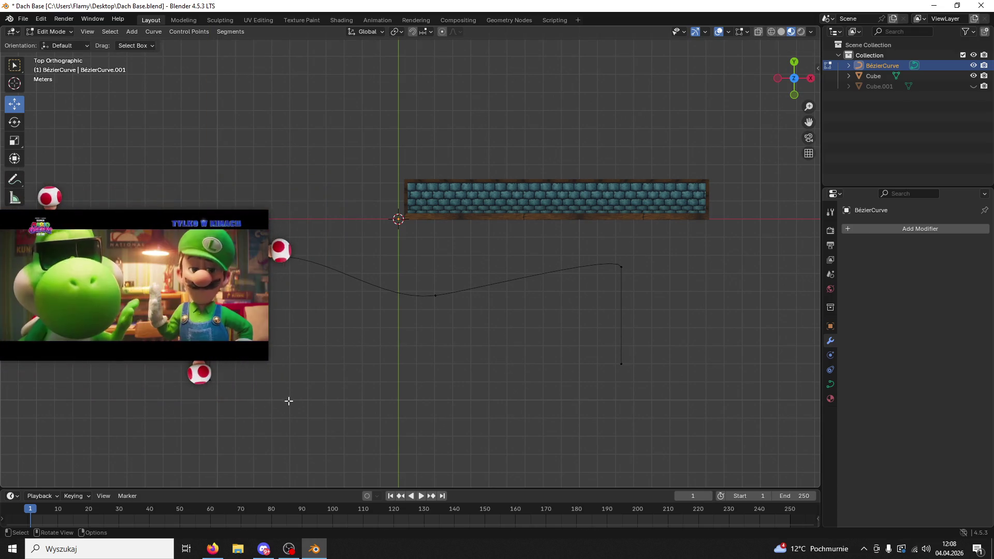
click(211, 378)
drag(211, 357, 210, 342)
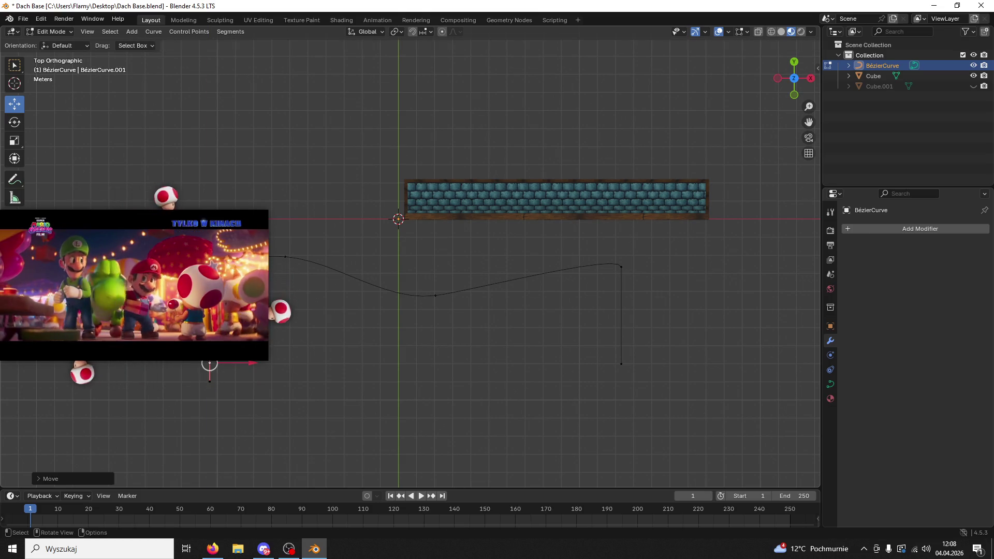
click(434, 365)
Delete the left control point from the curve
click(622, 267)
click(621, 252)
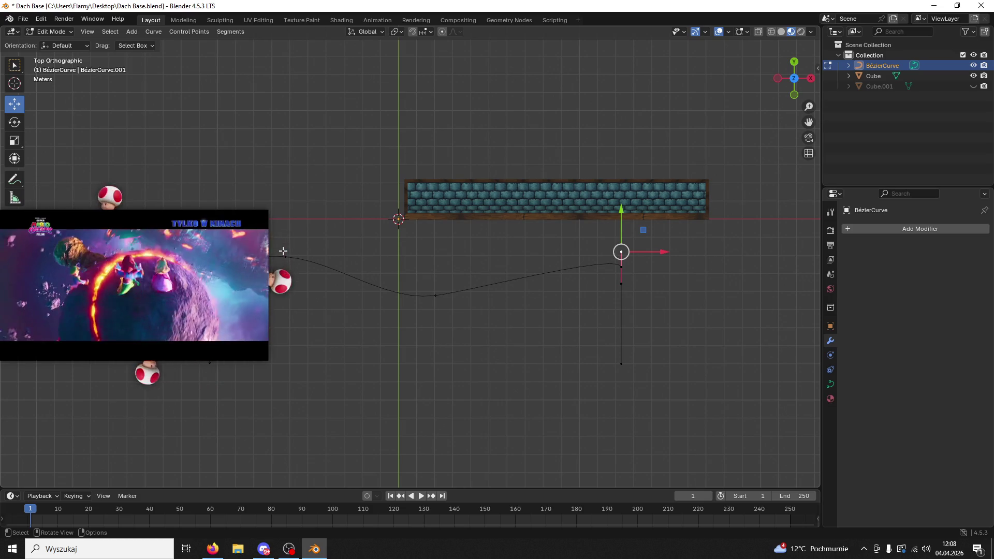
click(435, 295)
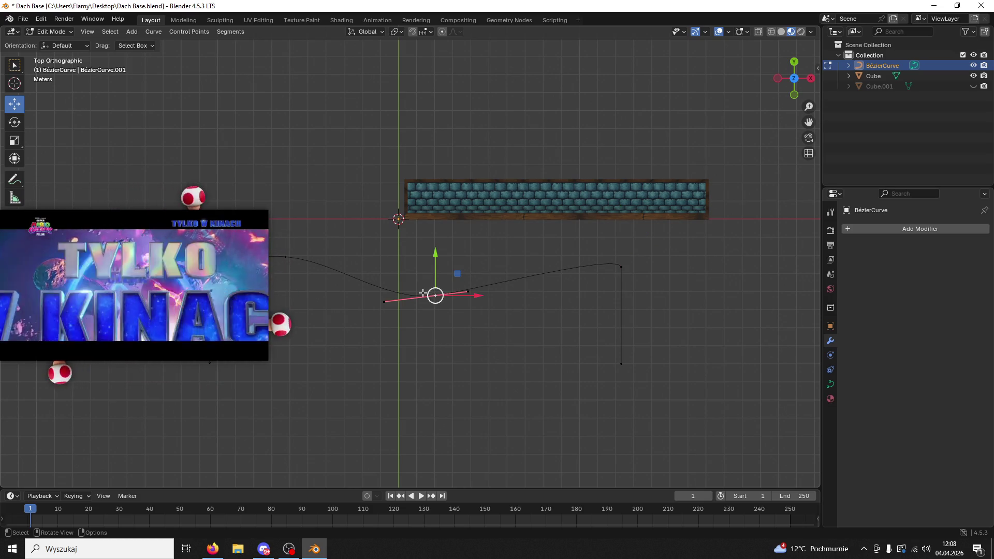
click(285, 257)
right_click(286, 257)
click(287, 256)
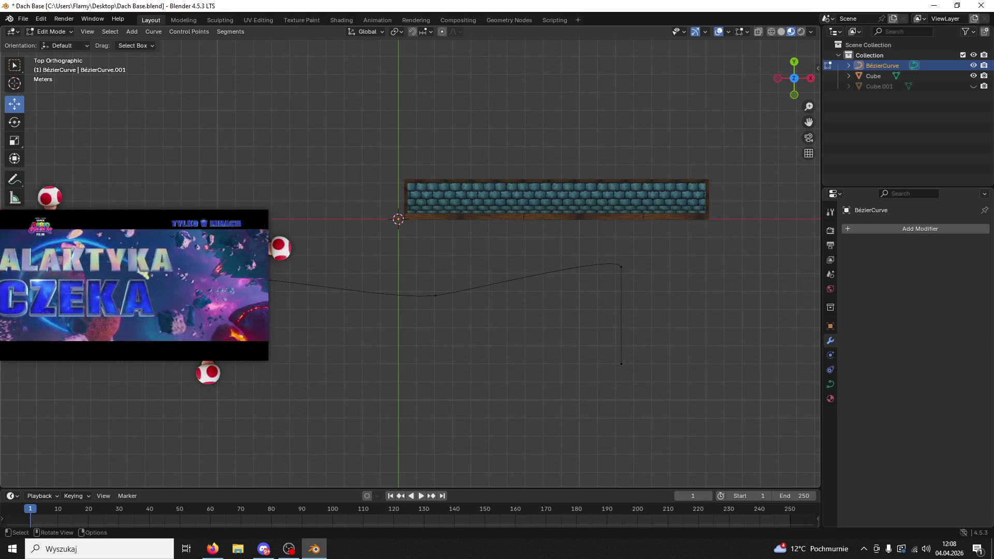
Move the left end point along X with G X, then undo that move
key(g)
key(x)
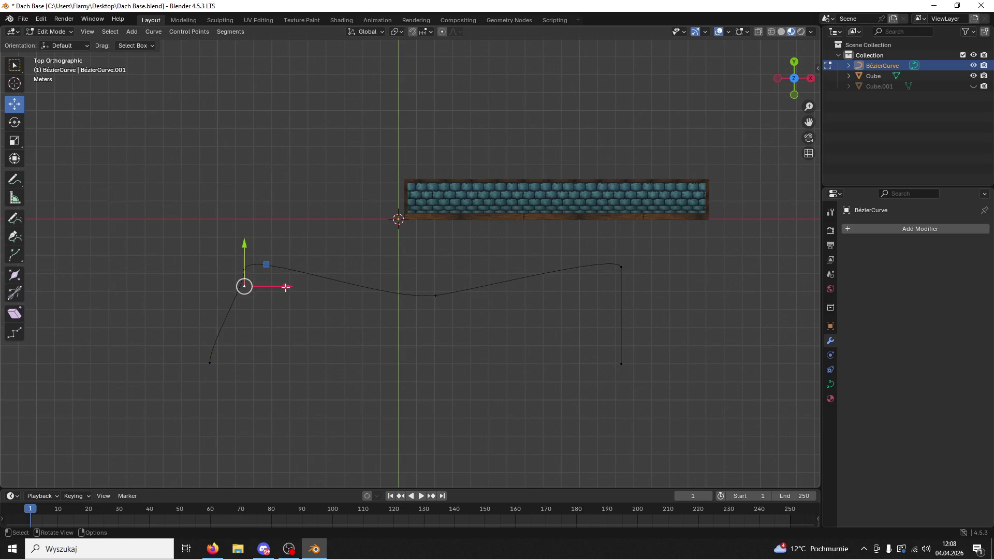
click(243, 291)
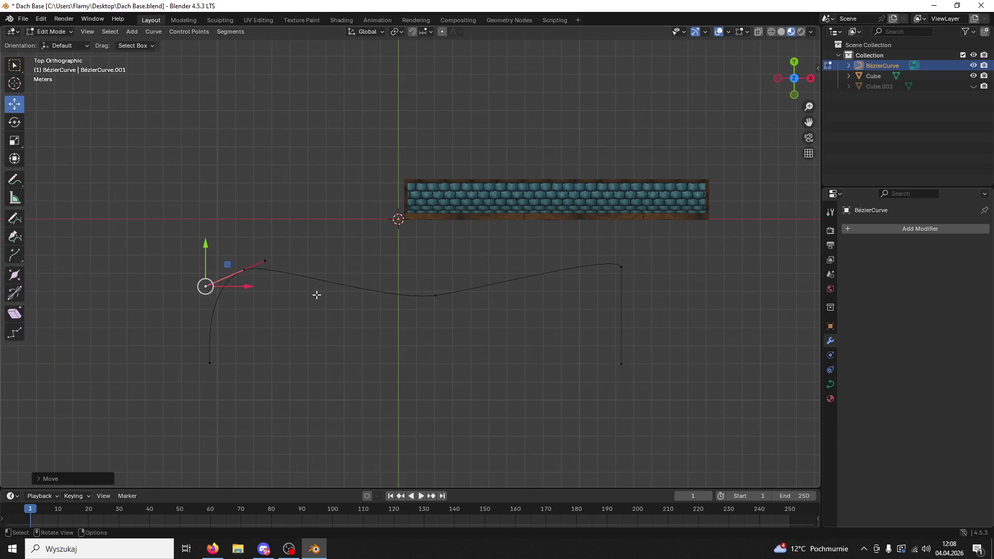
key(ctrl+z)
key(g)
key(x)
key(Escape)
key(ctrl+z)
key(ctrl+z)
click(622, 267)
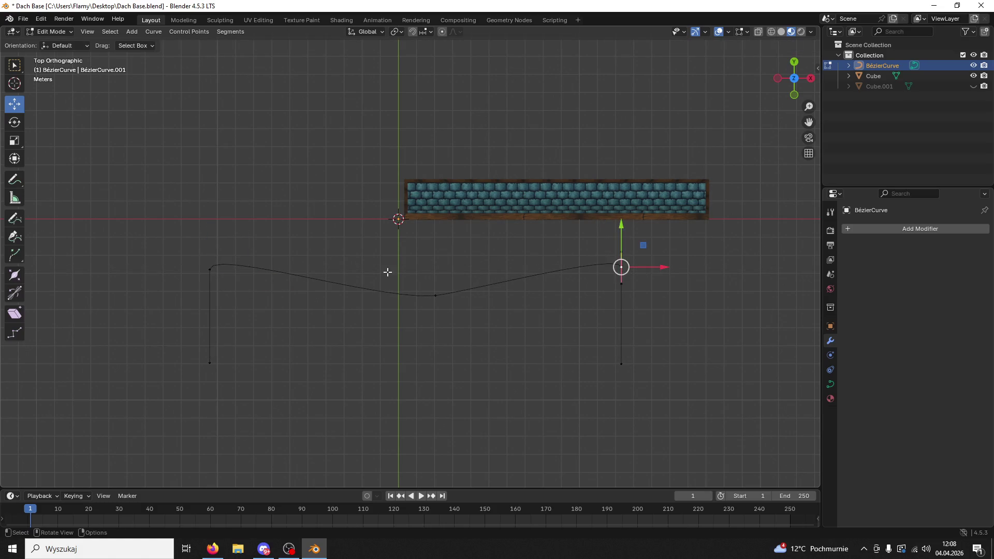
Scale both end points inward along X with S X
shift+click(206, 270)
key(s)
key(x)
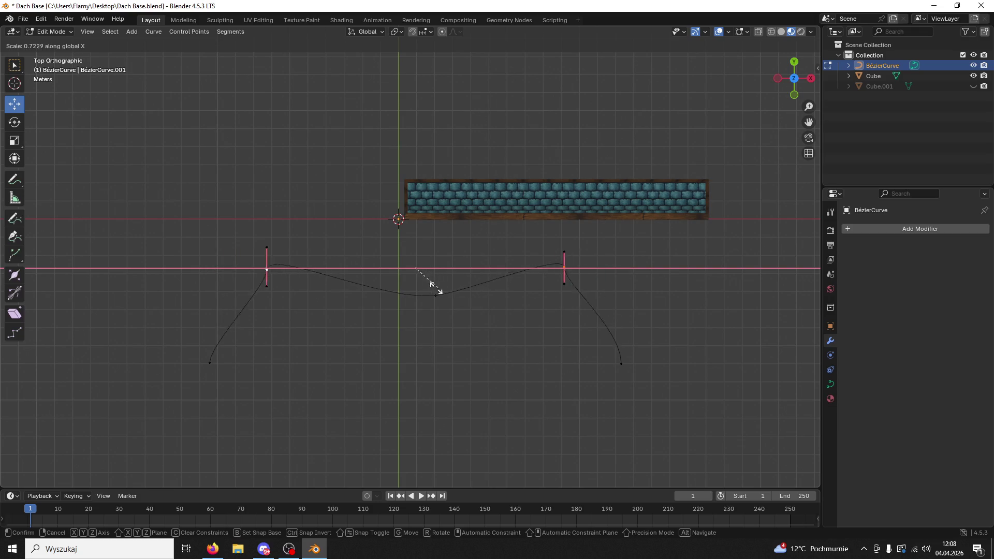
click(439, 290)
key(r)
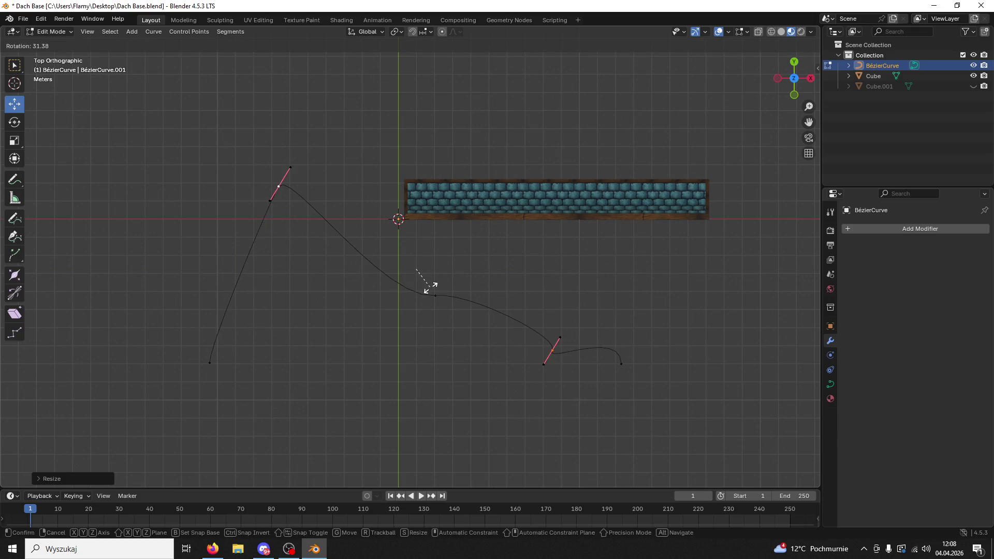
key(Escape)
click(256, 249)
key(ctrl+z)
Rotate the left and right end points' handles until they are nearly horizontal
click(599, 252)
click(502, 360)
click(575, 267)
shift+click(264, 270)
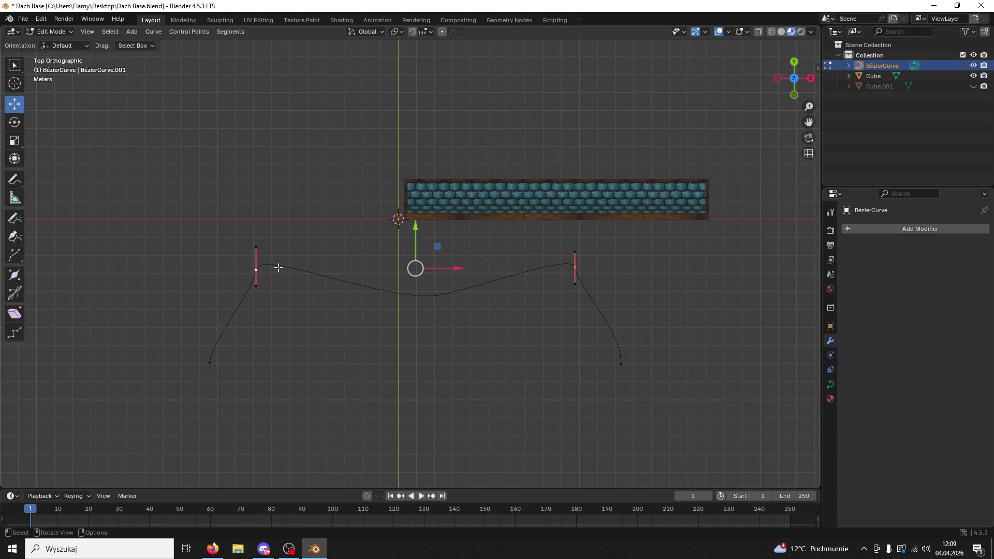
key(r)
key(Escape)
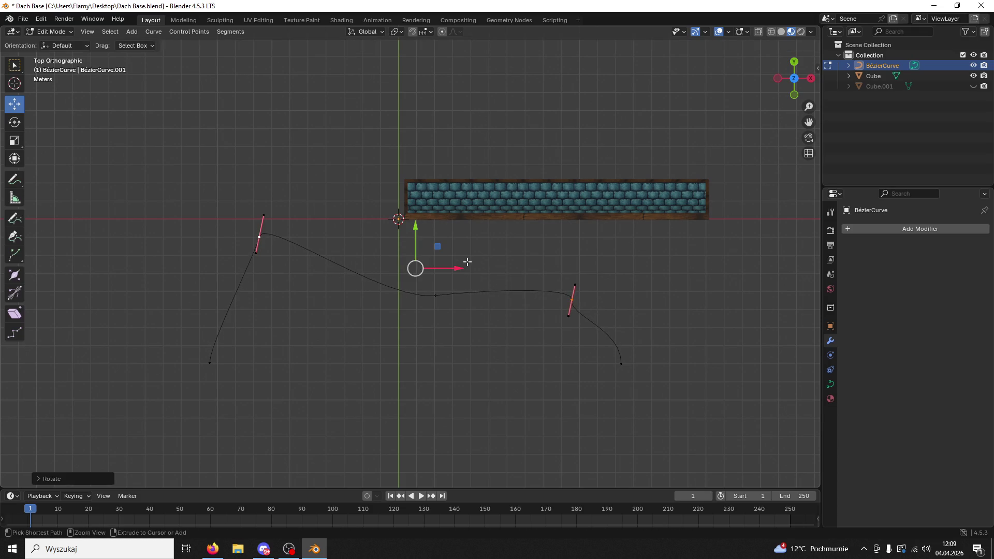
click(257, 246)
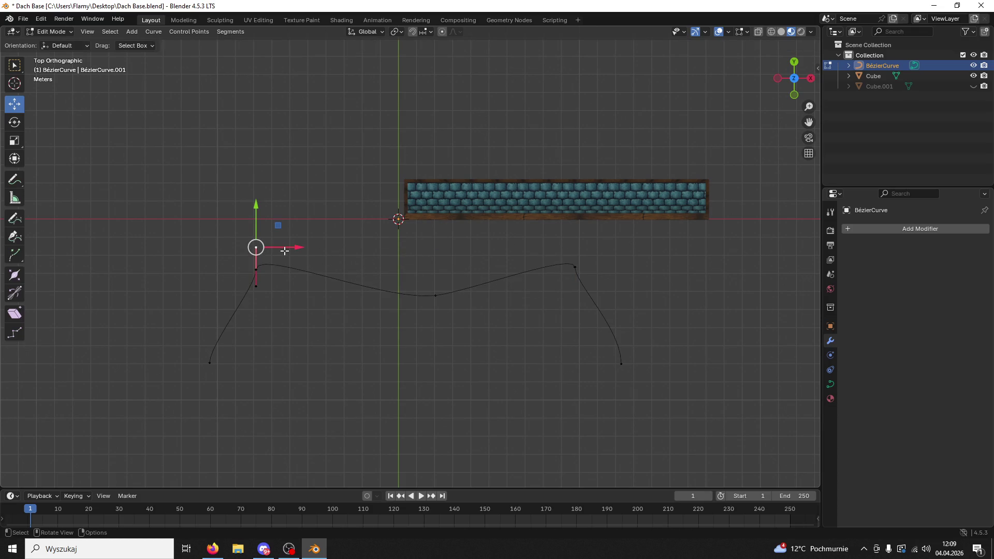
key(r)
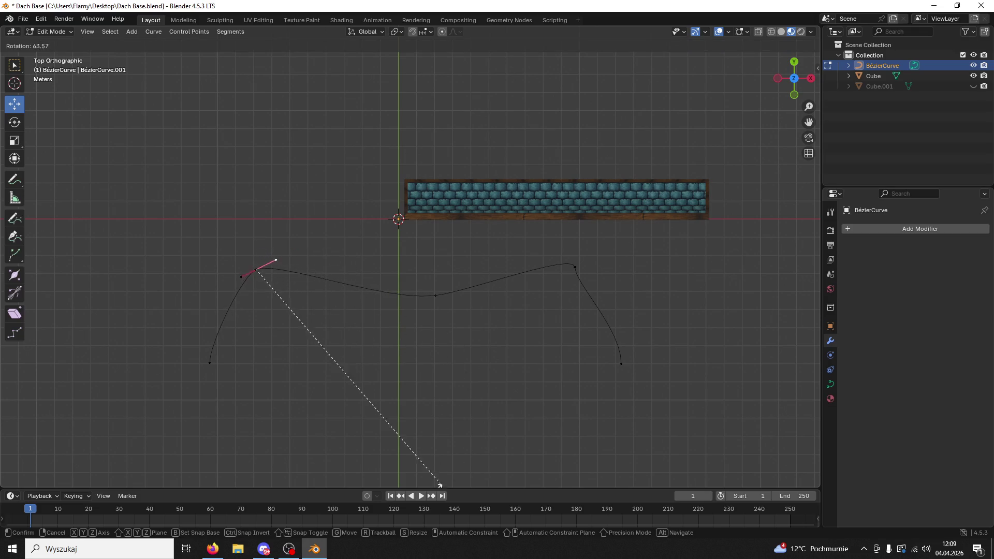
click(324, 70)
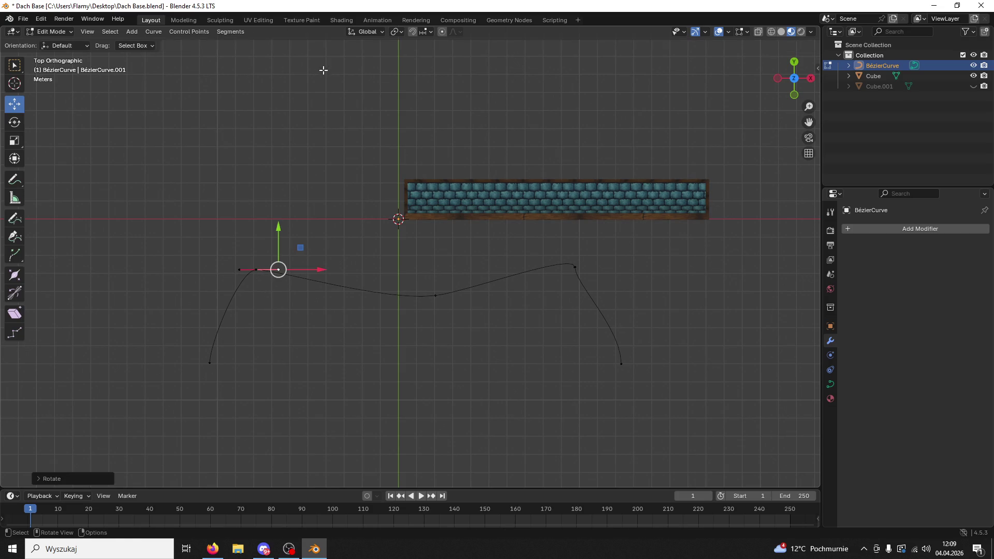
click(572, 266)
key(r)
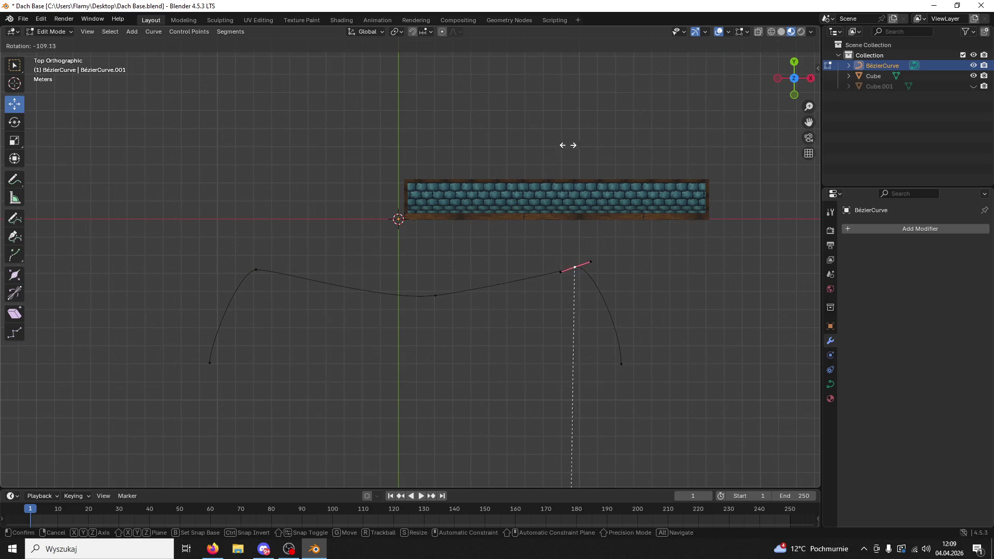
click(451, 126)
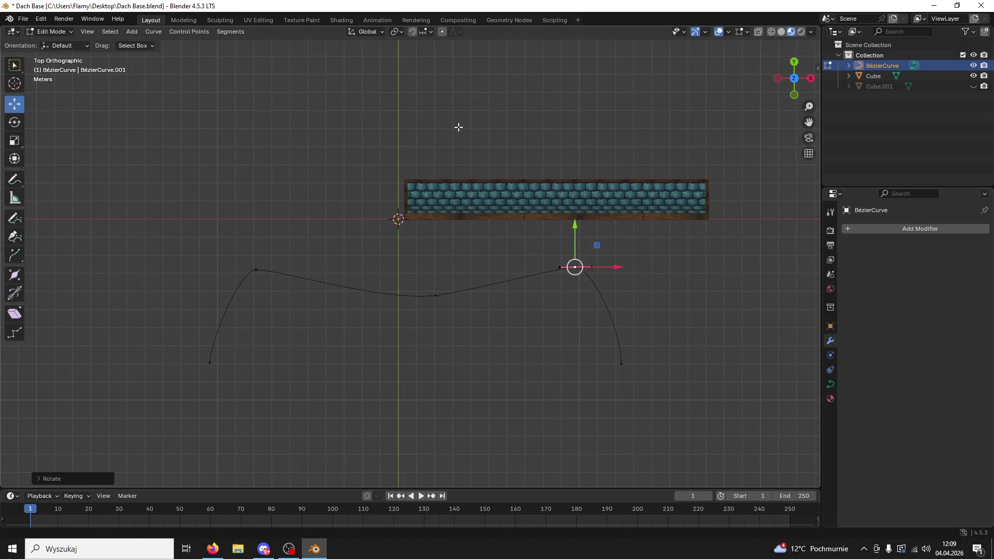
Flatten both end points' handles horizontally with S Y 0
shift+click(259, 270)
key(s)
key(x)
key(0)
key(Return)
key(ctrl+z)
key(s)
key(y)
key(0)
key(Return)
Flatten the middle point's handles with S Y 0 and shift it slightly along X
click(435, 296)
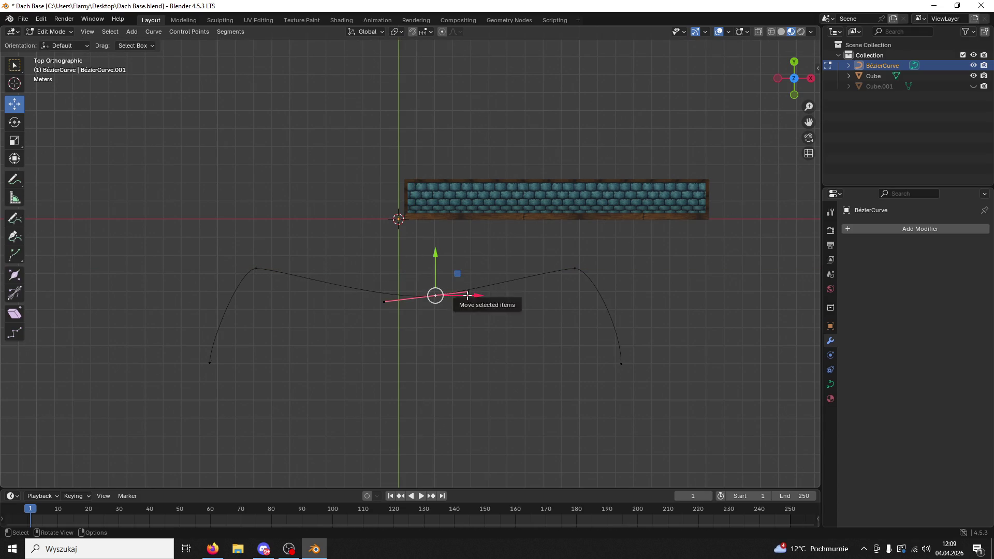
key(s)
key(y)
key(0)
key(Return)
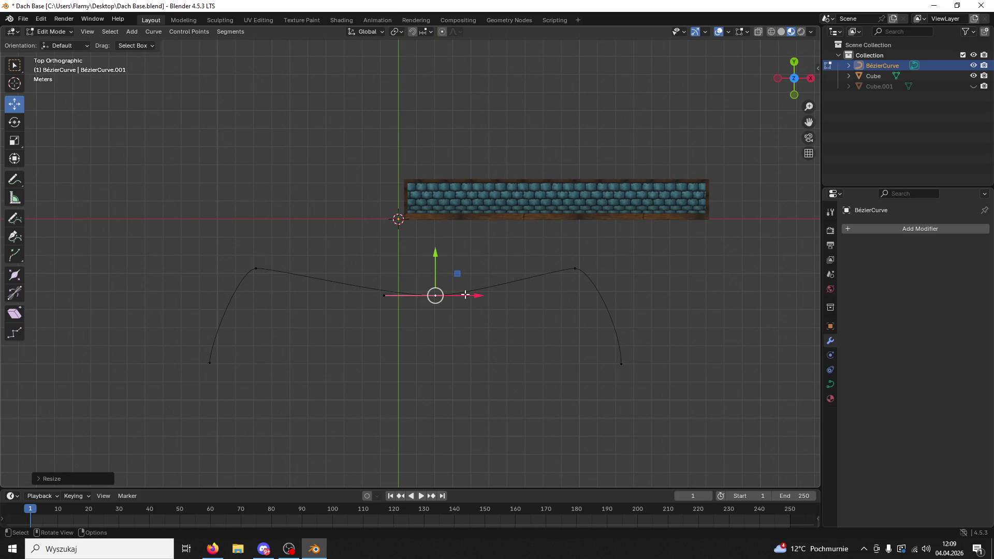
mouse_move(473, 291)
mouse_down()
mouse_move(455, 294)
mouse_move(487, 308)
mouse_move(451, 297)
mouse_move(465, 298)
mouse_move(466, 313)
mouse_move(487, 300)
mouse_up()
click(476, 332)
click(420, 296)
scroll(483, 339, left, 1)
click(409, 297)
key(ctrl+z)
key(ctrl+z)
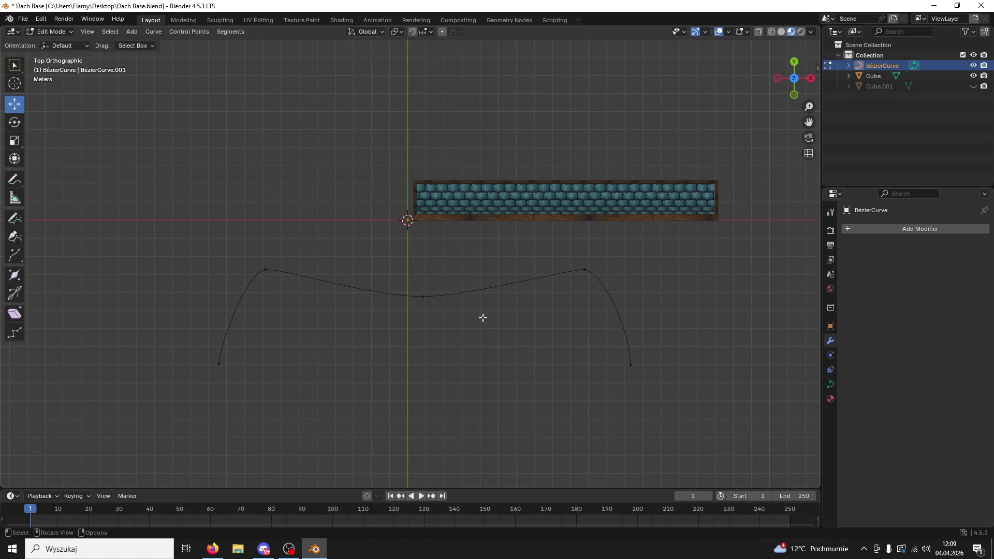
Move the whole curve along X to centre it on the origin, then save Dach Base.blend
scroll(484, 317, down, 4)
scroll(487, 314, up, 2)
key(a)
mouse_move(462, 300)
mouse_down()
mouse_move(446, 297)
mouse_move(451, 304)
mouse_up()
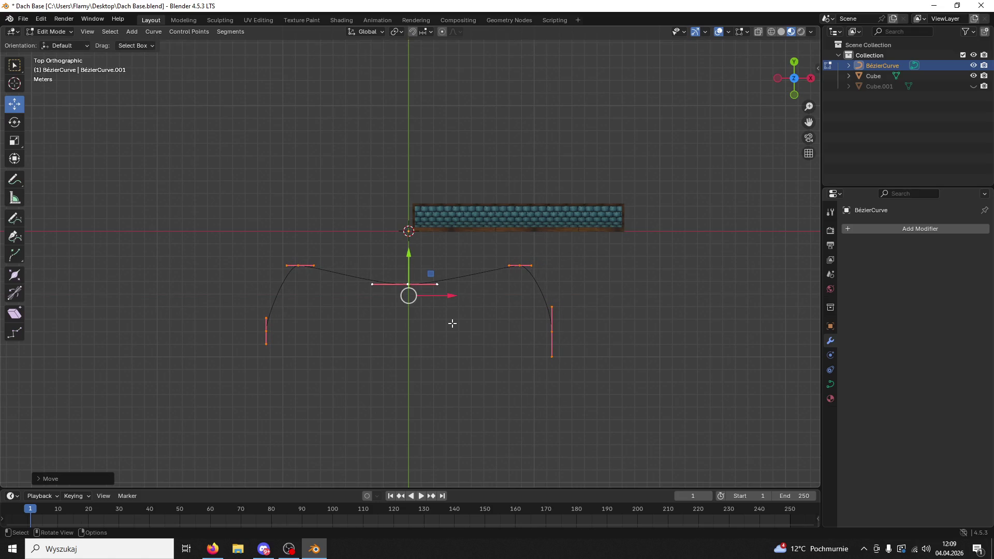
click(452, 323)
click(416, 288)
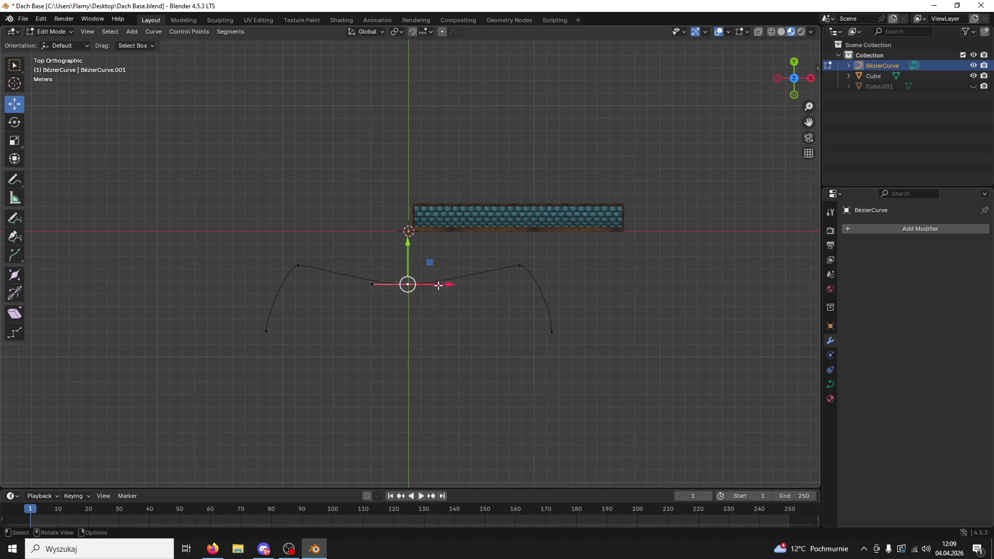
click(431, 322)
mouse_move(431, 323)
mouse_down()
mouse_move(561, 262)
mouse_move(606, 222)
mouse_up()
mouse_move(539, 238)
mouse_down()
mouse_move(368, 290)
mouse_move(437, 357)
mouse_move(471, 283)
mouse_up()
key(ctrl+s)
Back in Object Mode, add a Curve modifier to the tile slab
click(533, 176)
click(57, 32)
click(57, 44)
click(477, 163)
click(830, 328)
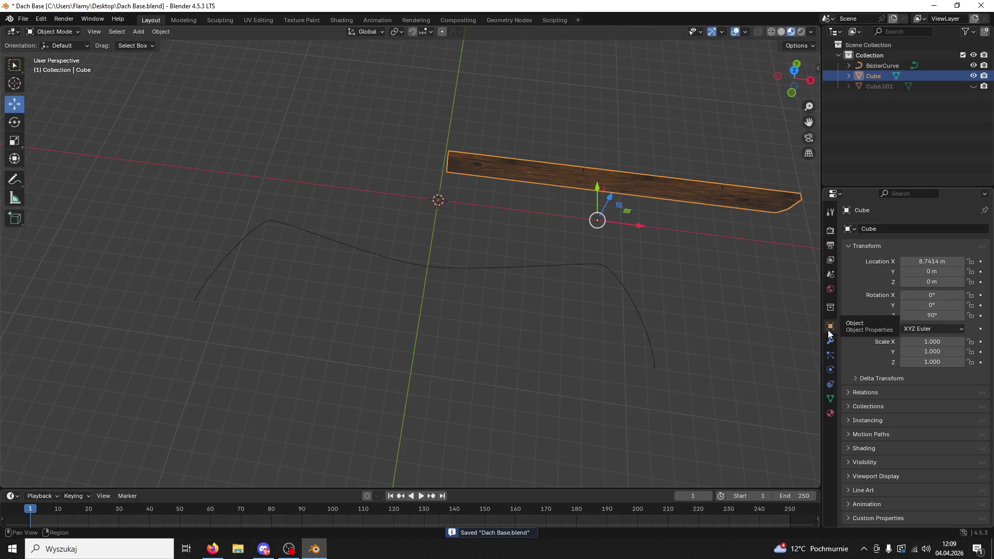
click(831, 340)
click(852, 223)
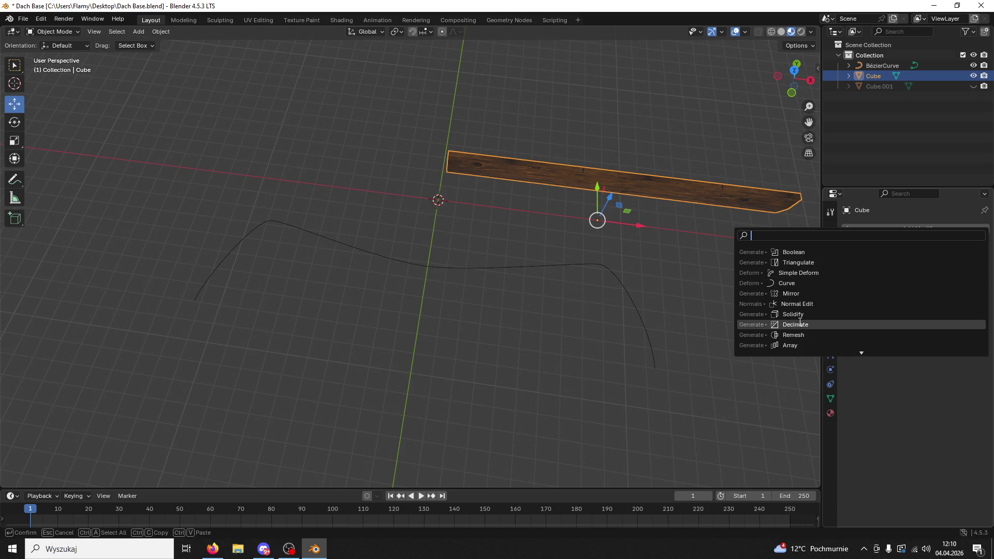
click(792, 284)
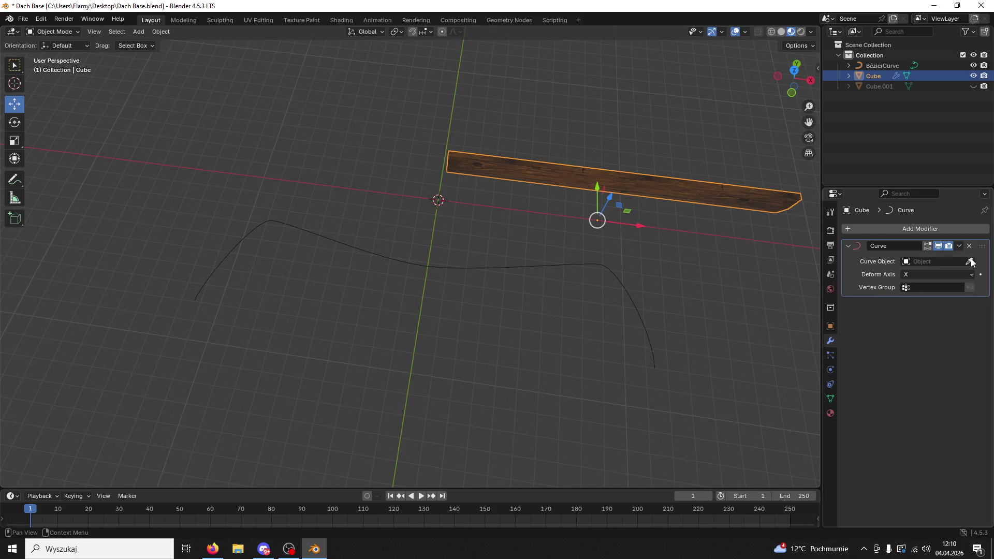
Target BézierCurve, slide the slab along X and stretch it with S X to fill the curve
click(596, 265)
drag(612, 223, 750, 244)
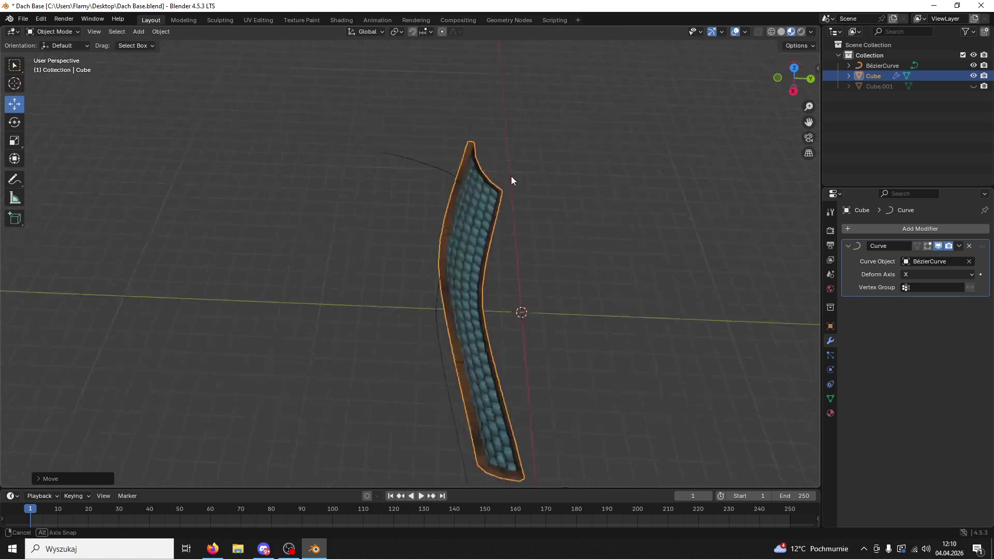
key(s)
key(x)
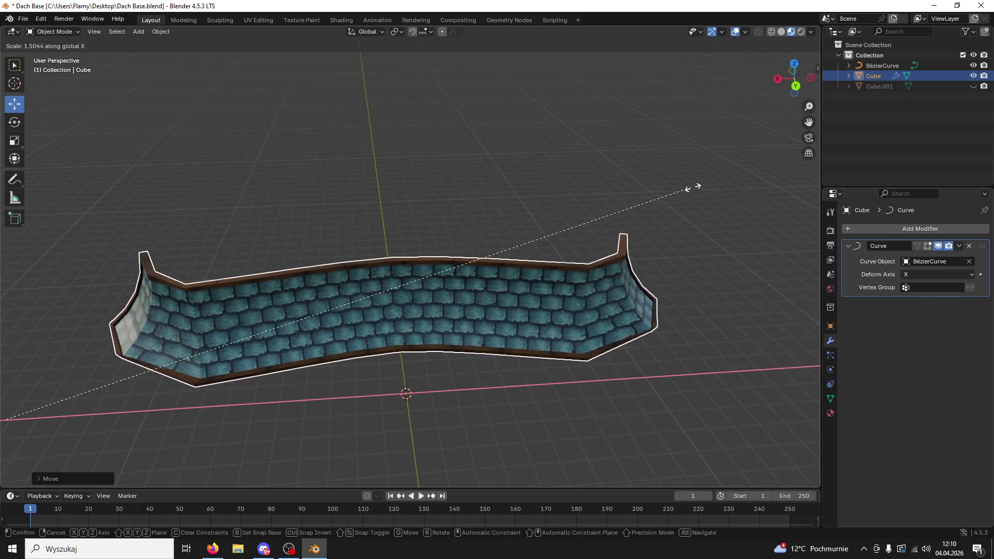
click(666, 225)
mouse_move(666, 225)
mouse_down()
mouse_move(570, 192)
mouse_move(508, 209)
mouse_move(628, 269)
mouse_up()
key(s)
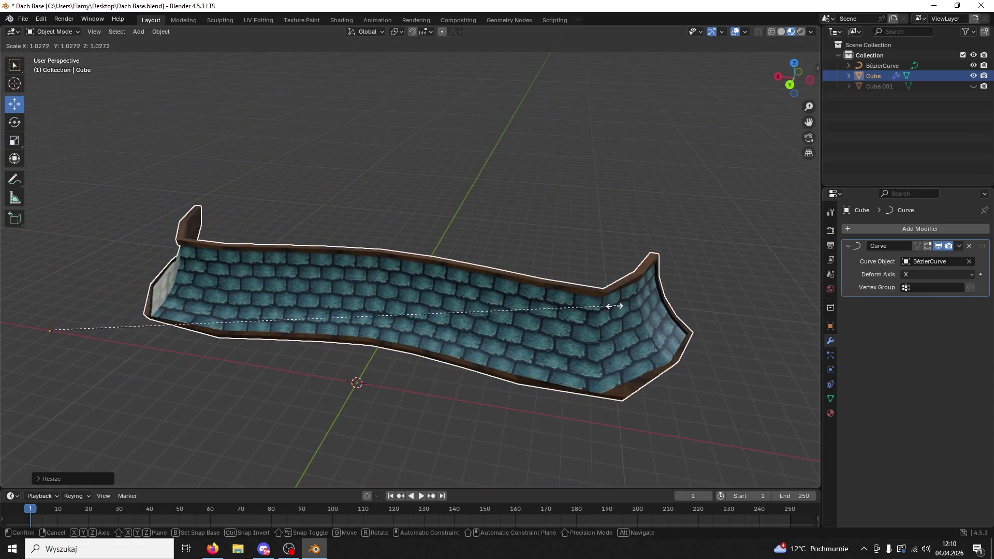
click(532, 317)
drag(532, 317, 564, 316)
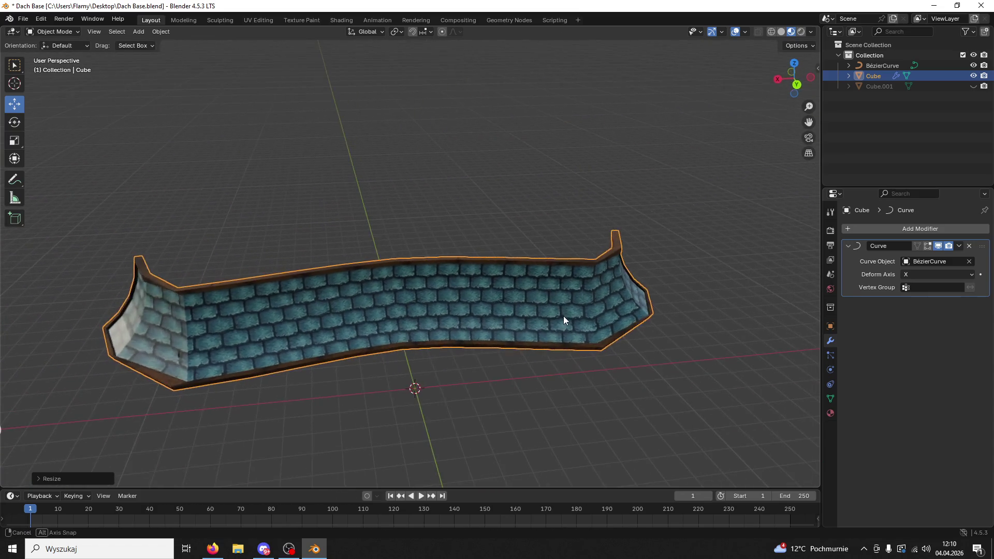
key(ctrl+z)
key(ctrl+z)
key(ctrl+z)
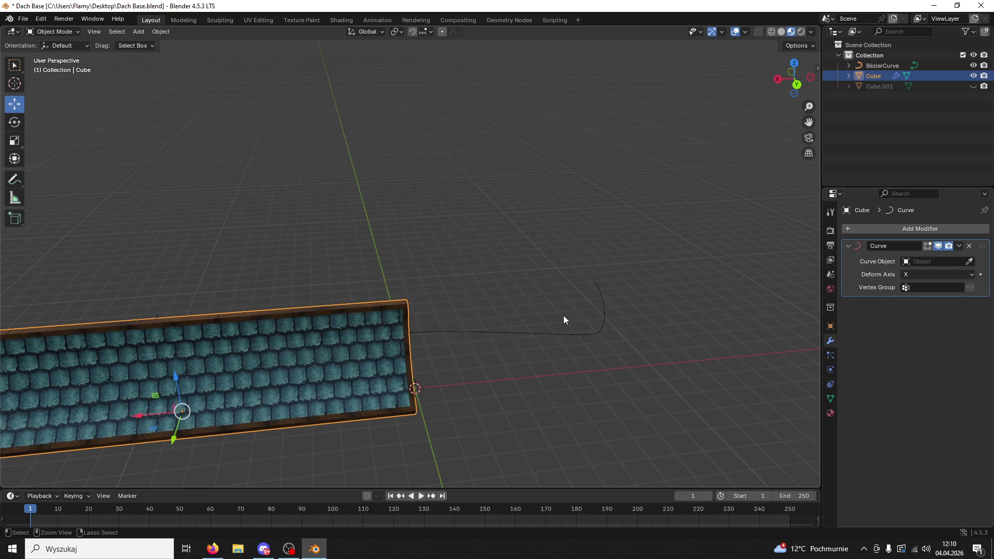
Put the tile slab into Edit Mode and frame it in the view
click(52, 32)
click(57, 55)
key(KP_Decimal)
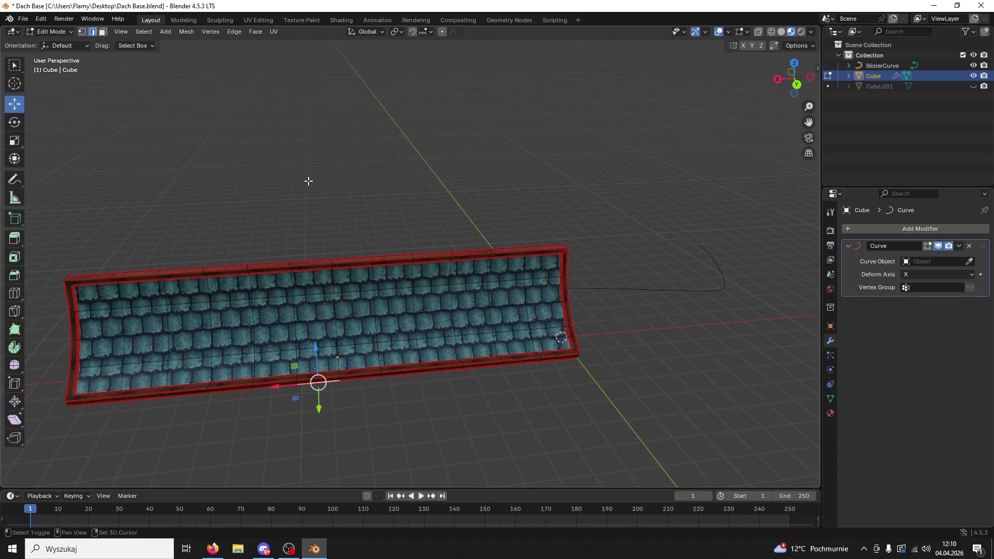
scroll(400, 312, up, 3)
Add eight centred crosswise loop cuts spaced along the slab's length
key(ctrl+r)
click(384, 311)
right_click(385, 311)
key(ctrl+r)
click(437, 288)
right_click(438, 288)
key(ctrl+r)
click(522, 282)
right_click(523, 282)
key(ctrl+r)
click(554, 279)
right_click(554, 279)
key(ctrl+r)
click(623, 268)
right_click(623, 268)
key(ctrl+r)
click(326, 311)
right_click(326, 311)
key(ctrl+r)
click(263, 319)
right_click(263, 320)
key(ctrl+r)
click(200, 322)
right_click(200, 323)
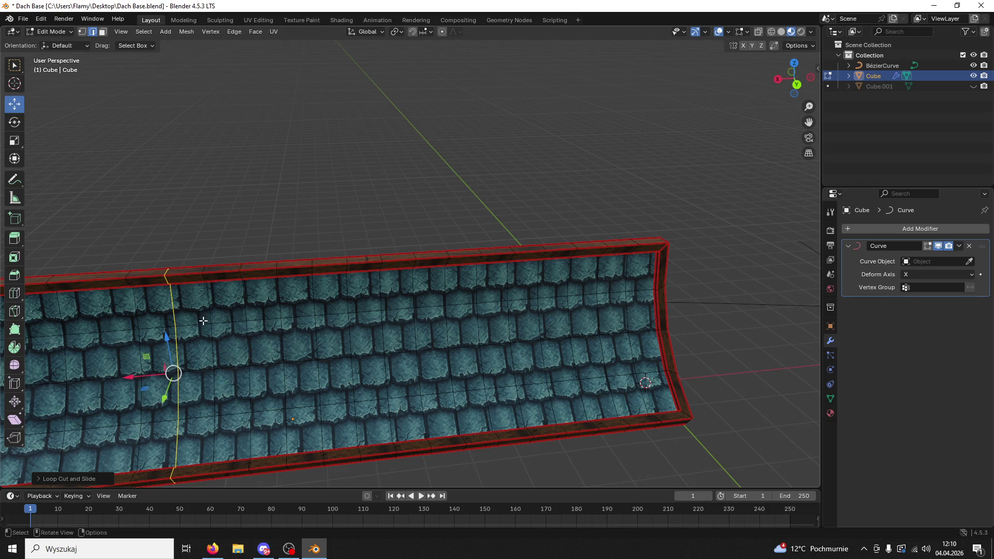
Add three more centred loop cuts toward the slab's far end
scroll(320, 309, left, 3)
right_click(320, 309)
key(ctrl+r)
click(290, 311)
right_click(290, 311)
key(ctrl+r)
click(236, 314)
right_click(236, 313)
scroll(236, 313, left, 3)
key(ctrl+r)
click(283, 314)
right_click(283, 314)
key(alt+Tab)
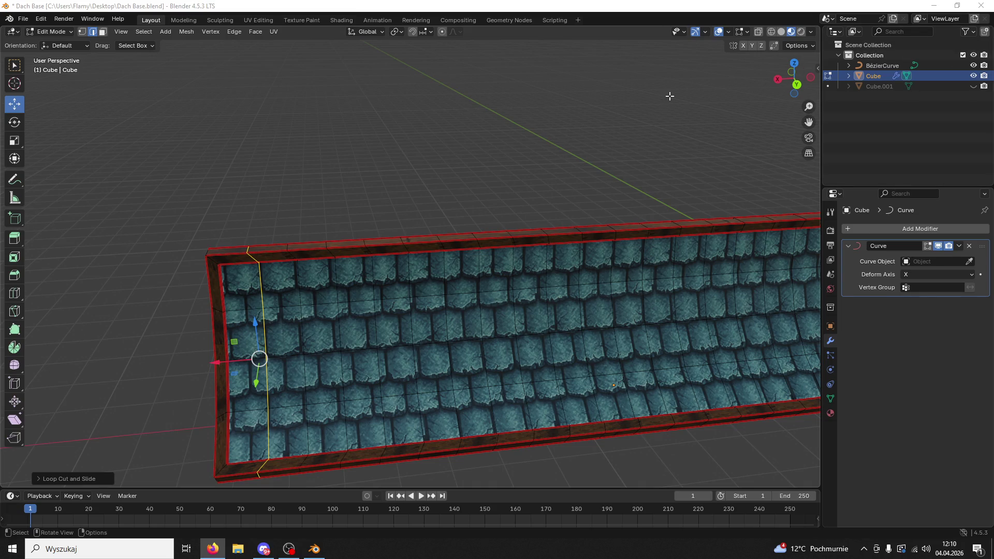
Switch to Object Mode and set the Curve modifier's Curve Object to BézierCurve with the eyedropper
click(52, 32)
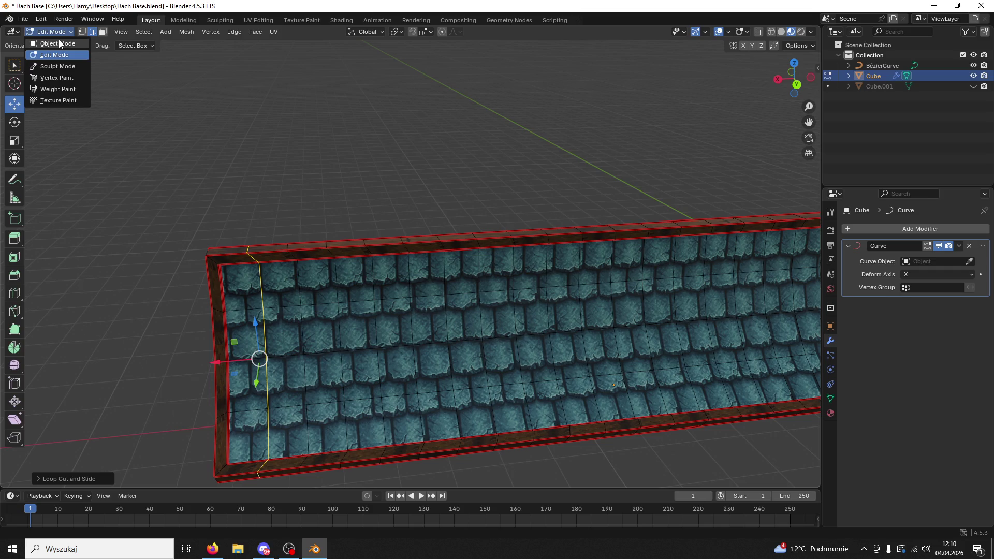
click(58, 40)
drag(626, 237, 630, 247)
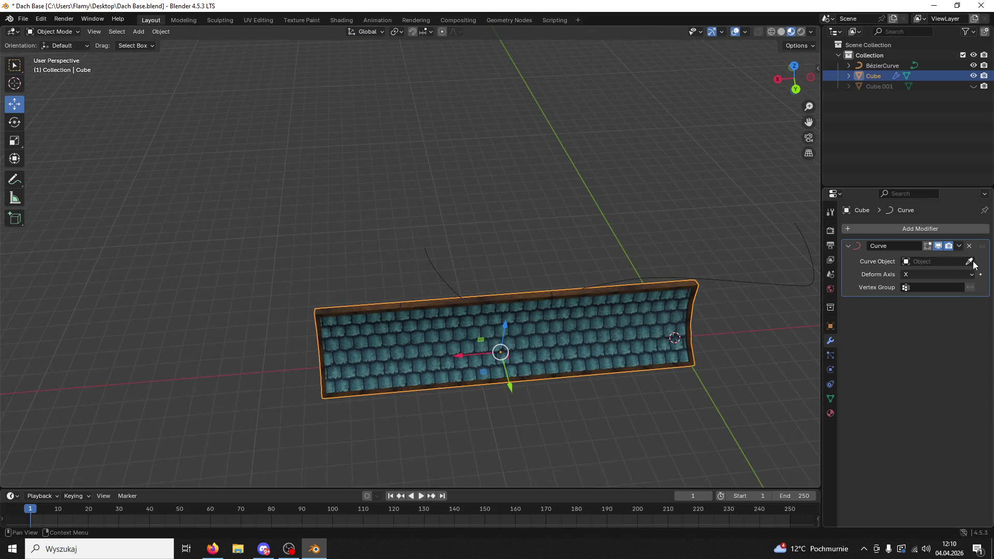
click(770, 281)
mouse_move(766, 284)
mouse_down()
mouse_move(803, 282)
mouse_move(849, 245)
mouse_up()
Slide the roof strip along X so it bends along the curve's arc
drag(717, 256, 482, 274)
drag(261, 351, 109, 388)
click(794, 66)
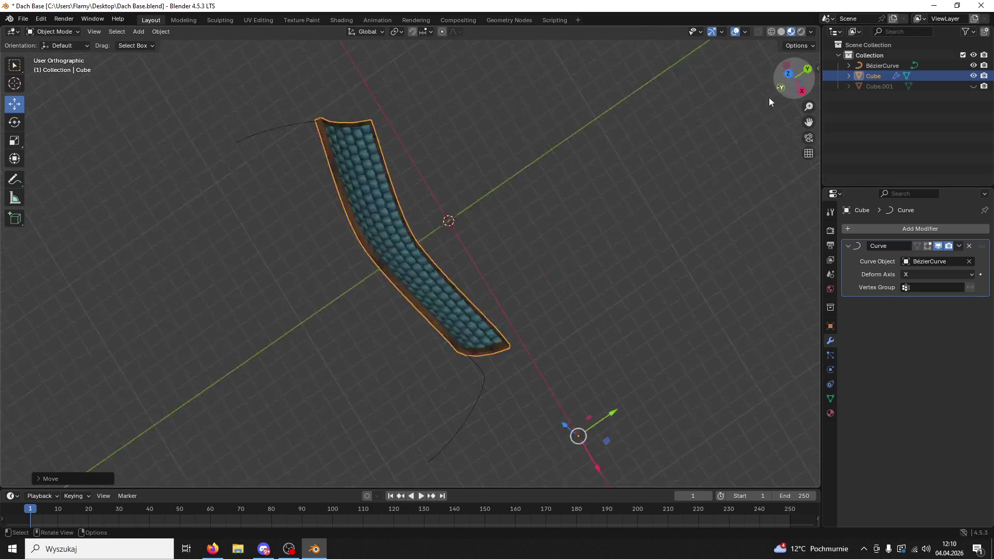
Scale the roof strip up, then stretch it along X to span the whole Bézier curve
drag(695, 209, 686, 210)
key(s)
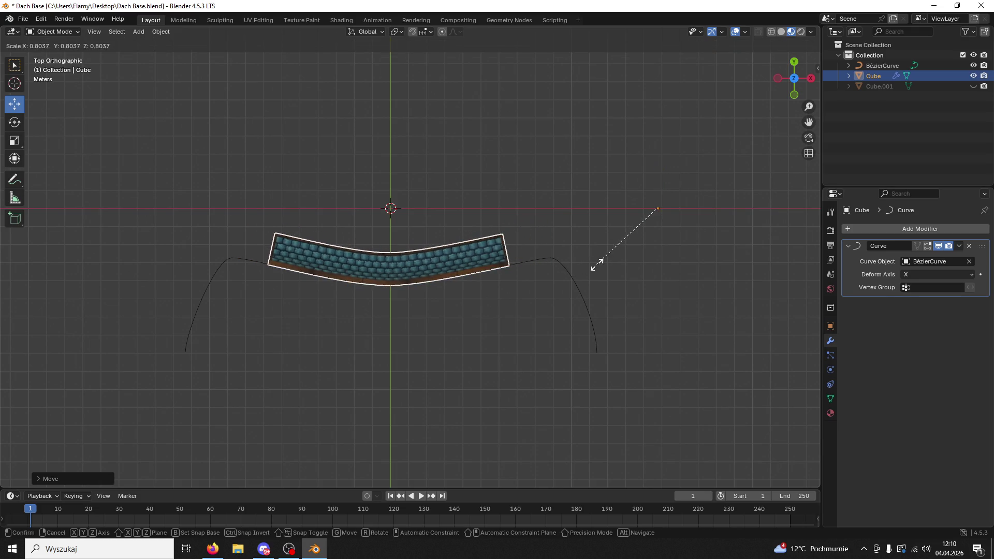
click(567, 266)
key(s)
key(x)
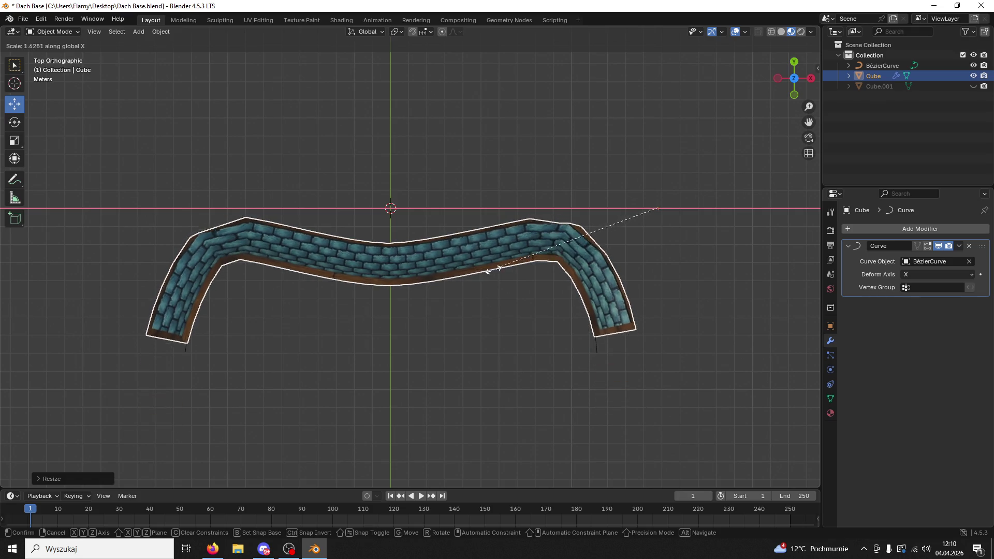
click(503, 269)
mouse_move(502, 269)
mouse_down()
mouse_move(284, 178)
mouse_move(428, 202)
mouse_move(519, 231)
mouse_up()
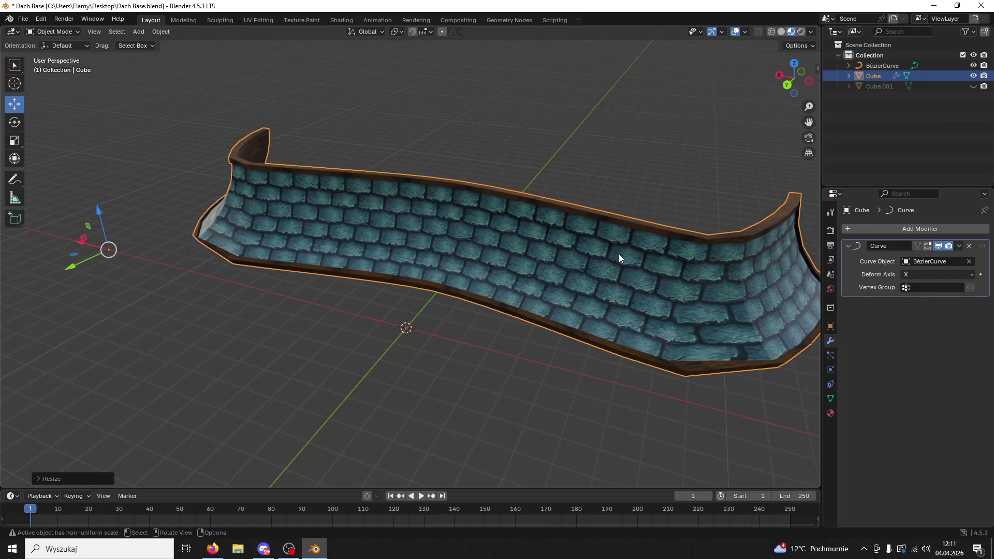
scroll(618, 255, down, 2)
click(54, 31)
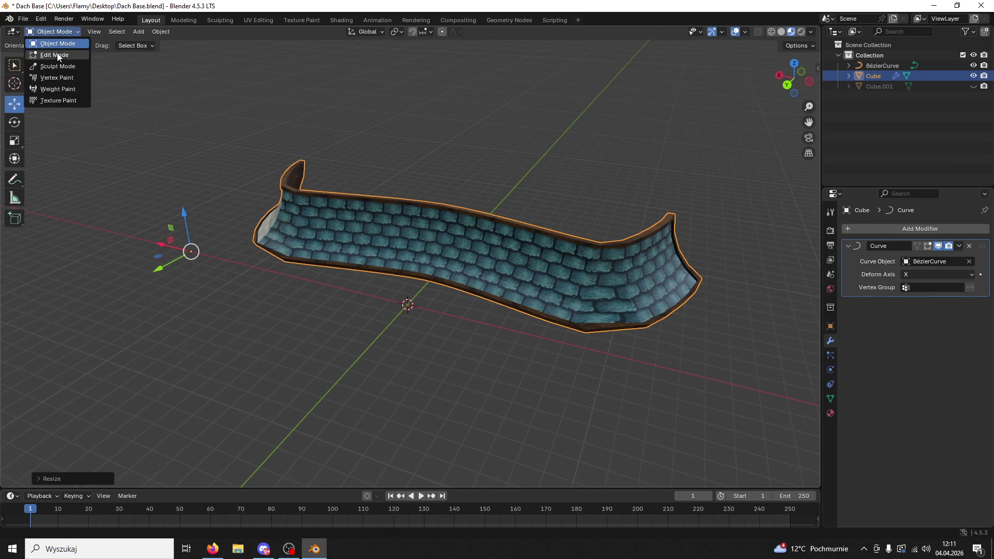
Enter Edit Mode, flatten the first roof edge loop with S X 0, and shift it along Y
click(52, 53)
mouse_move(447, 197)
mouse_down()
mouse_move(466, 218)
mouse_move(597, 236)
mouse_move(593, 286)
mouse_move(604, 316)
mouse_move(589, 262)
mouse_up()
drag(512, 218, 509, 168)
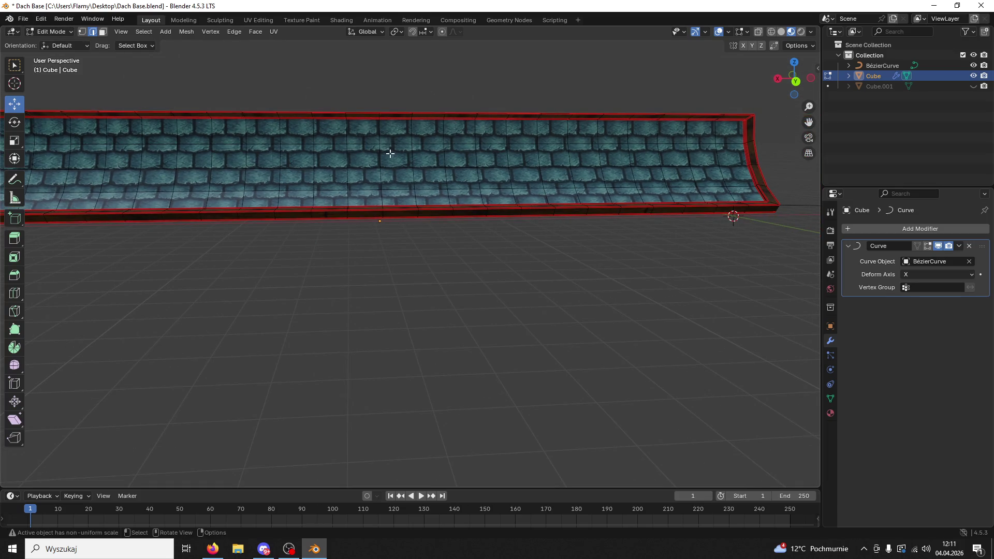
text(sx0)
key(Return)
key(g)
key(y)
key(Return)
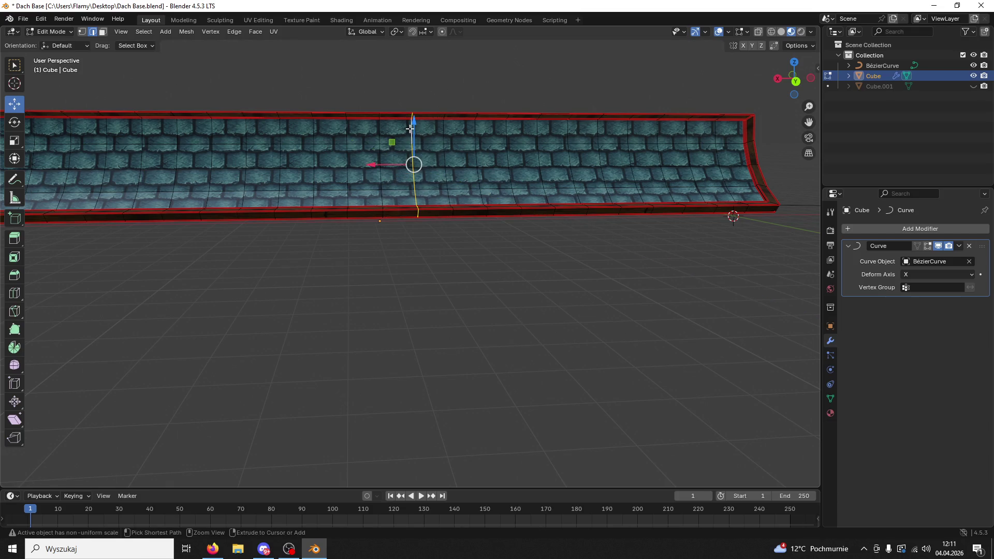
Flatten two more edge loops to zero width along X
key(s)
key(x)
key(Return)
mouse_move(413, 166)
mouse_down()
mouse_move(412, 195)
mouse_move(449, 234)
mouse_up()
key(s)
key(x)
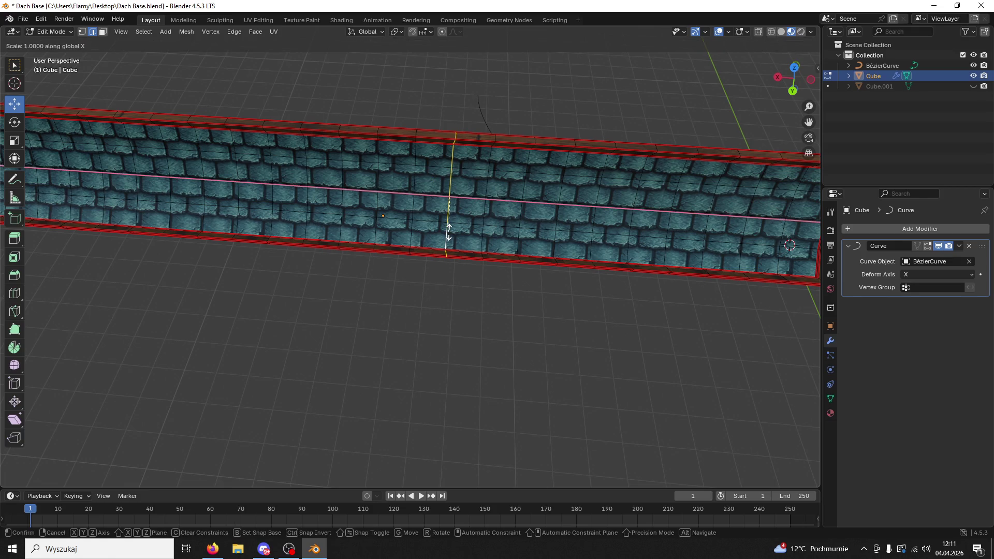
text(0)
key(Return)
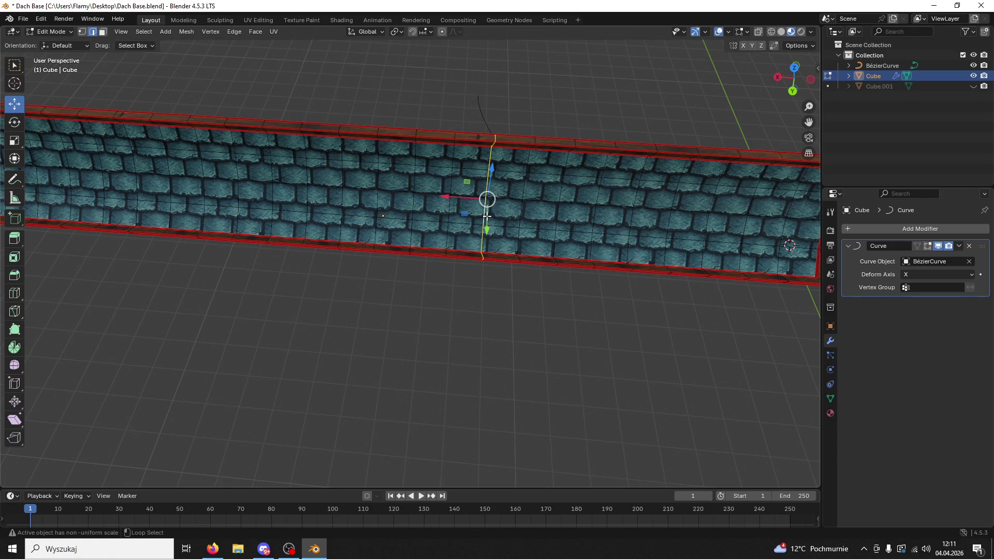
Select edge loops mid-strip and flatten them along X, redoing one failed attempt
alt+click(524, 204)
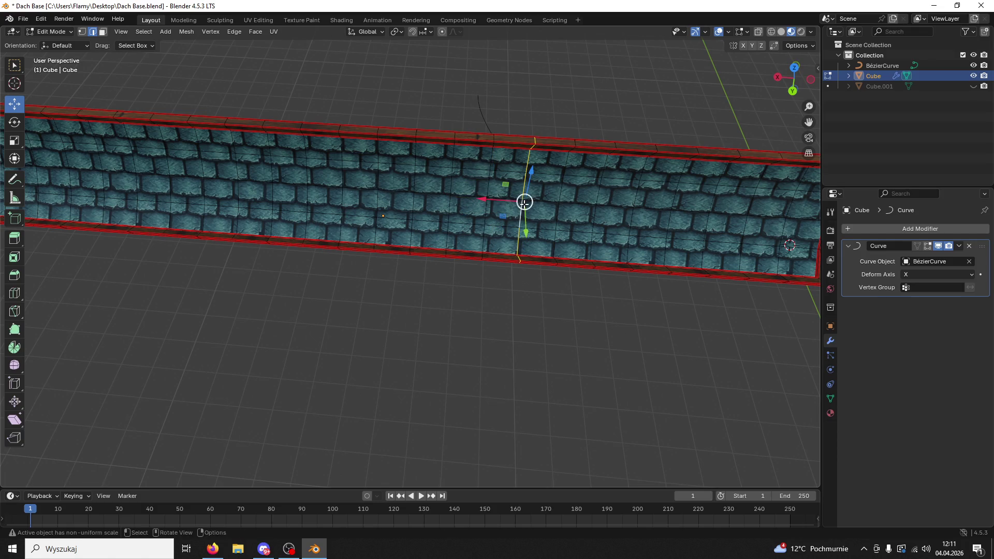
alt+click(524, 203)
alt+click(524, 201)
alt+click(561, 180)
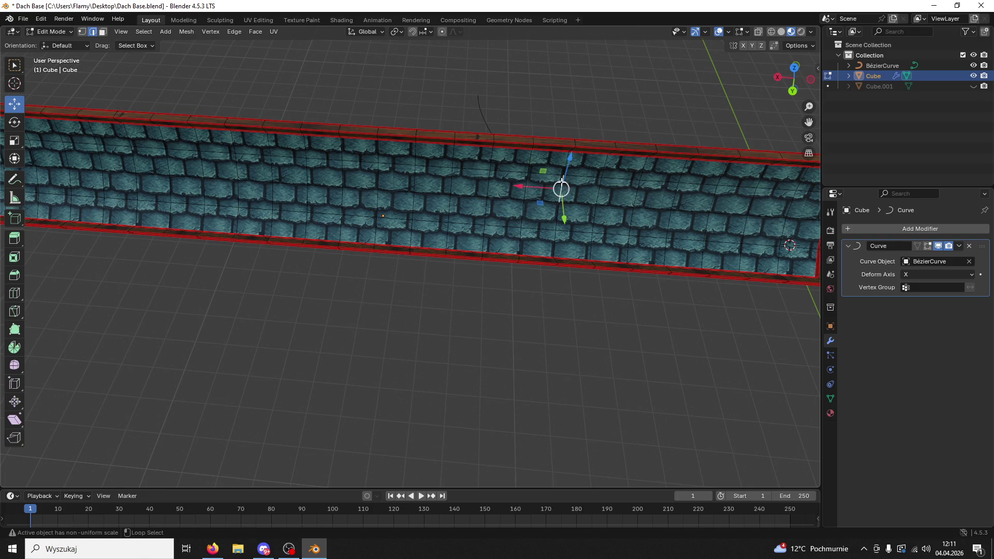
text(sx0)
key(Return)
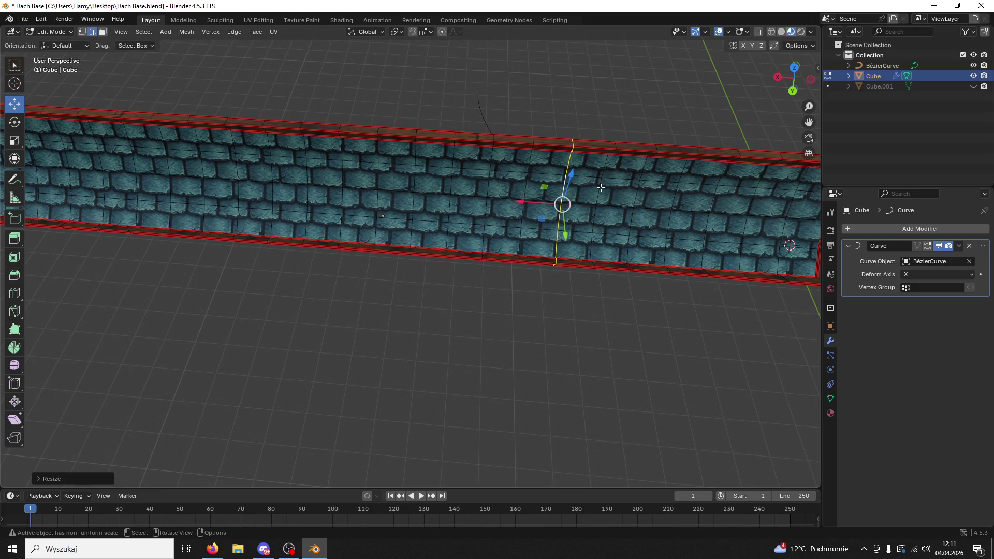
key(ctrl+z)
key(alt+a)
text(sx0)
key(Return)
Flatten the next two edge loops toward the strip's right end with S X 0
drag(640, 227, 578, 227)
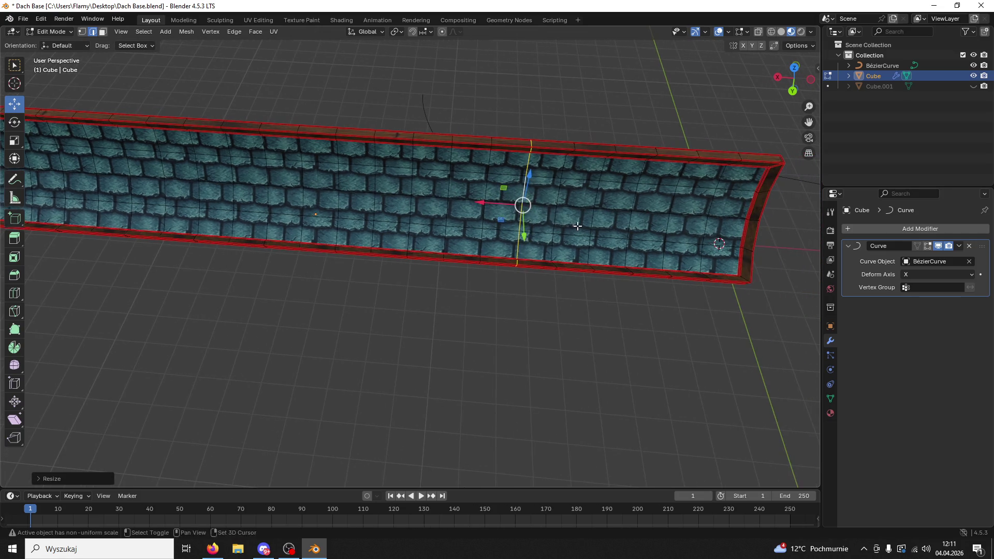
alt+click(557, 193)
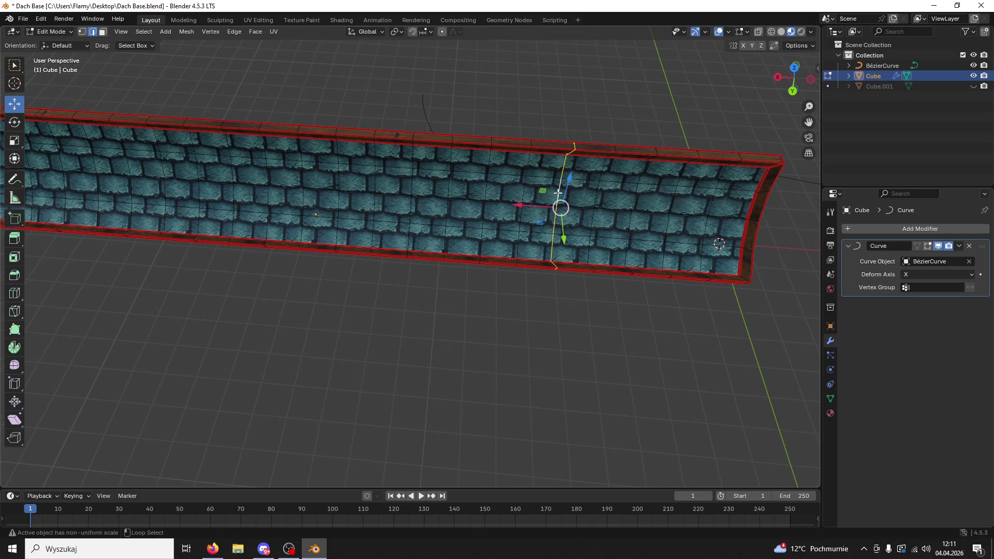
text(sx0)
key(Return)
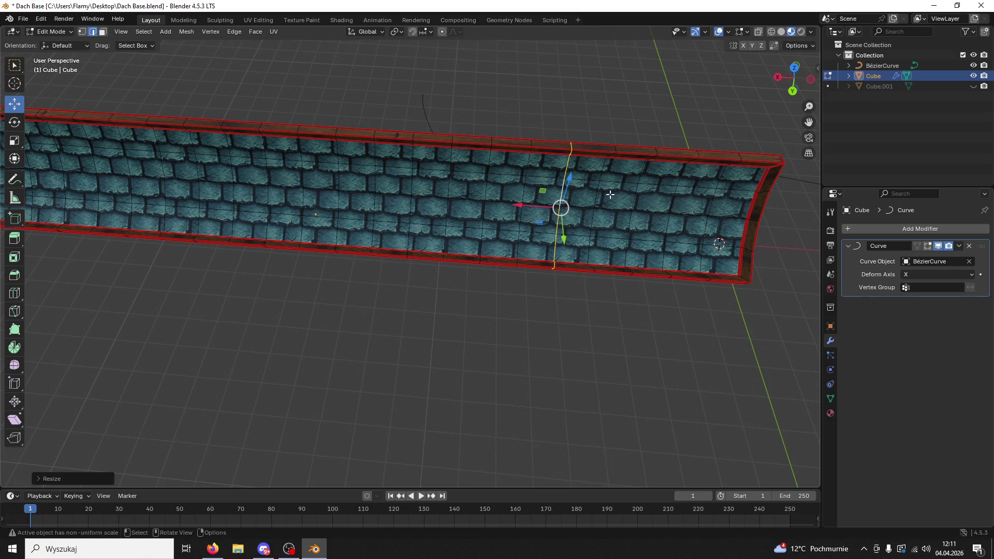
alt+click(597, 199)
text(sx0)
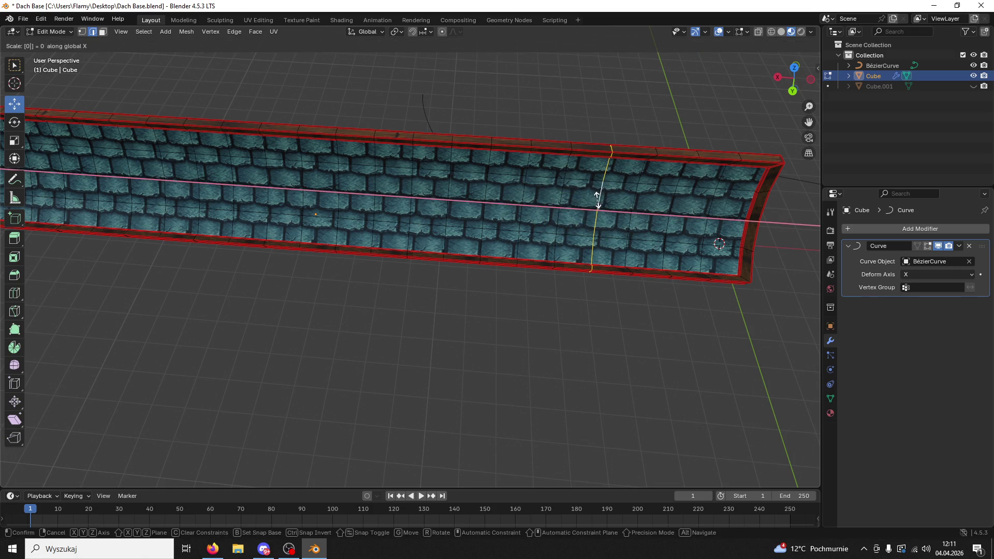
key(Return)
Try collapsing the next edge loop via the merge menu, then undo it and cancel
alt+click(632, 198)
key(m)
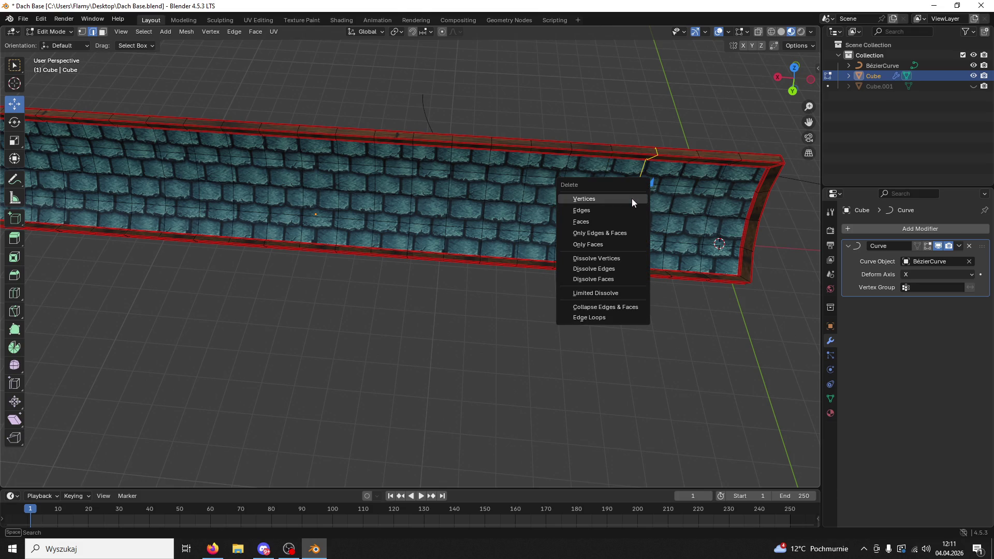
click(632, 198)
key(s)
key(Escape)
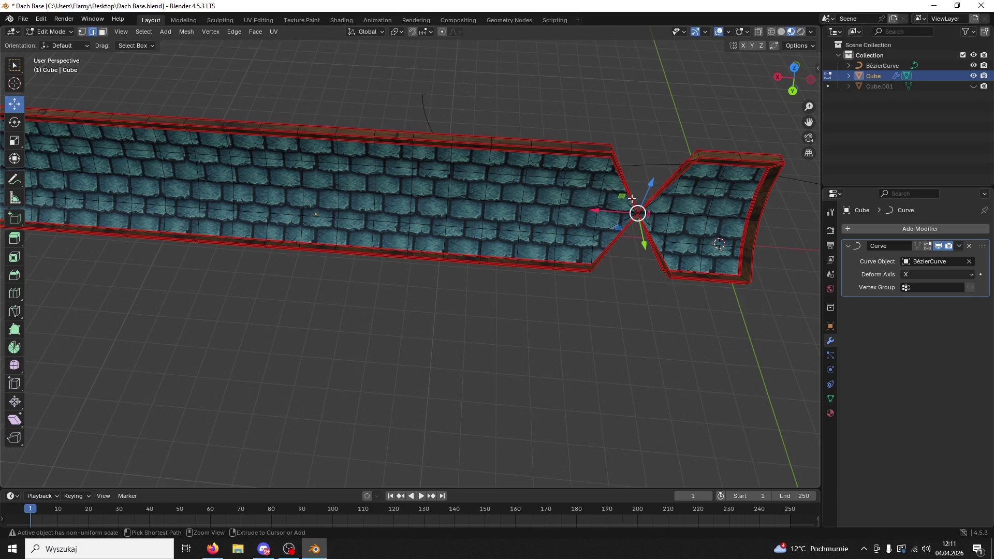
key(ctrl+z)
text(sx0)
key(Escape)
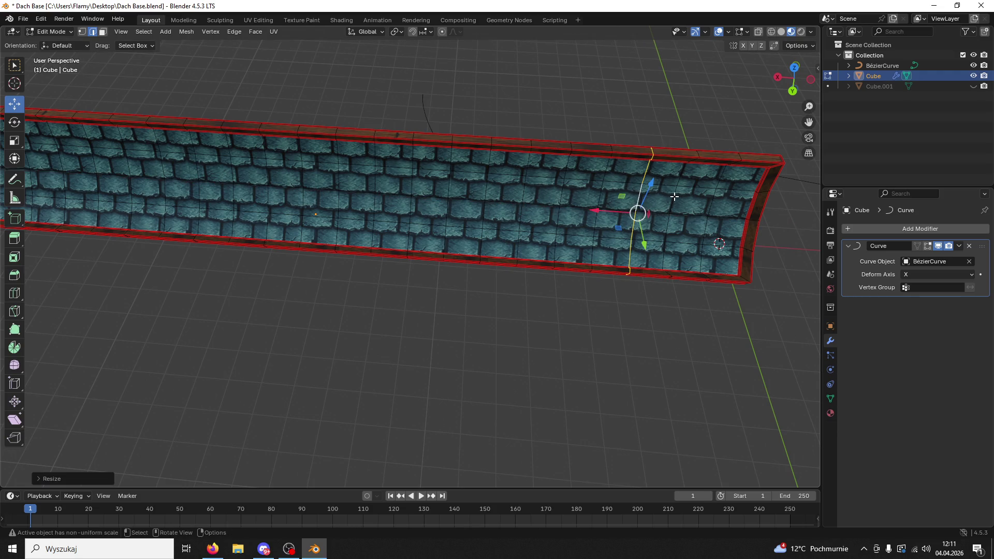
Scale the two rightmost edge loops flat along X
alt+click(675, 199)
key(s)
key(x)
click(694, 196)
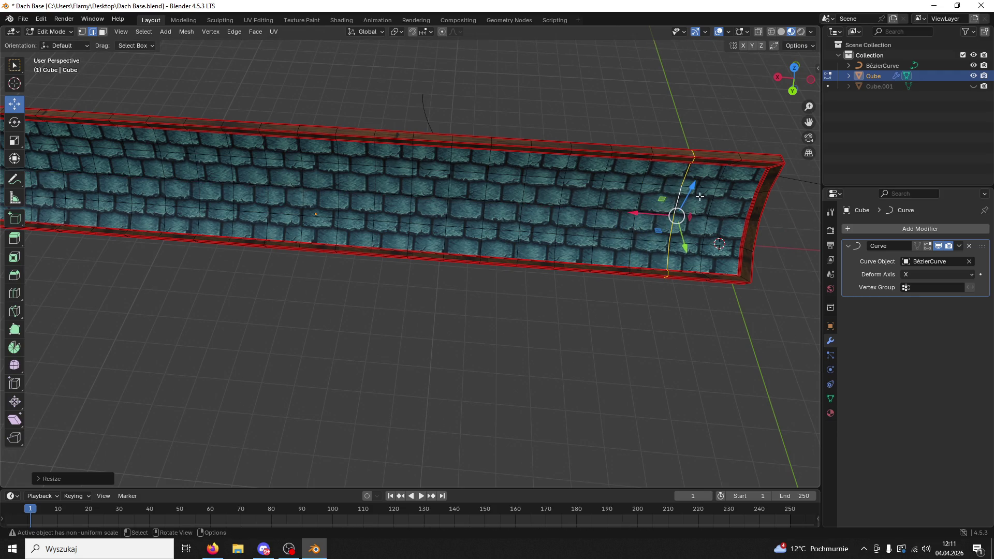
alt+click(710, 195)
key(s)
key(x)
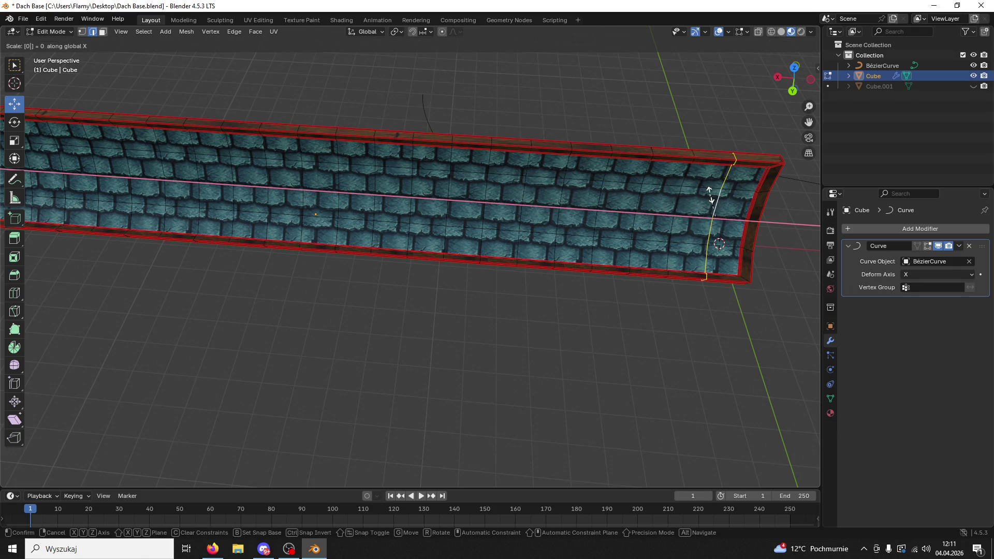
click(710, 195)
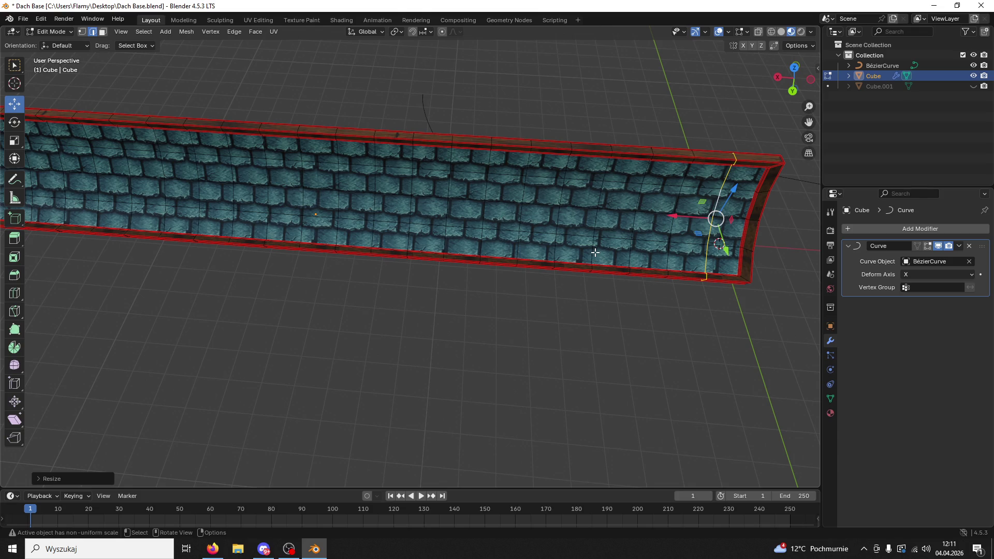
Flatten three edge loops on the strip's left side along X
scroll(510, 277, left, 6)
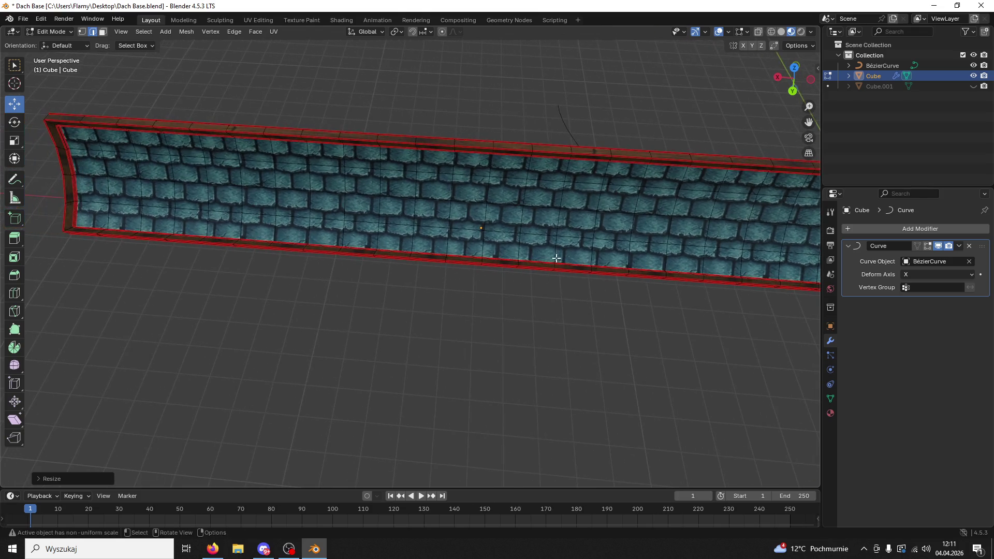
mouse_move(524, 258)
mouse_down()
mouse_move(515, 154)
mouse_move(504, 329)
mouse_up()
alt+click(396, 237)
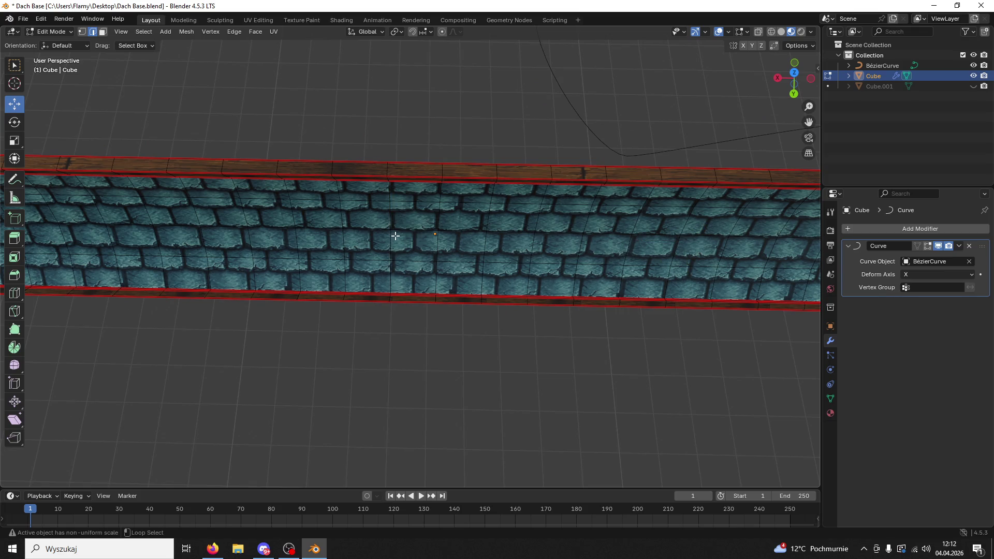
key(s)
key(x)
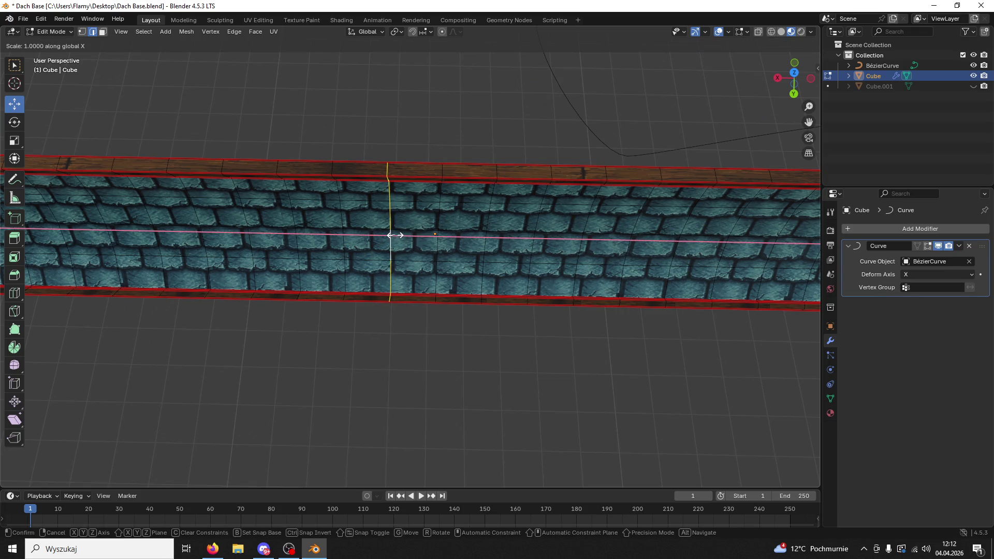
key(Return)
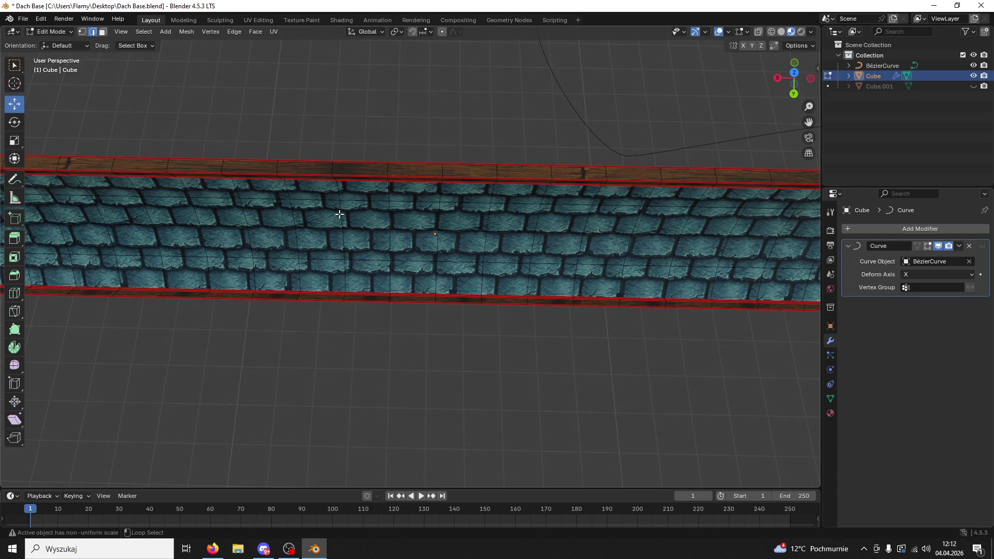
alt+click(338, 214)
text(sx0)
key(Return)
alt+click(296, 222)
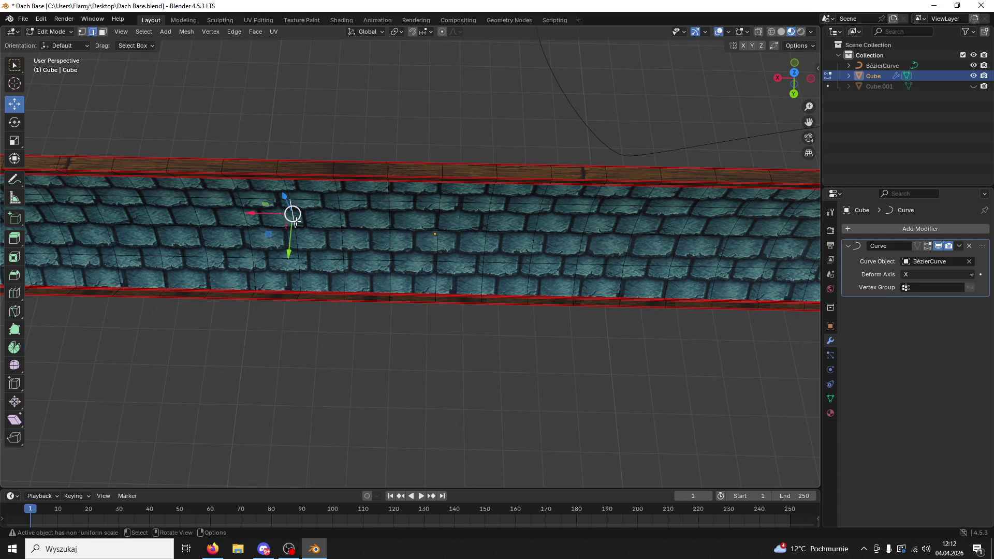
text(sx0)
key(Return)
Flatten the remaining left-side edge loops along X and return to Object Mode
alt+click(244, 215)
text(sx0)
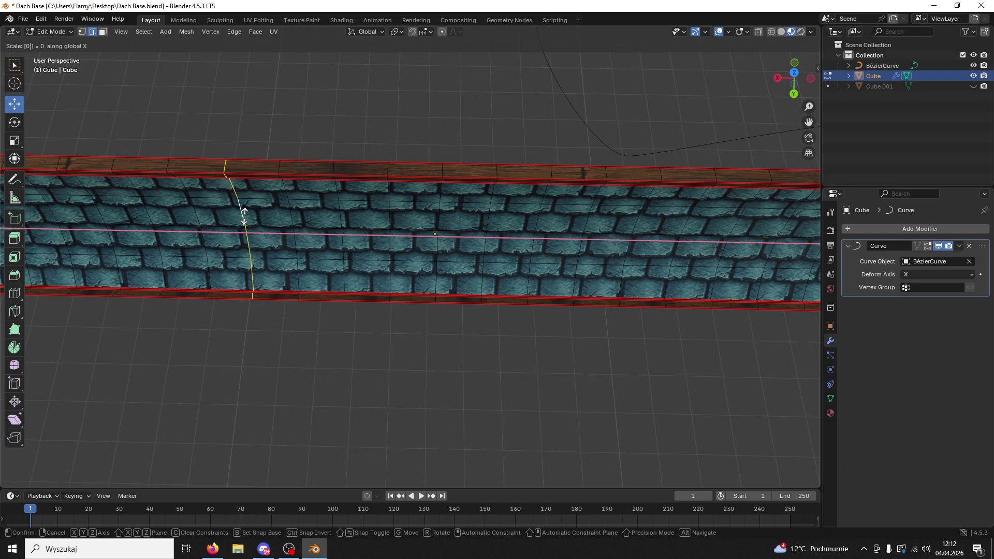
key(Return)
alt+click(321, 189)
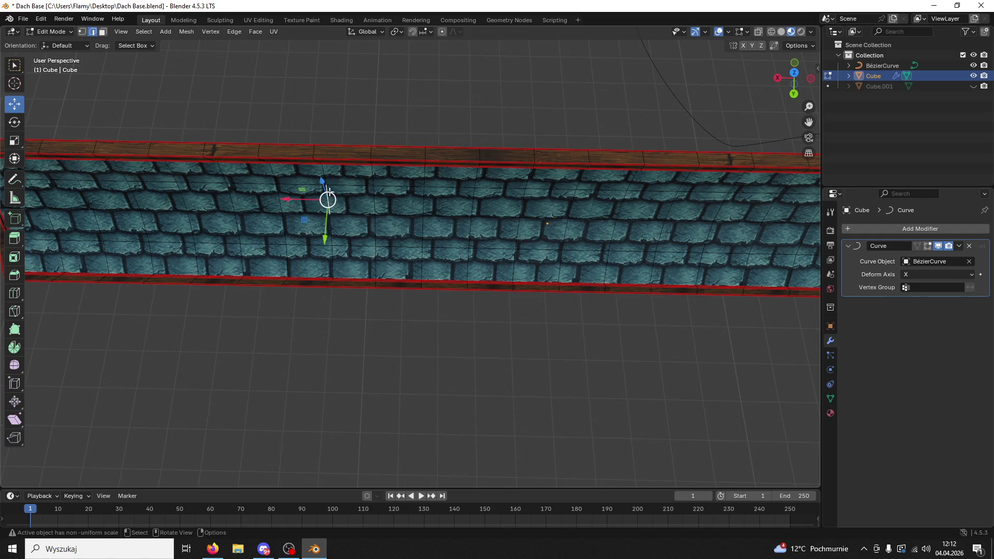
text(sx)
text(0)
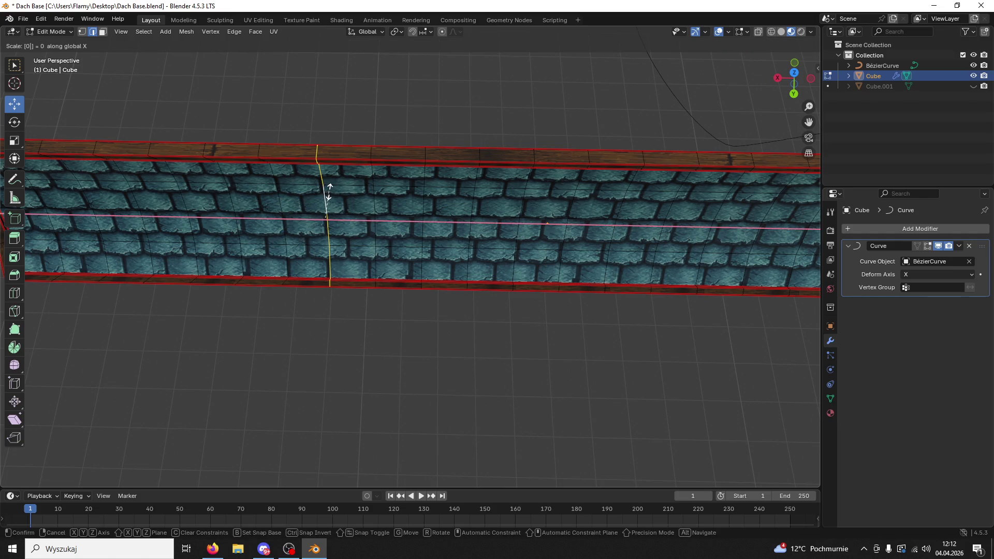
key(Return)
alt+click(466, 219)
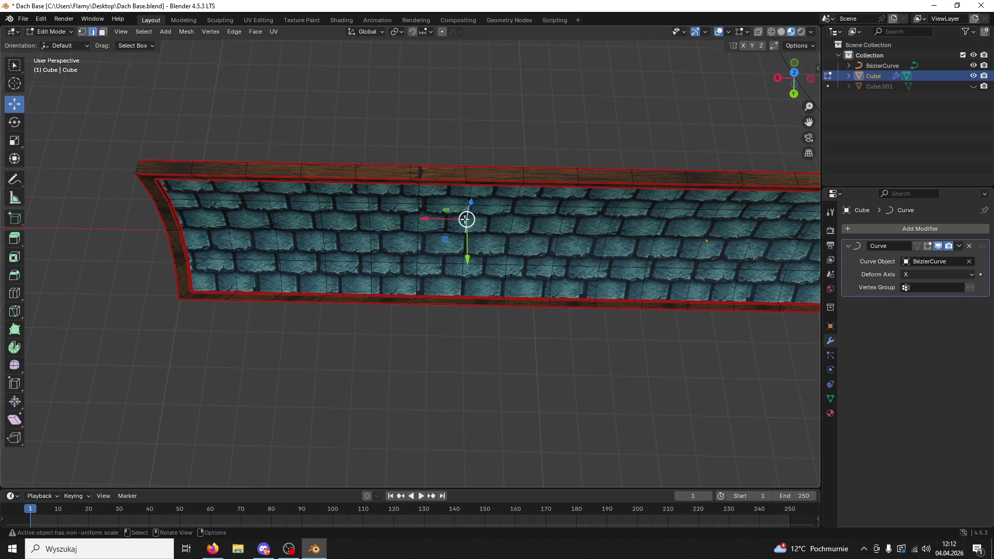
text(sx0)
key(Return)
alt+click(419, 218)
key(Tab)
scroll(417, 218, down, 5)
Move the roof along X, then nudge it about 0.58 m in top view to centre it
key(g)
key(x)
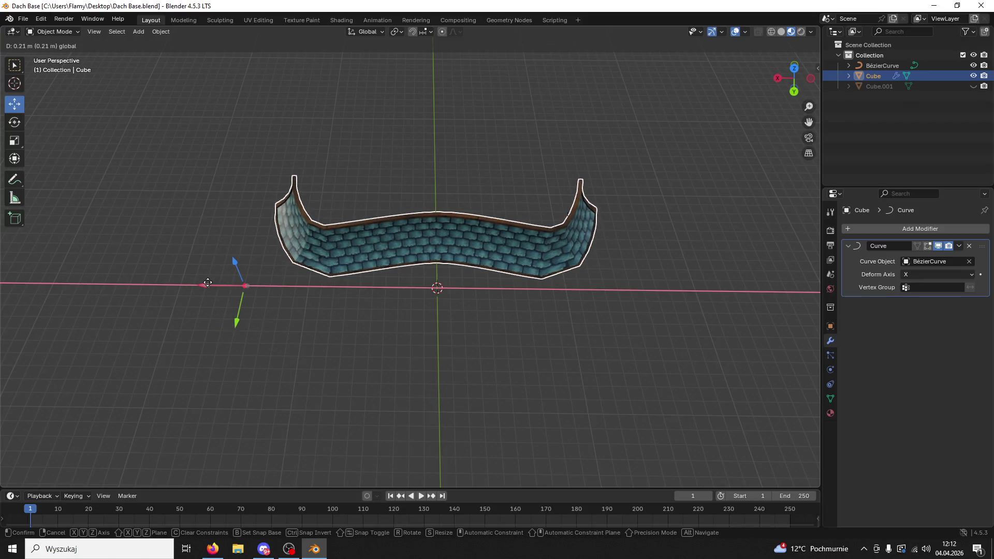
click(212, 285)
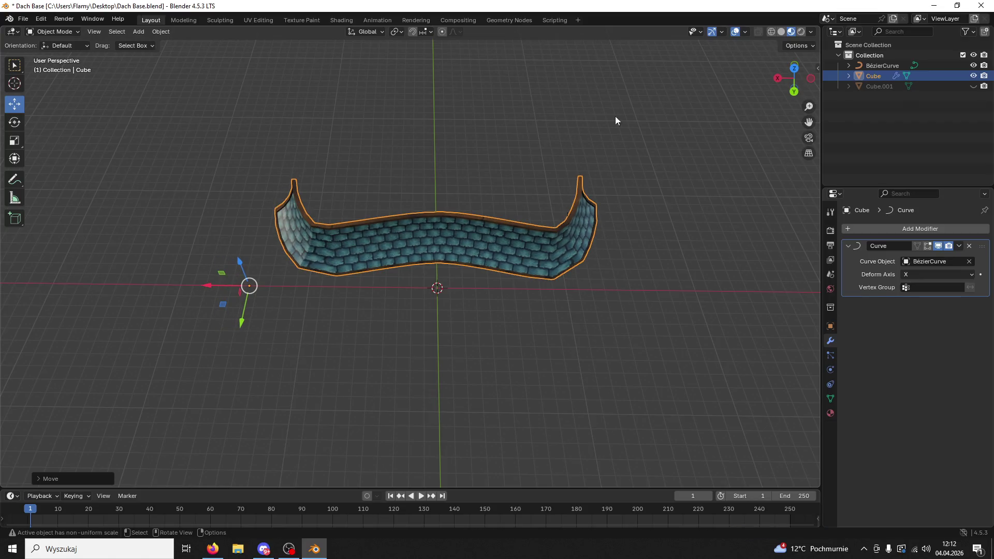
click(801, 69)
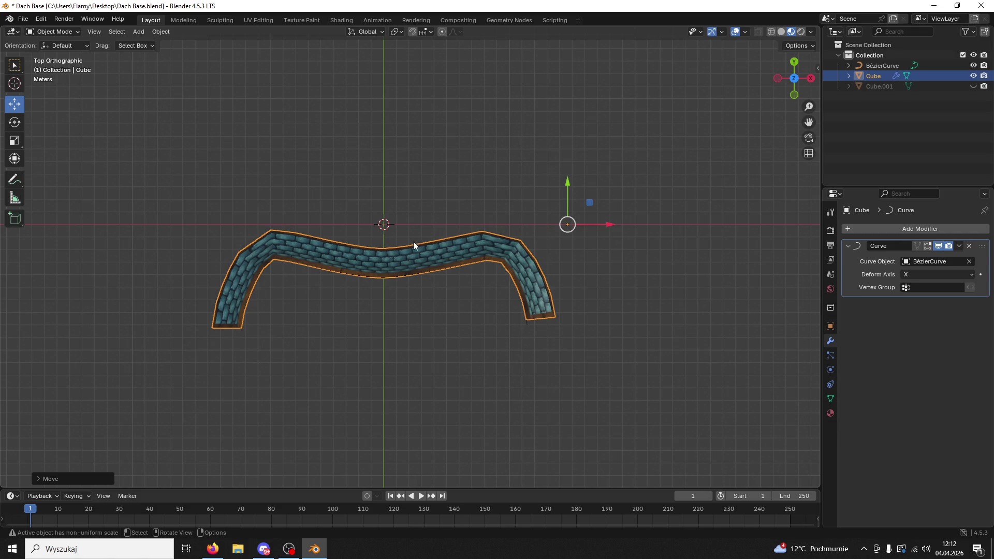
drag(609, 230, 610, 227)
click(443, 335)
mouse_move(443, 335)
mouse_down()
mouse_move(228, 238)
mouse_move(364, 242)
mouse_move(393, 199)
mouse_move(390, 172)
mouse_move(462, 298)
mouse_move(430, 287)
mouse_up()
scroll(463, 297, up, 3)
mouse_move(388, 238)
mouse_down()
mouse_move(349, 240)
mouse_move(357, 207)
mouse_up()
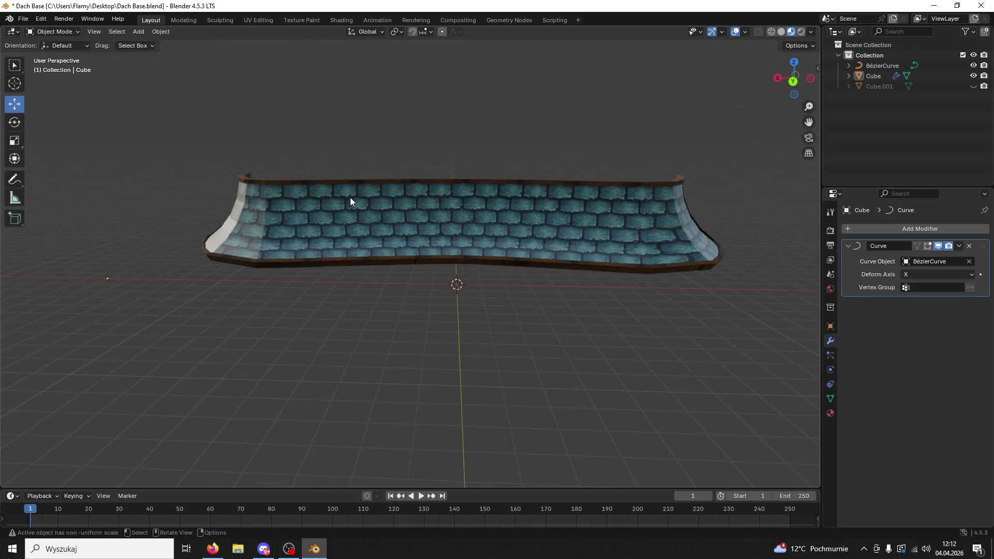
click(274, 207)
click(50, 33)
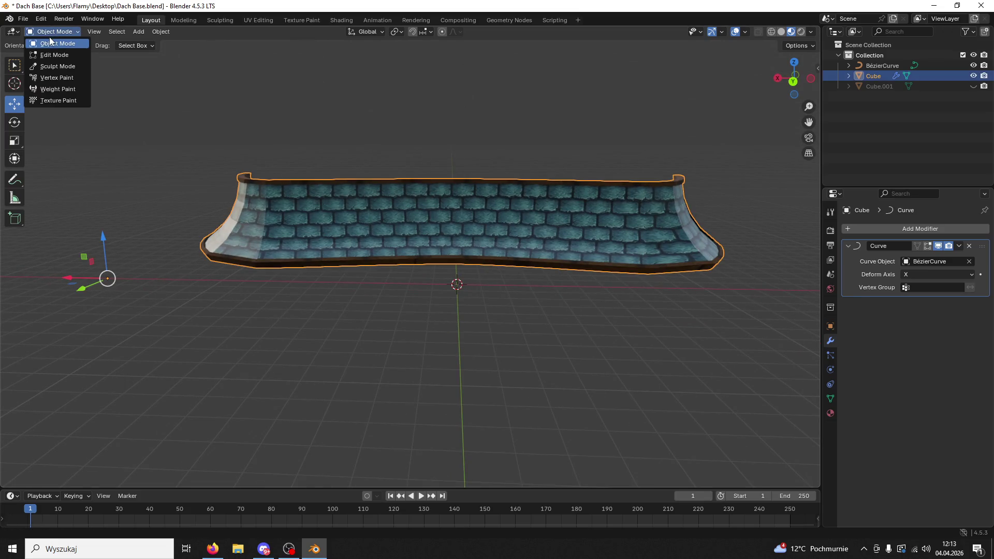
Select all linked roof faces and scale their UVs about 1.26 along X in UV Editing
click(57, 54)
click(372, 234)
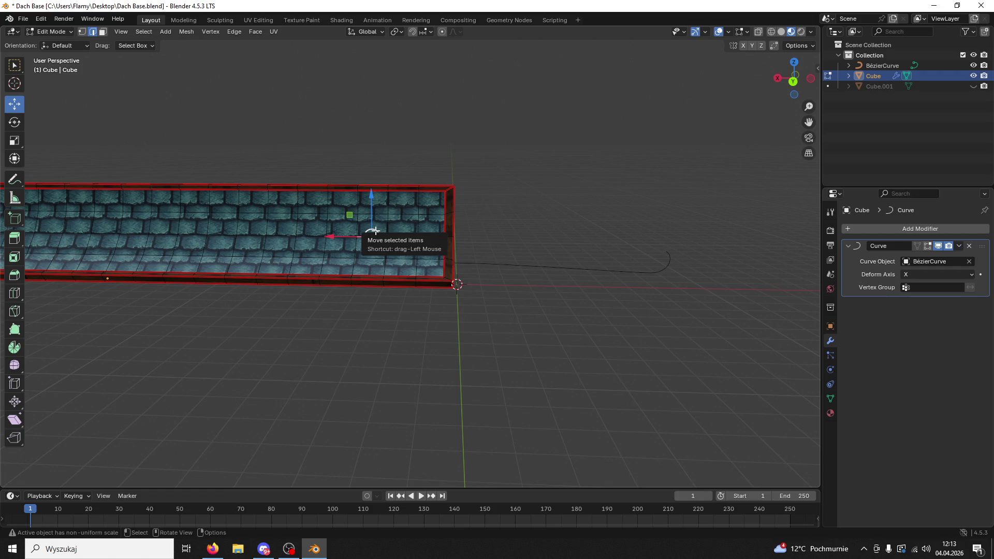
click(102, 32)
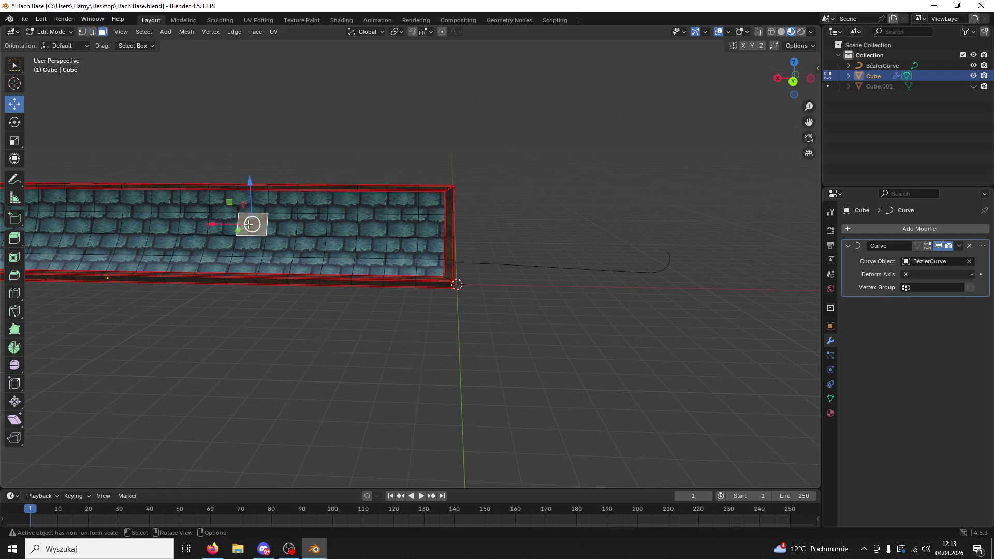
key(ctrl+l)
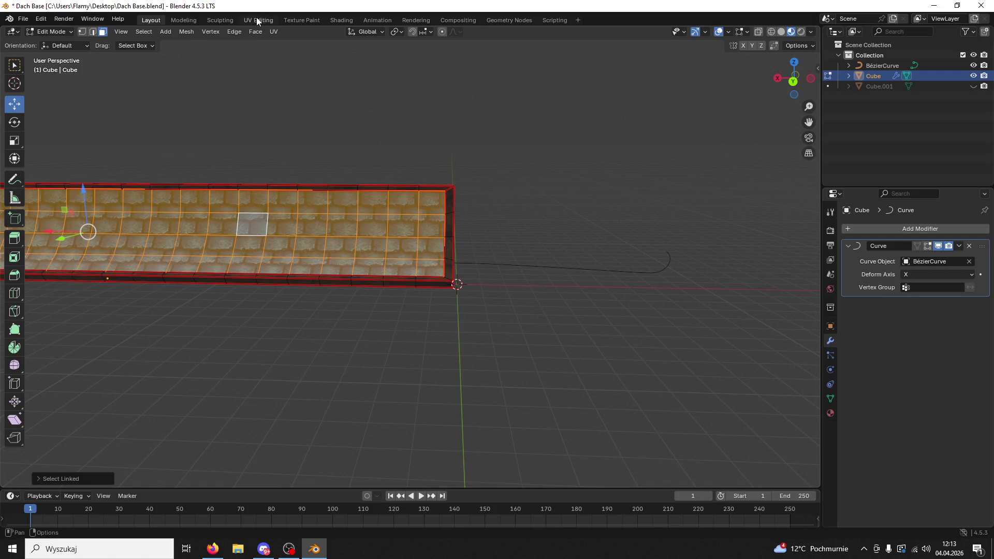
click(256, 21)
key(s)
key(x)
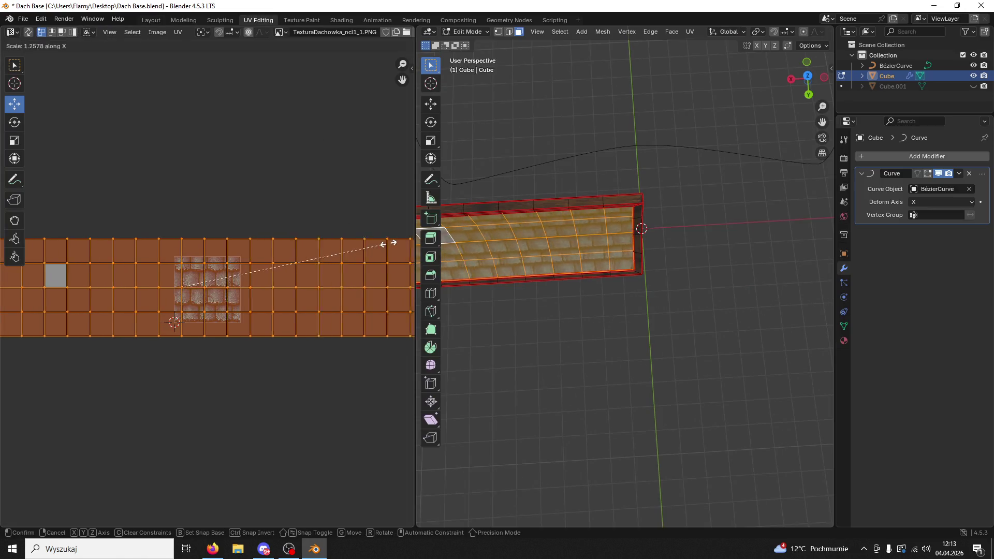
click(1, 74)
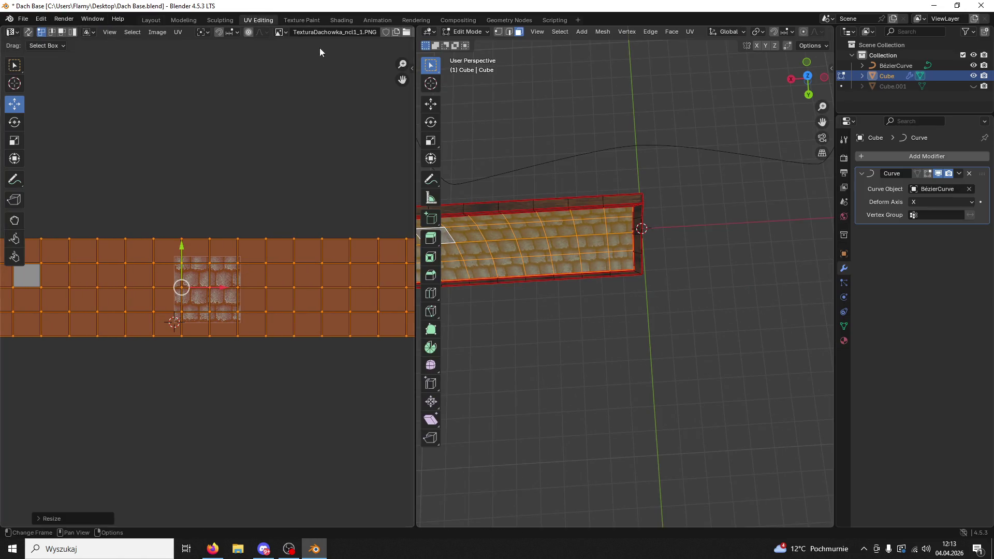
click(459, 21)
click(151, 21)
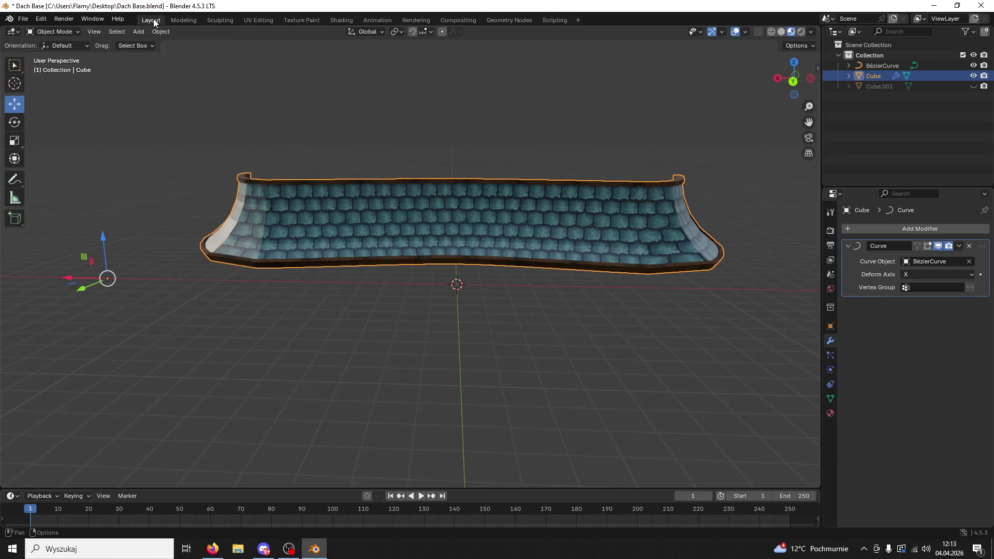
click(65, 32)
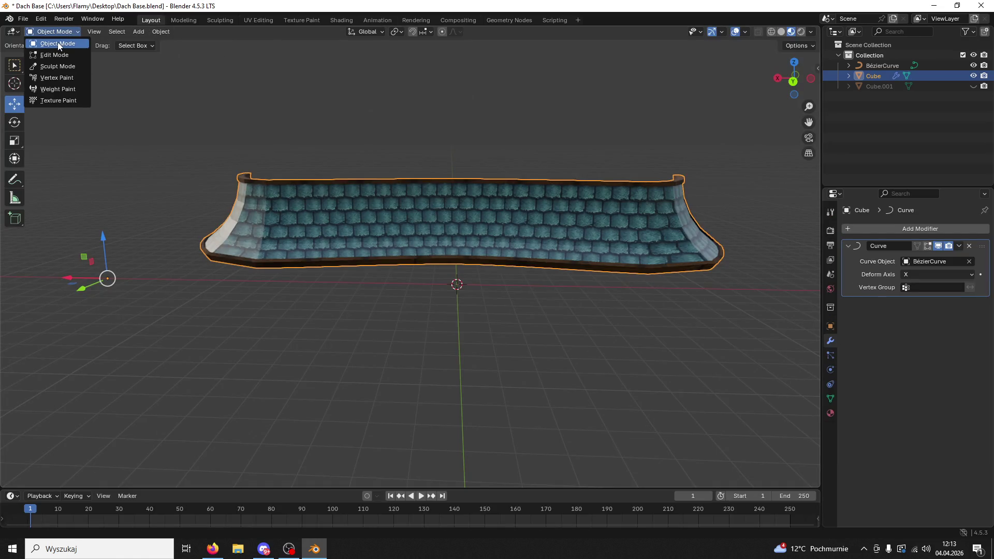
Orbit around the curved roof in Object Mode, save Dach Base.blend, and hide the roof mesh
click(60, 44)
mouse_move(310, 281)
mouse_down()
mouse_move(393, 345)
mouse_move(496, 369)
mouse_move(428, 348)
mouse_move(451, 335)
mouse_move(370, 357)
mouse_move(591, 301)
mouse_up()
key(ctrl+s)
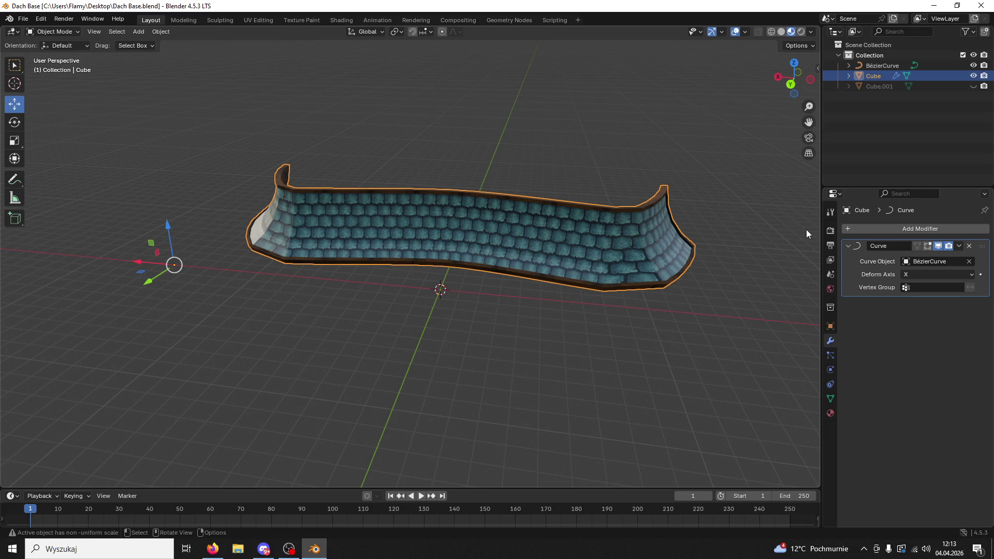
mouse_move(494, 363)
mouse_down()
mouse_move(566, 325)
mouse_move(535, 344)
mouse_move(581, 344)
mouse_move(600, 362)
mouse_move(276, 389)
mouse_up()
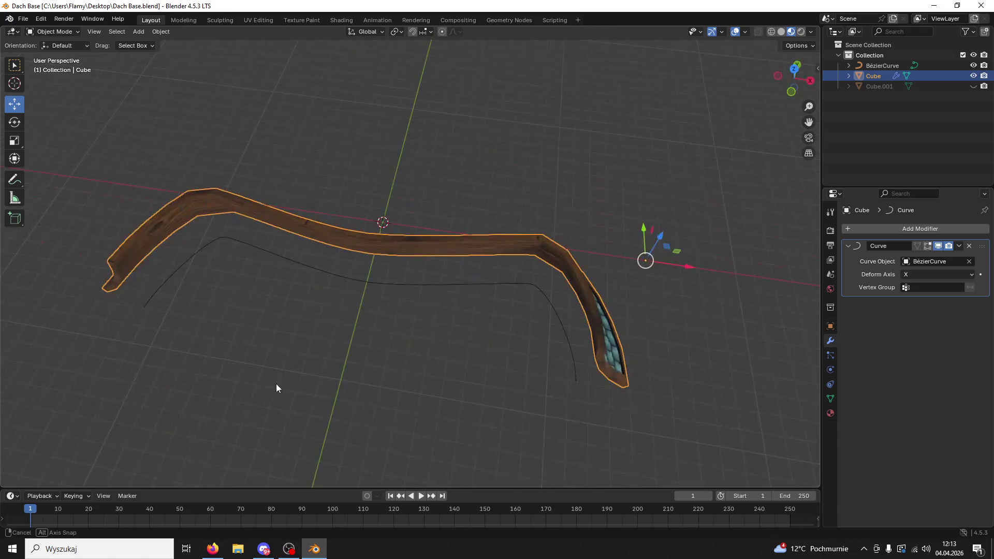
click(974, 76)
mouse_move(653, 284)
mouse_down()
mouse_move(483, 340)
mouse_move(365, 295)
mouse_up()
Edit BézierCurve: narrow all points along X and lower the two upper points along Y
click(365, 296)
click(64, 47)
click(46, 45)
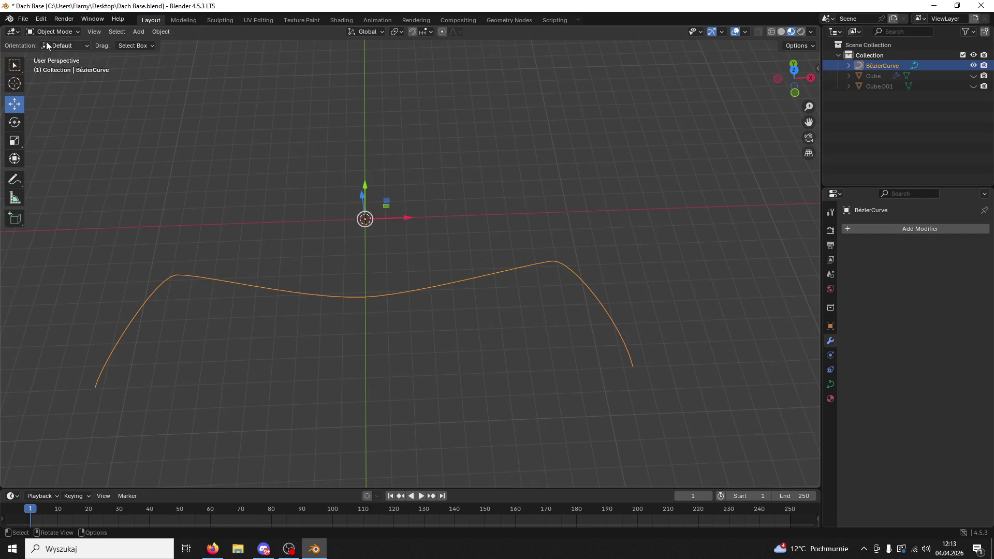
click(50, 55)
click(793, 69)
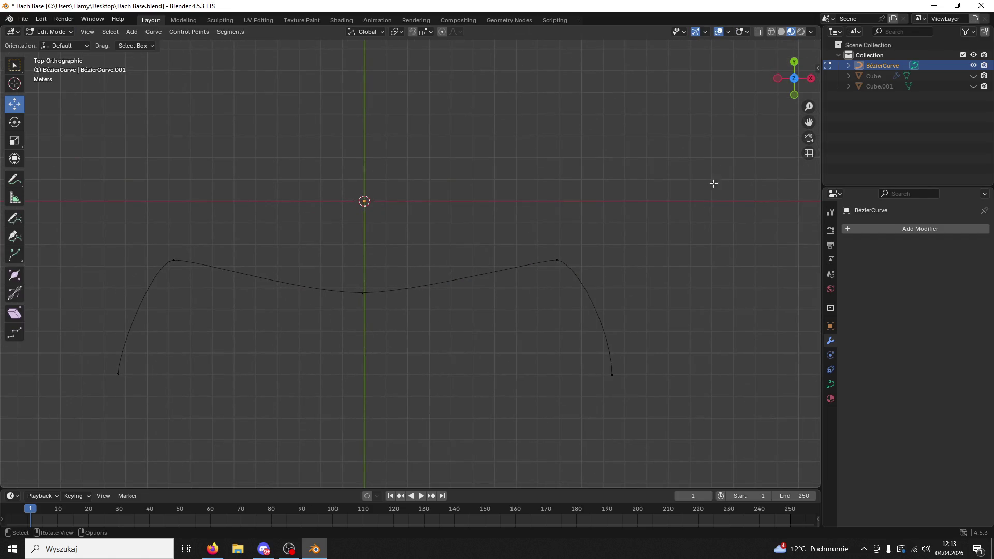
key(a)
key(s)
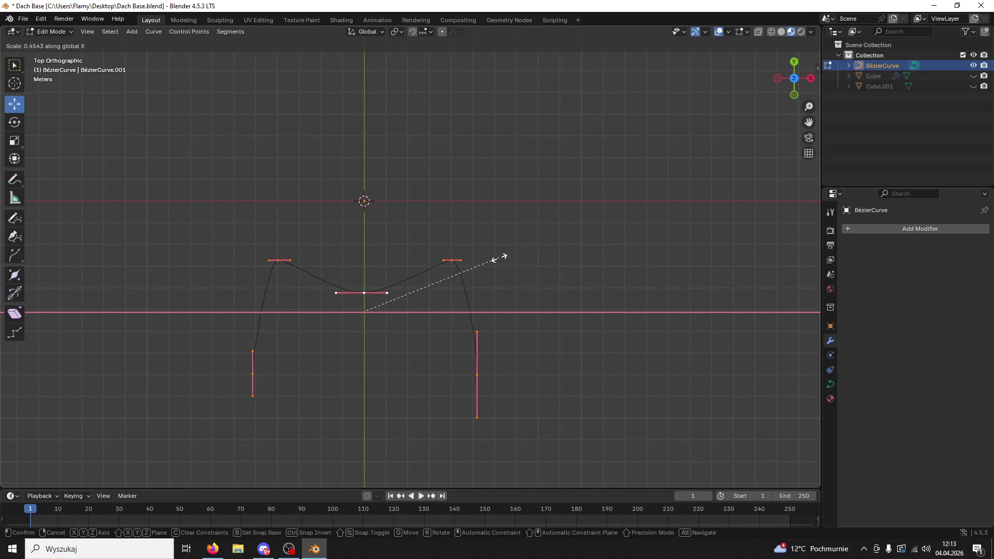
click(555, 252)
drag(521, 222, 181, 271)
mouse_move(365, 231)
mouse_down()
mouse_move(355, 243)
mouse_move(365, 259)
mouse_move(498, 210)
mouse_move(350, 116)
mouse_up()
click(364, 292)
Return to Object Mode and unhide the roof to see it bend along the new curve
click(72, 38)
click(52, 41)
drag(249, 104, 286, 120)
click(974, 76)
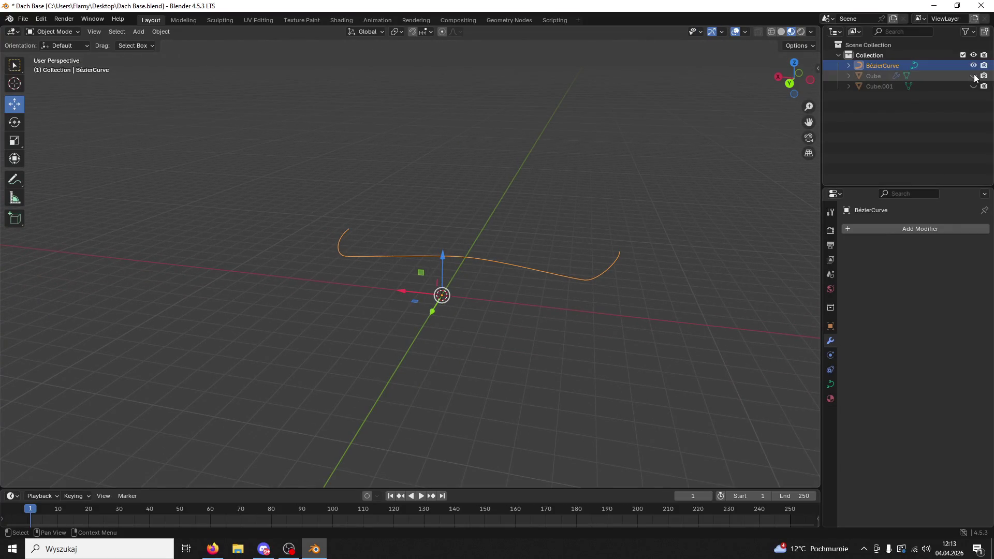
drag(726, 171, 764, 209)
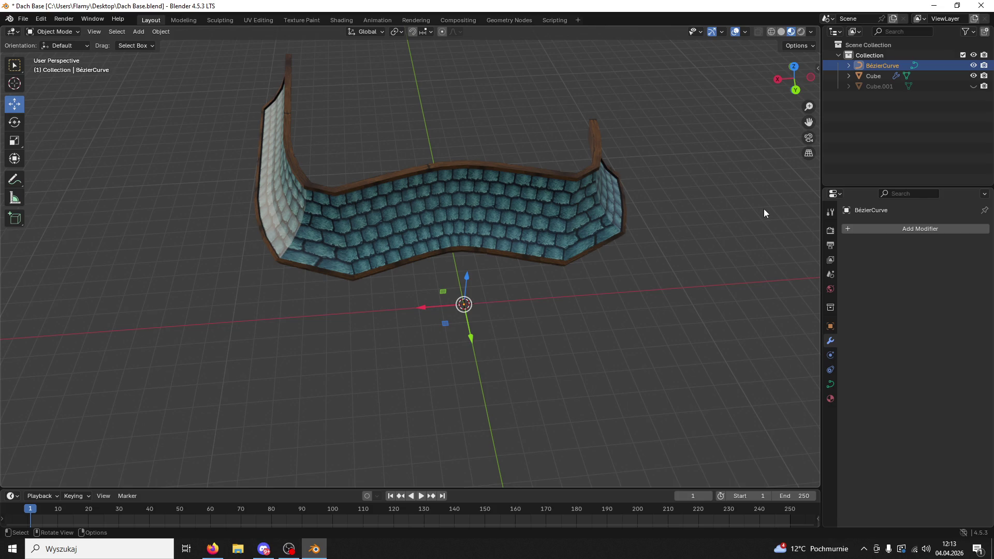
Slide the roof about 1.383 m along X on the reshaped curve, checking front and top views
click(574, 216)
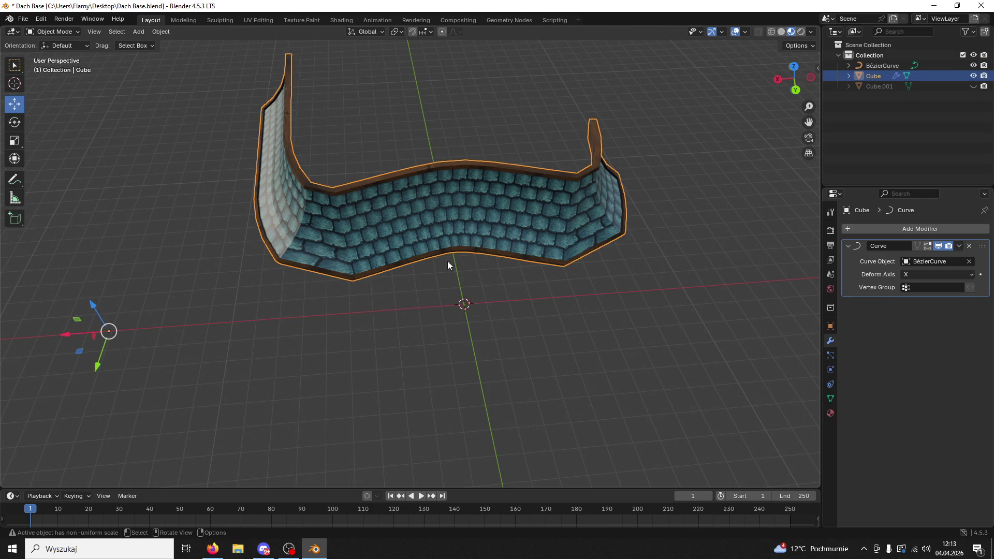
drag(93, 330, 214, 320)
click(794, 68)
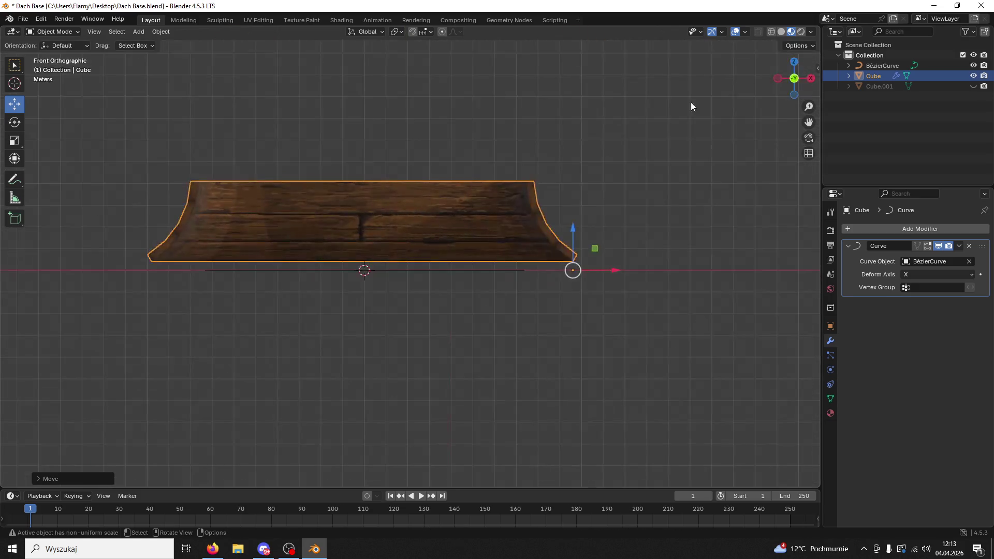
click(794, 61)
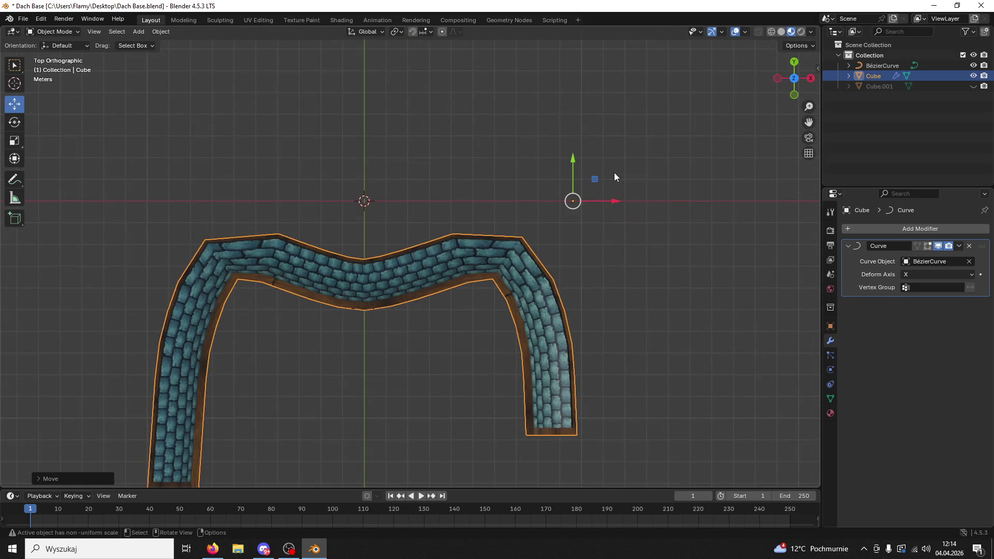
mouse_move(611, 203)
mouse_down()
mouse_move(664, 207)
mouse_move(611, 212)
mouse_move(413, 154)
mouse_move(461, 169)
mouse_move(385, 126)
mouse_move(486, 188)
mouse_move(563, 194)
mouse_move(622, 179)
mouse_move(490, 160)
mouse_move(487, 198)
mouse_up()
Deselect the roof and save Dach Base.blend
click(664, 207)
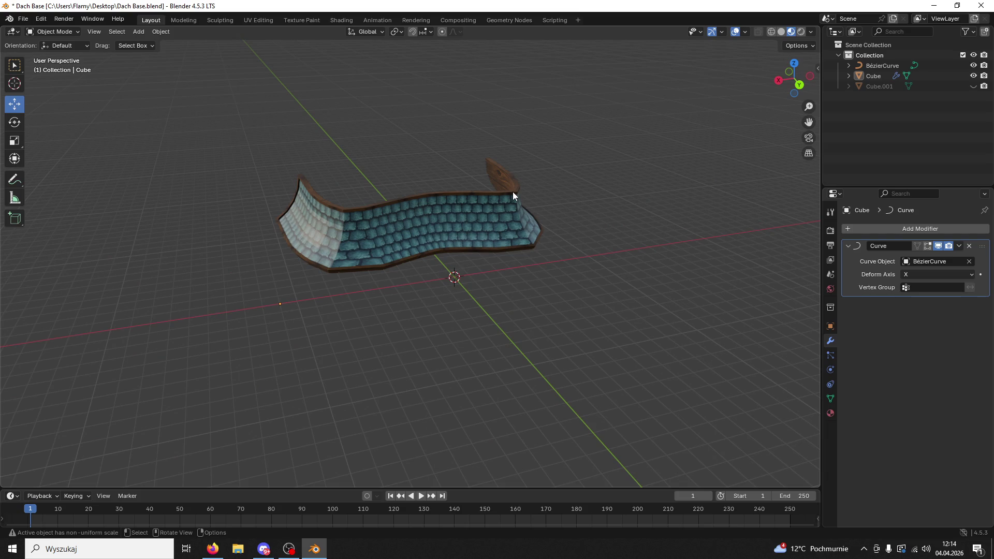
key(ctrl+s)
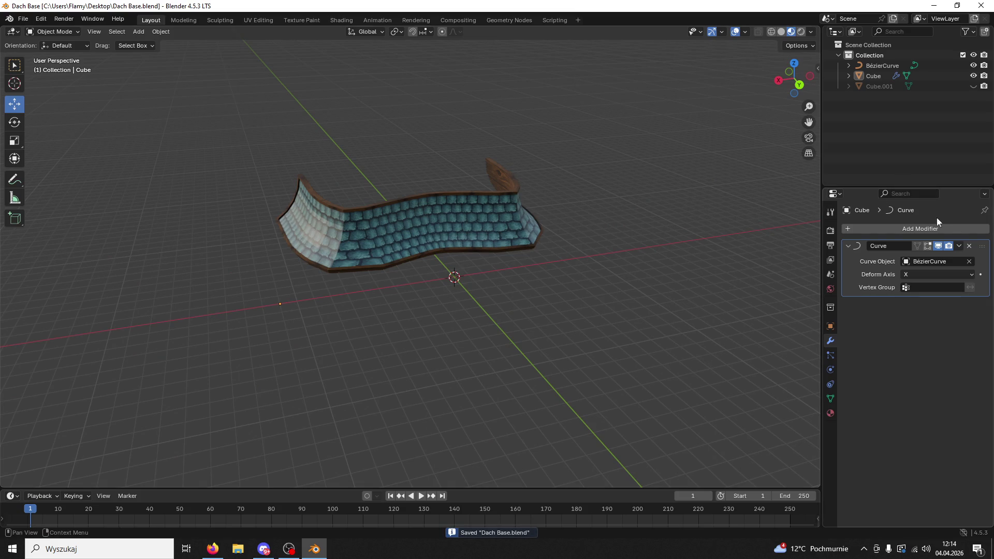
click(959, 246)
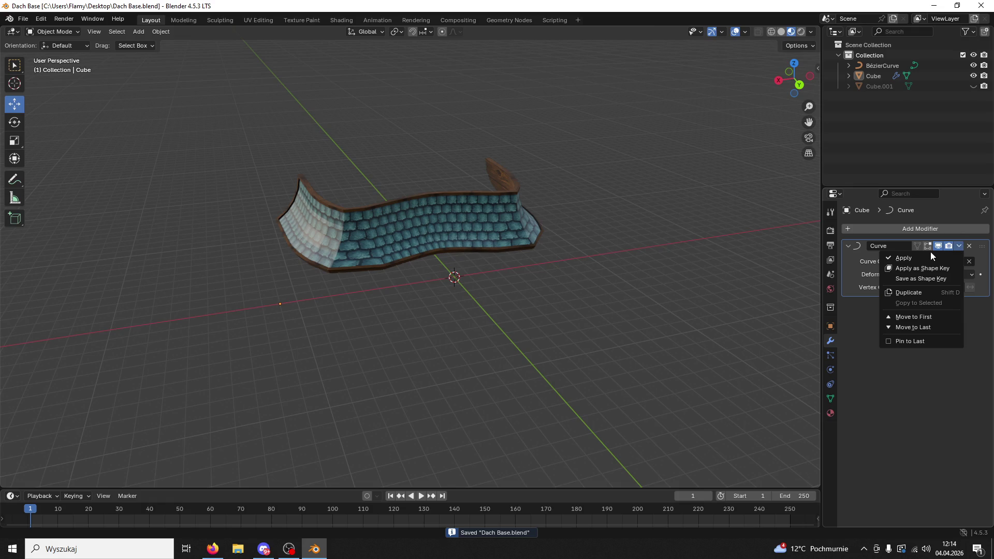
Apply the Curve modifier so the bend is baked into the roof mesh
click(931, 254)
click(492, 231)
drag(492, 230, 308, 147)
click(23, 19)
Give the roof Shade Auto Smooth, then apply the resulting Smooth by Angle modifier
right_click(444, 235)
click(427, 247)
mouse_move(466, 301)
mouse_down()
mouse_move(380, 225)
mouse_move(454, 209)
mouse_move(331, 213)
mouse_up()
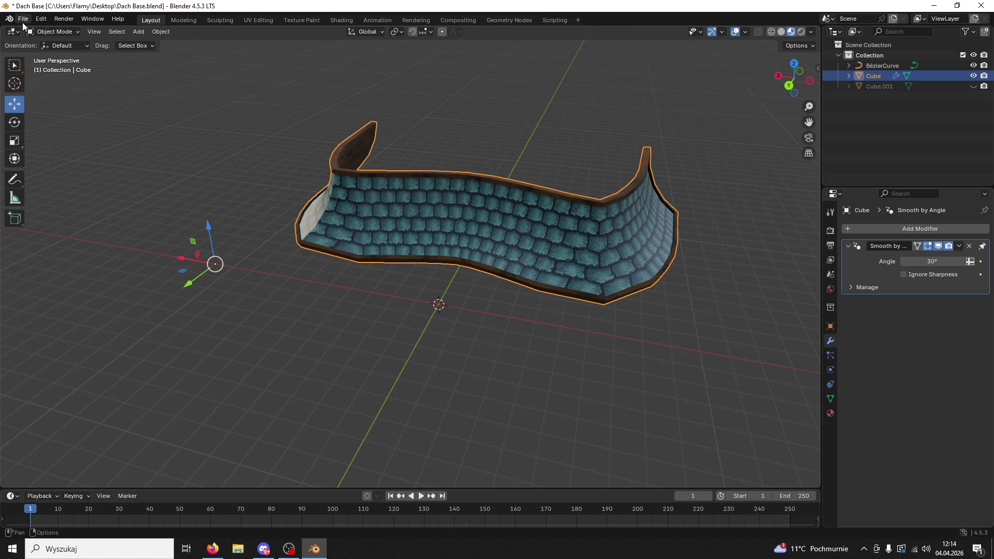
click(959, 246)
click(947, 265)
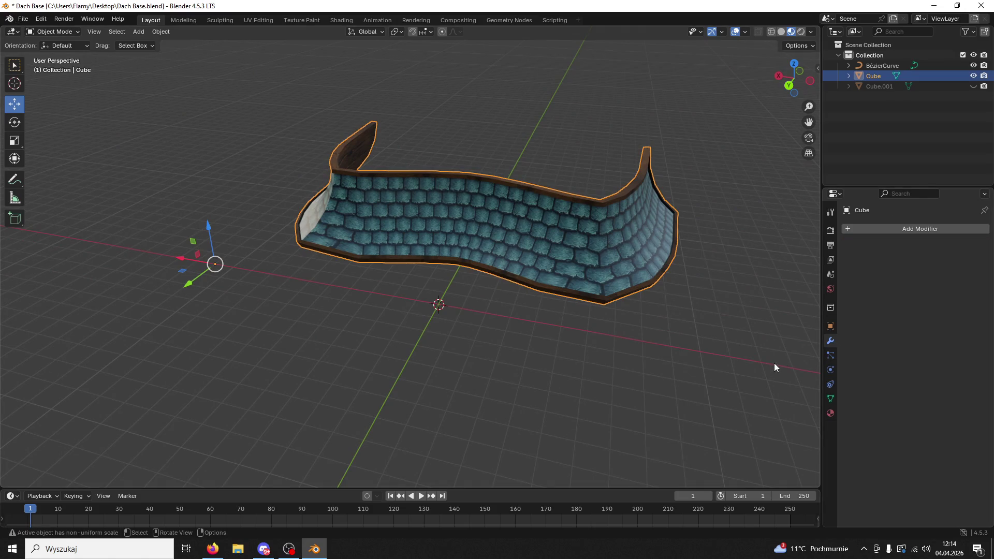
click(775, 362)
key(alt+Tab)
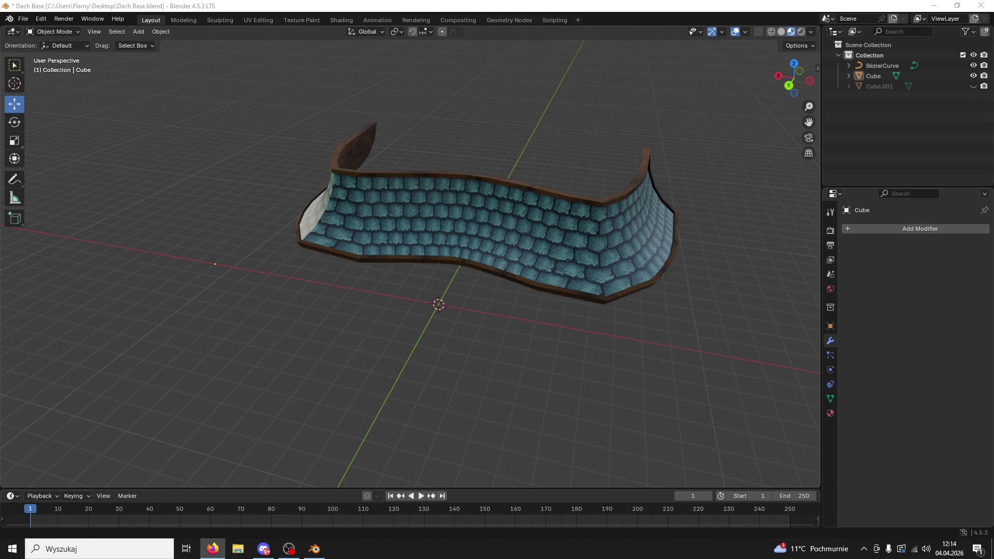
Export the roof as Doodad01.fbx, then open the PAAAASZTEEEET project folder from the desktop
click(586, 275)
click(23, 19)
mouse_move(68, 153)
mouse_move(52, 174)
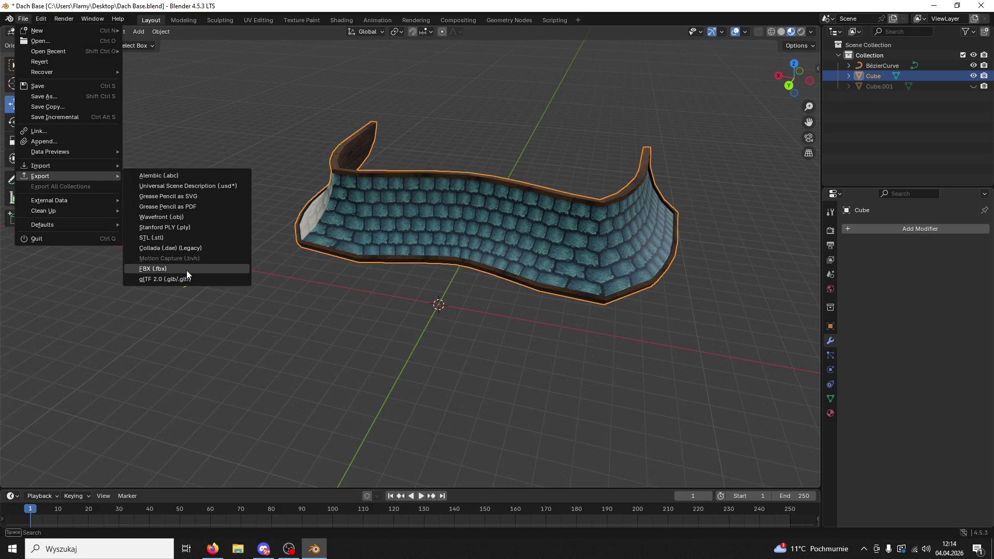
click(187, 269)
scroll(474, 269, down, 5)
click(363, 271)
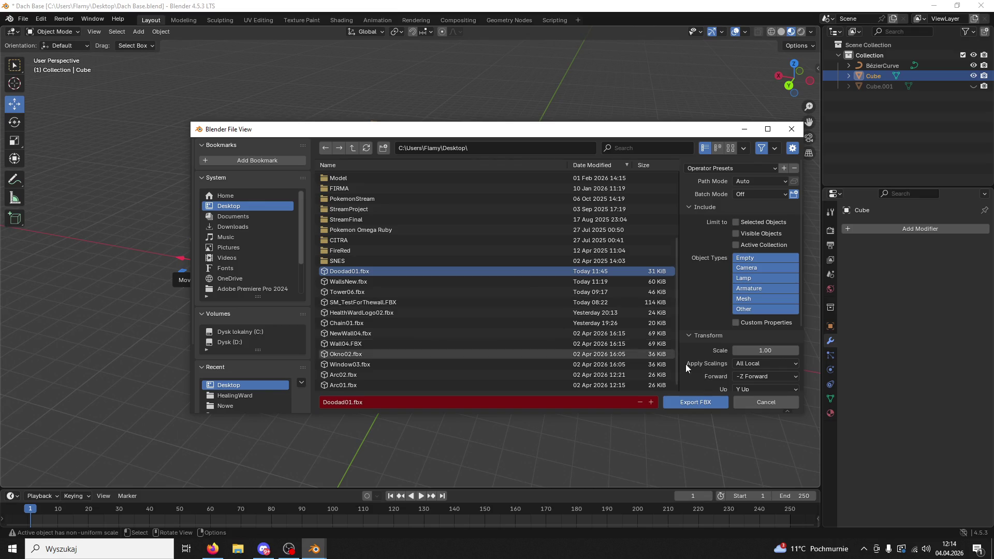
click(703, 408)
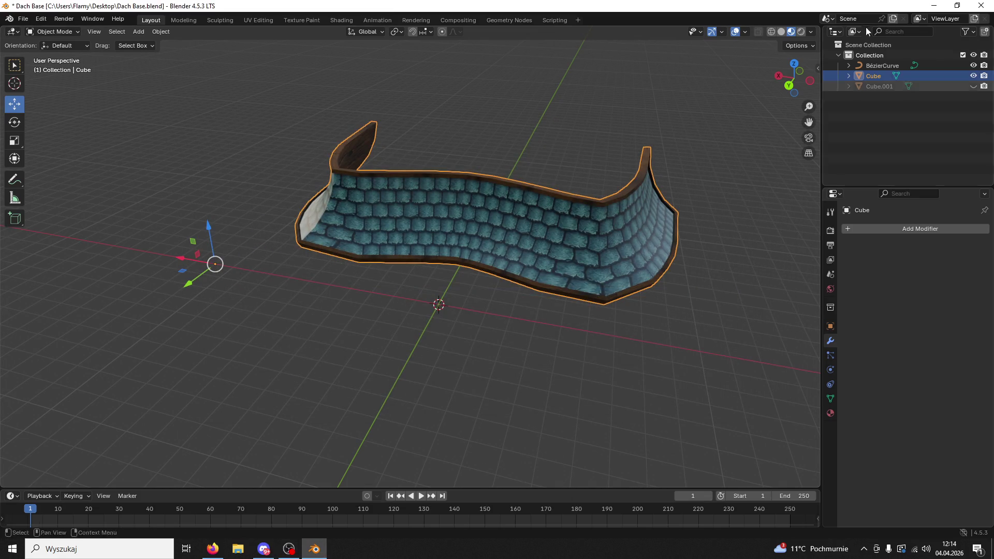
click(935, 6)
double_click(957, 444)
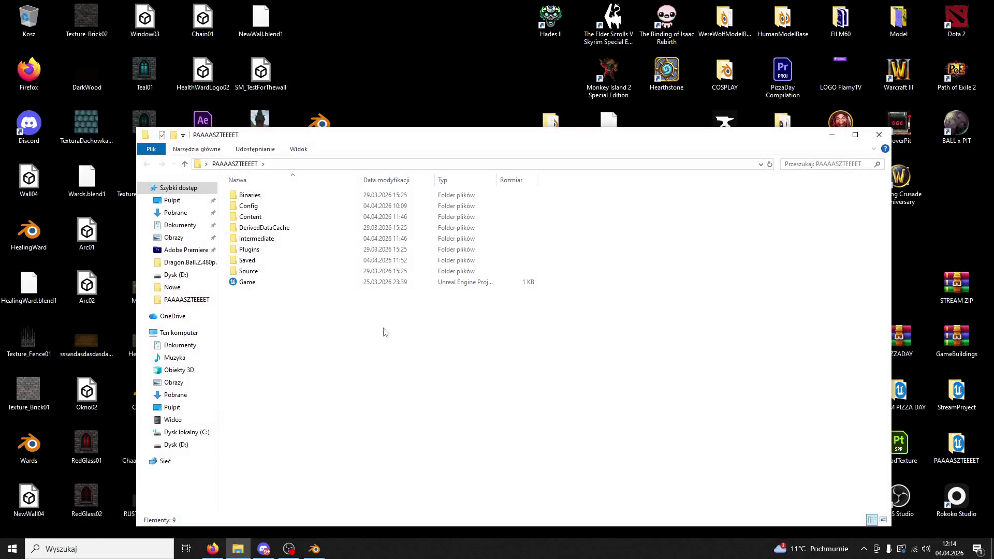
Select the Game project file and close the PAAAASZTEEEET Explorer window
click(259, 284)
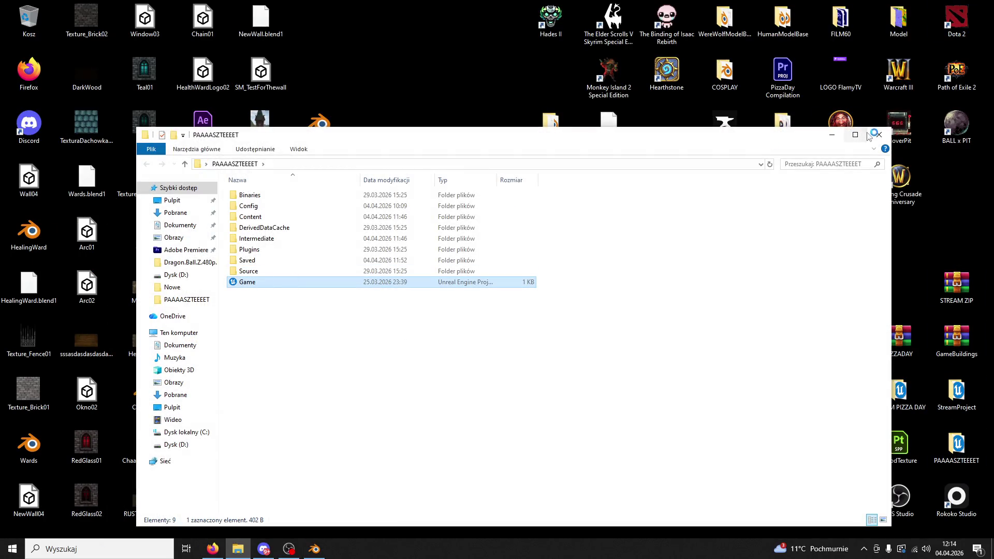
click(879, 134)
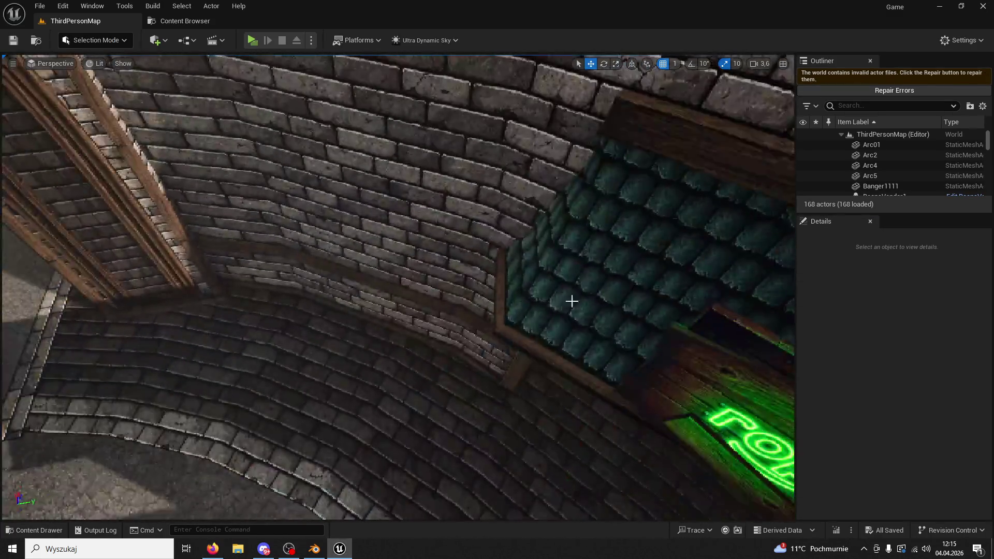
Reimport the Doodad01 asset from Doodad01.fbx using Reset To Fbx for its materials
click(555, 305)
key(f)
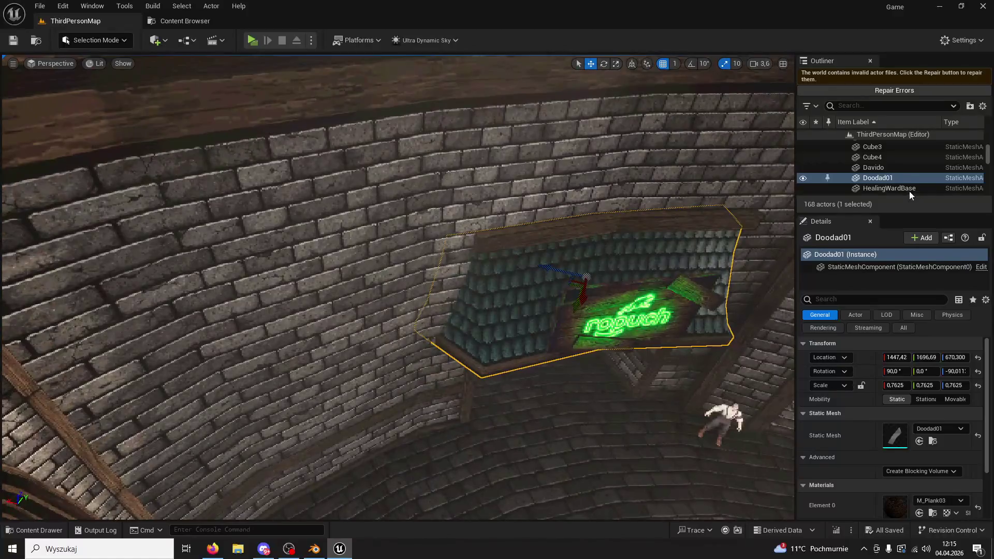
right_click(880, 178)
click(847, 183)
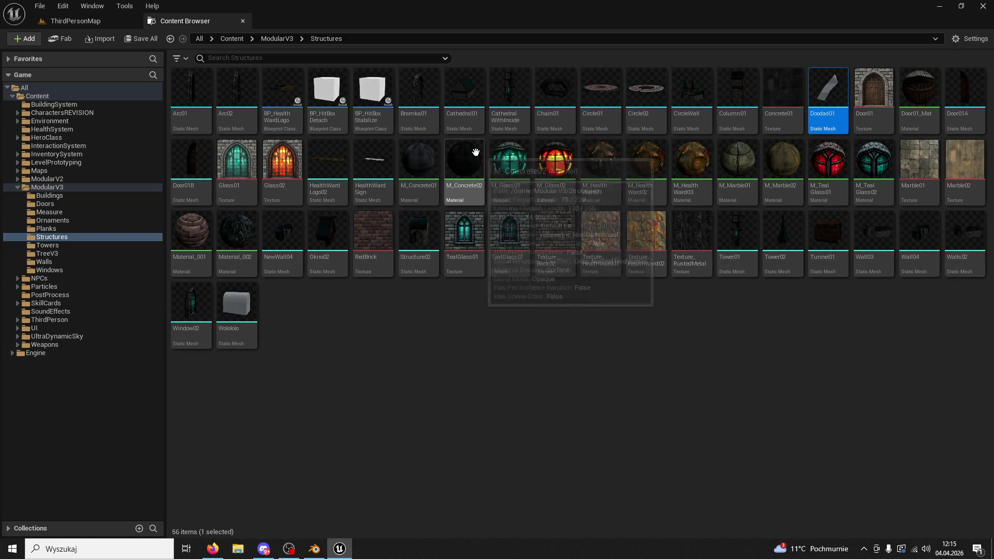
right_click(822, 91)
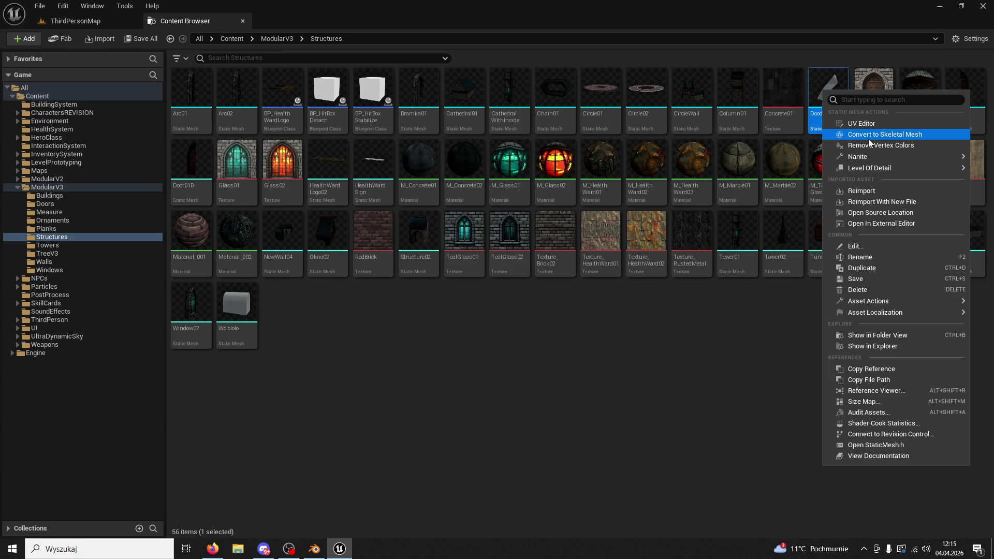
click(812, 229)
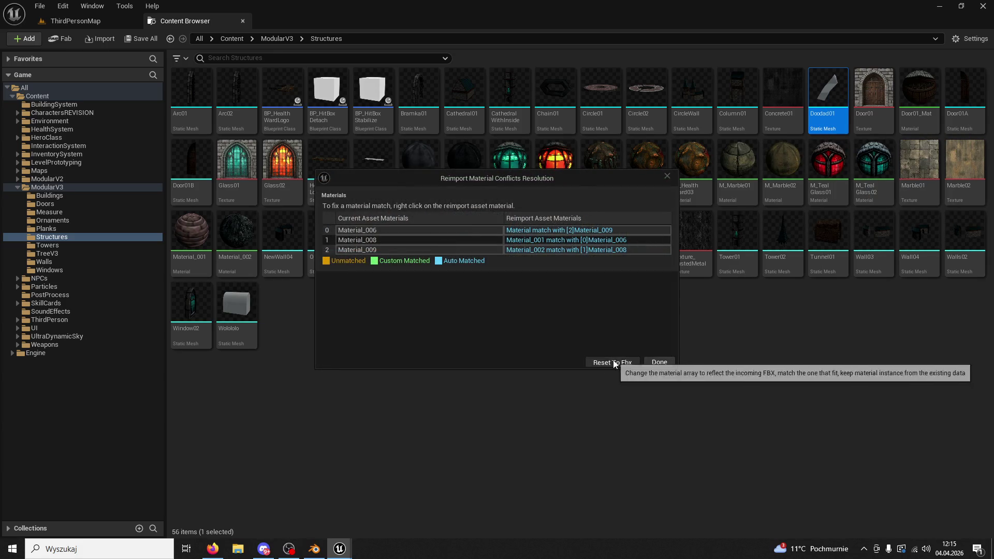
click(615, 362)
click(129, 23)
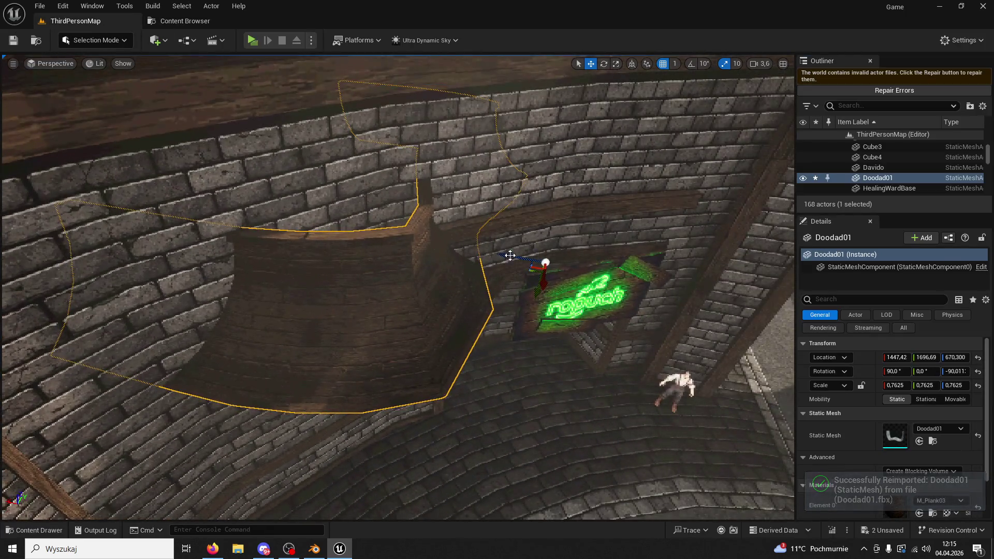
Set the roof to scale 1, rotate it about 60 degrees, move it over the sign, shrink to 0.435
drag(543, 280, 711, 310)
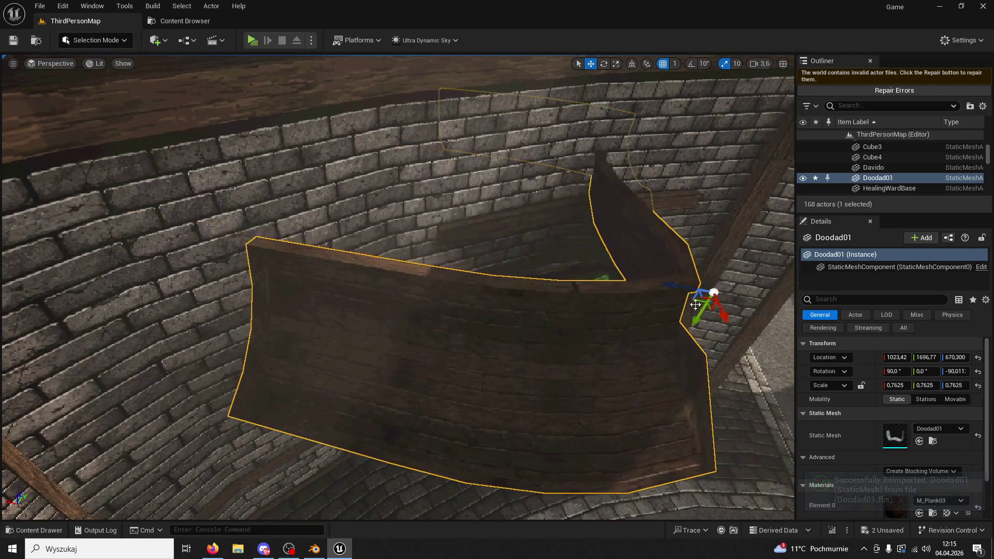
text(1)
key(Tab)
text(1)
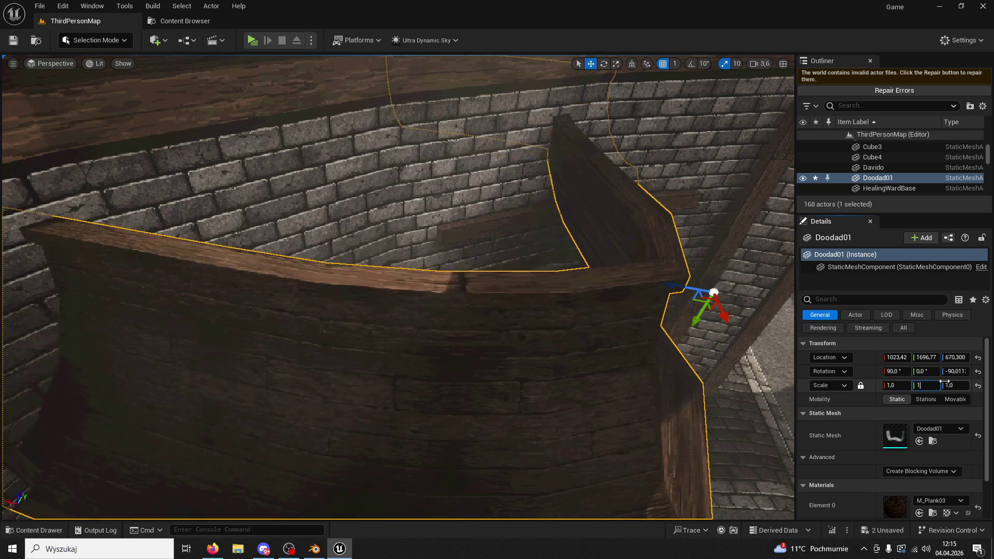
drag(641, 308, 651, 79)
click(604, 63)
drag(693, 343, 622, 298)
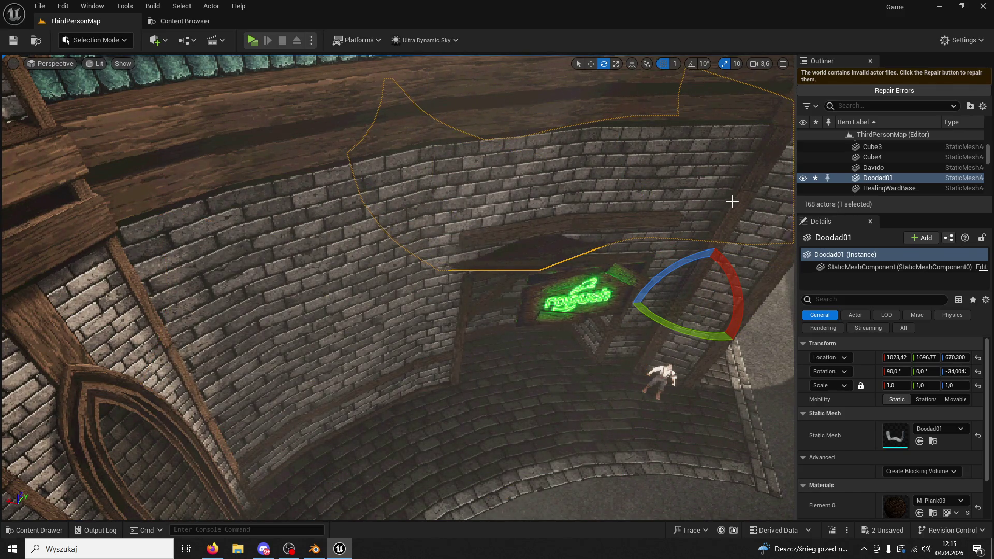
click(591, 64)
mouse_move(668, 344)
mouse_down()
mouse_move(683, 318)
mouse_move(689, 329)
mouse_move(577, 357)
mouse_up()
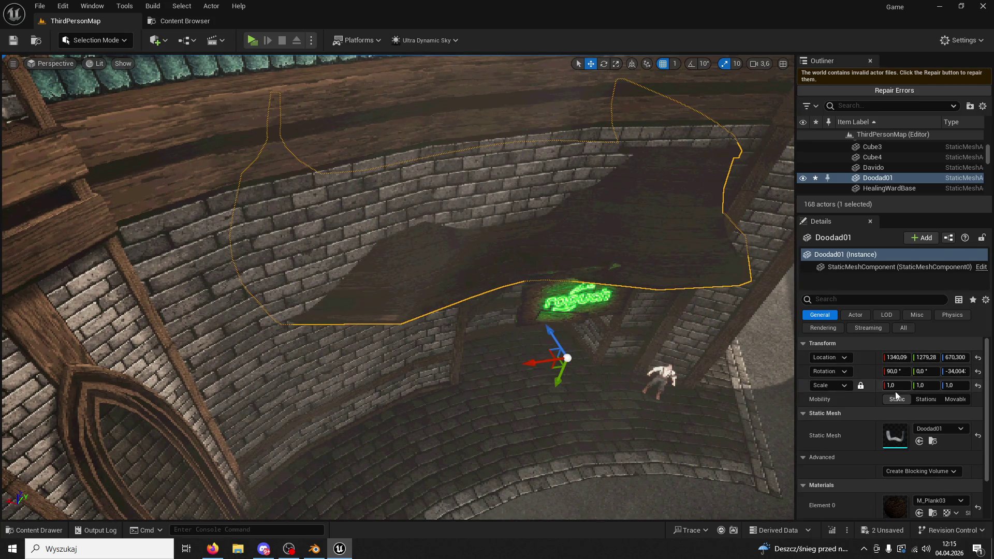
drag(897, 384, 870, 385)
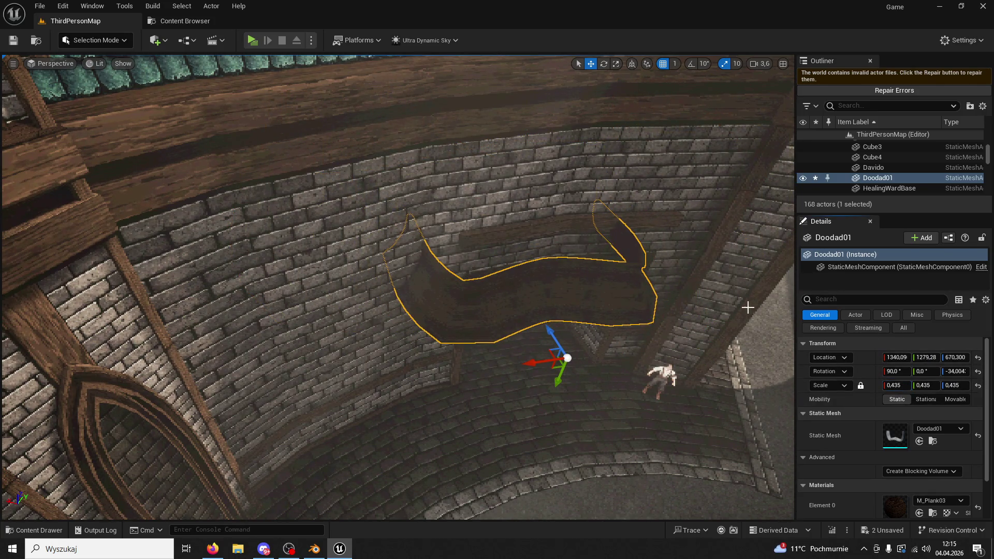
key(f)
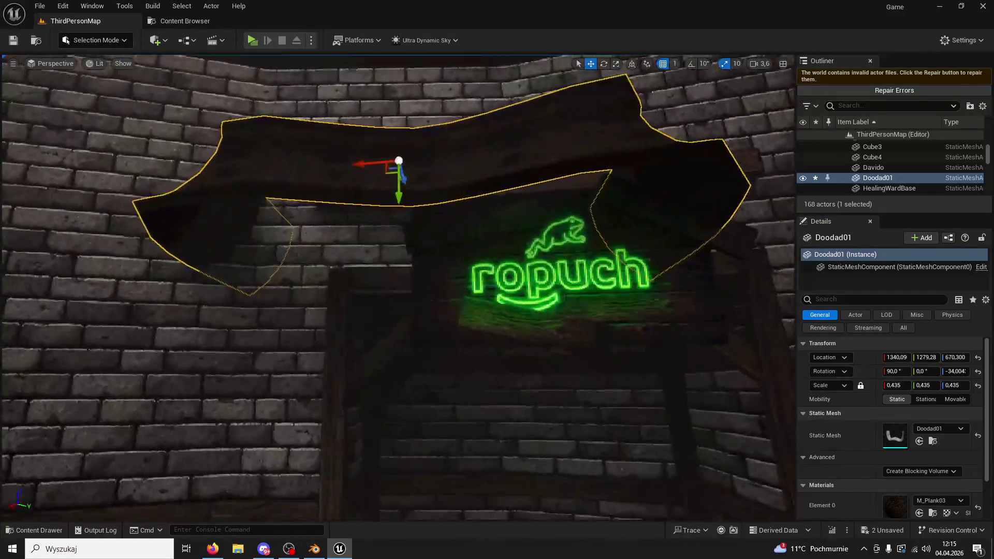
Delete the two old planks above the sign
click(523, 204)
key(Delete)
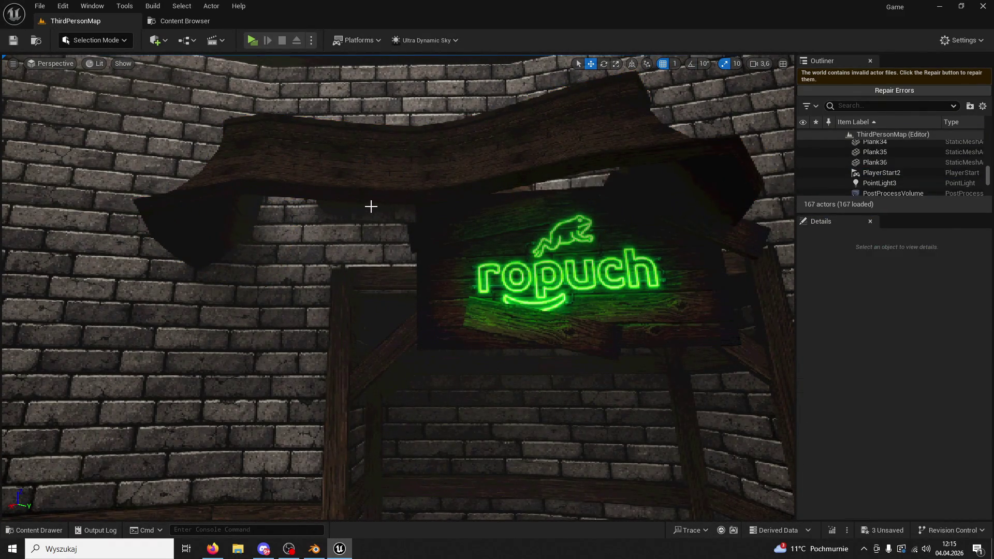
scroll(393, 218, up, 5)
click(429, 252)
key(Delete)
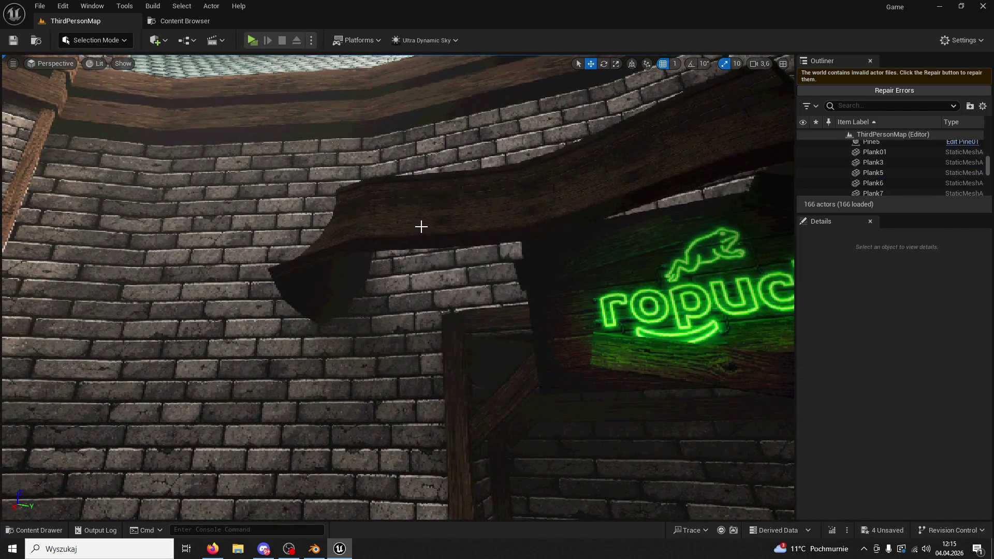
Slide the roof toward the sign and shrink it to 0.3325 scale
click(422, 226)
scroll(421, 226, down, 5)
mouse_move(306, 331)
mouse_down()
mouse_move(439, 329)
mouse_move(345, 309)
mouse_move(406, 327)
mouse_up()
scroll(440, 328, up, 5)
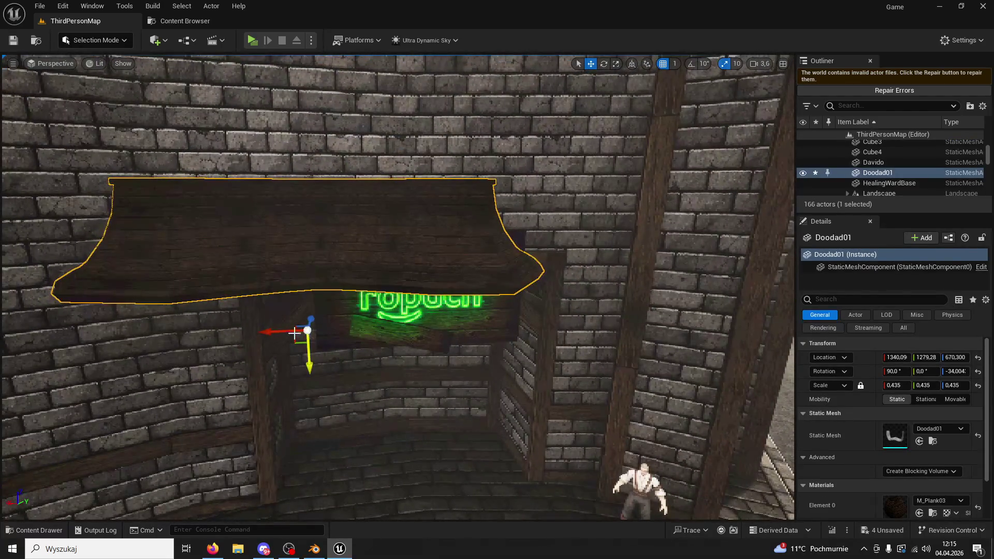
scroll(440, 329, down, 5)
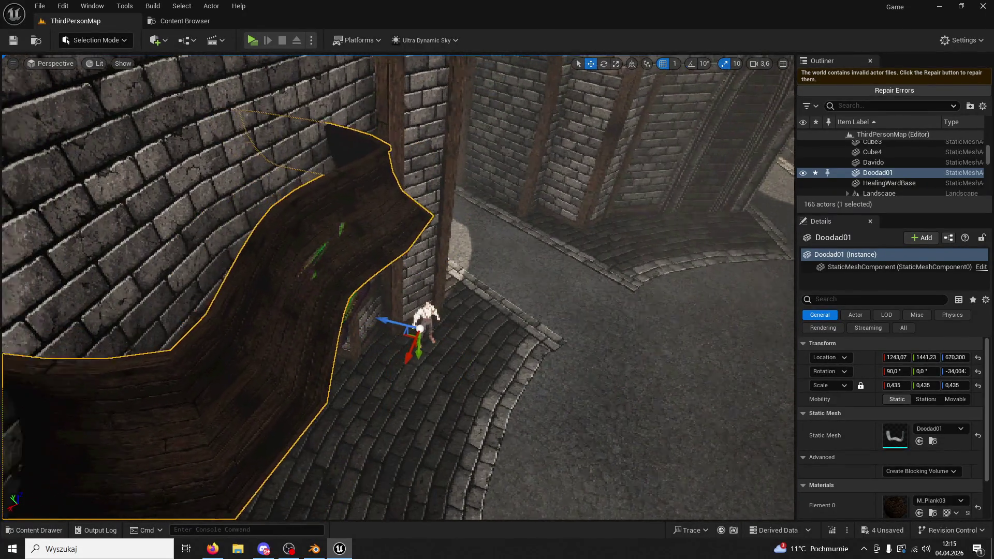
drag(897, 385, 883, 385)
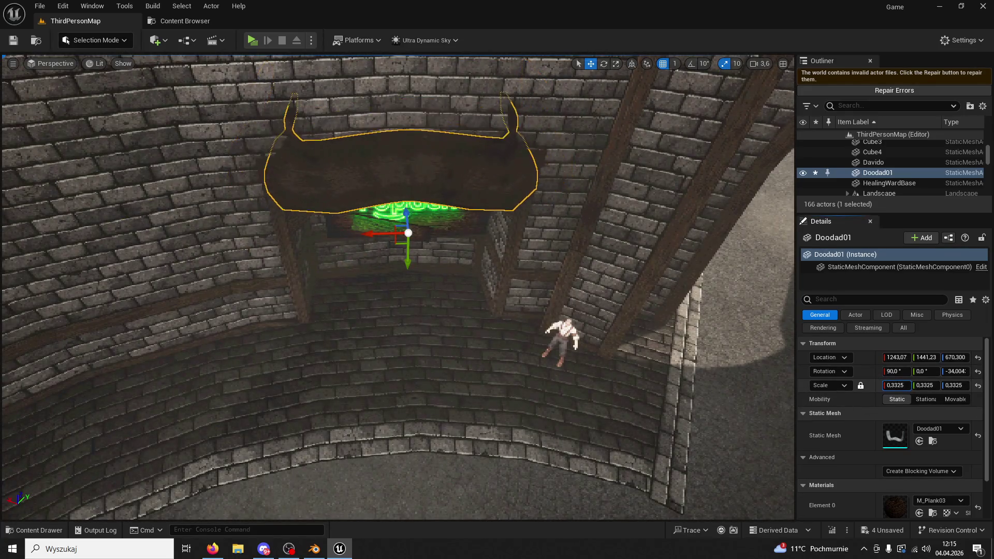
Nudge the roof until it sits above the sign at 1278.22, 1479.04, 660.3
drag(400, 235, 409, 233)
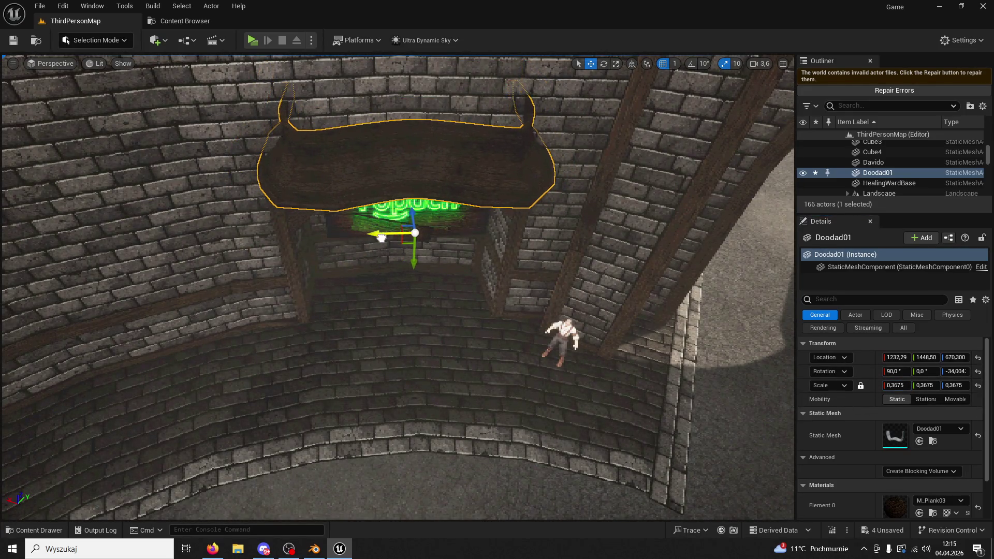
scroll(410, 233, up, 10)
scroll(566, 108, down, 10)
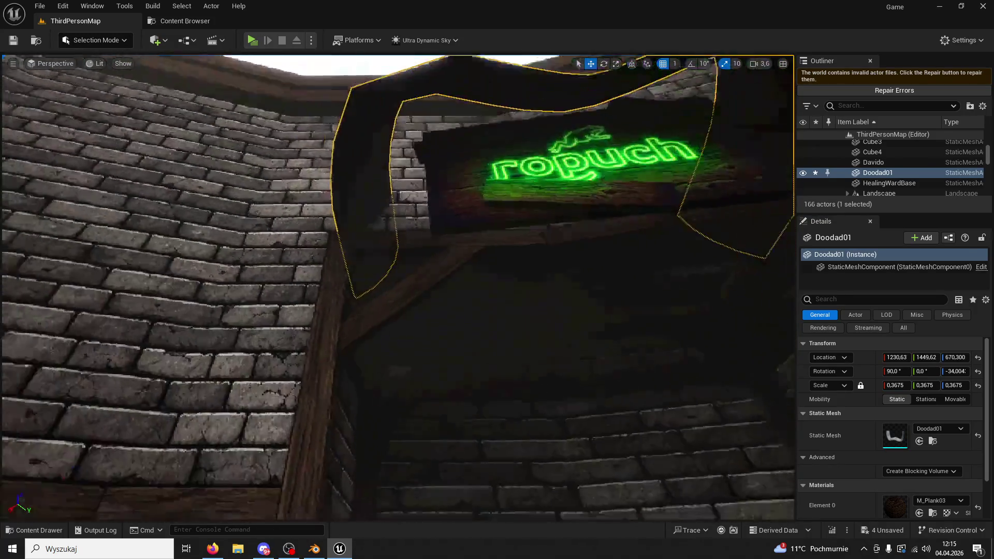
mouse_move(533, 72)
mouse_down()
mouse_move(519, 69)
mouse_move(661, 83)
mouse_up()
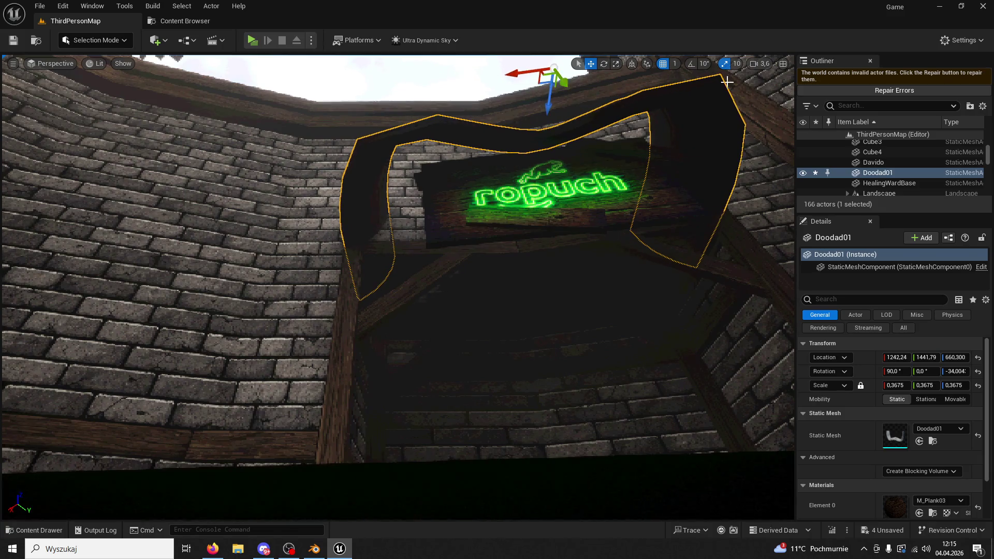
mouse_move(466, 259)
mouse_down()
mouse_move(466, 196)
mouse_move(466, 285)
mouse_up()
drag(539, 223, 539, 214)
mouse_move(409, 221)
mouse_down()
mouse_move(382, 246)
mouse_move(400, 202)
mouse_up()
click(404, 228)
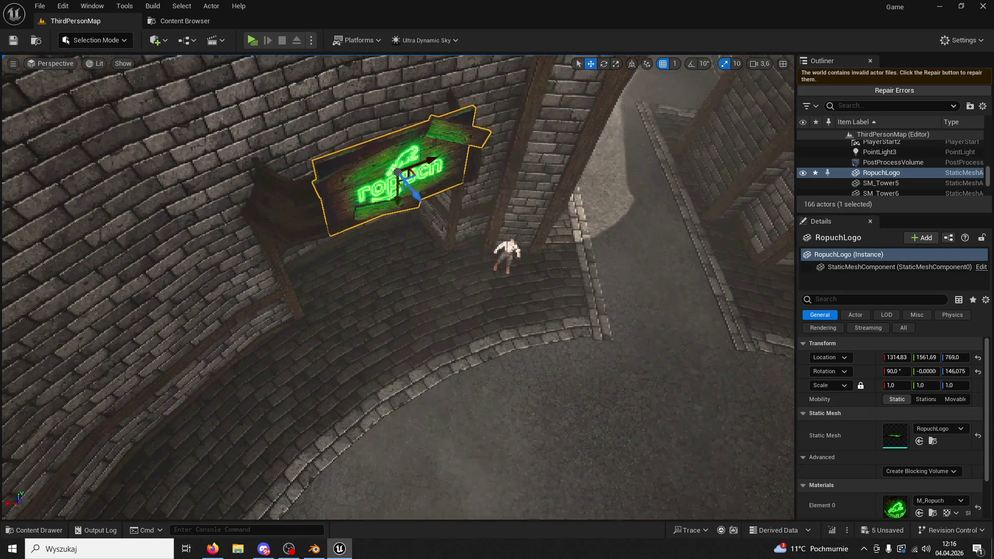
Slide the RopuchLogo sign sideways, then reselect the Doodad01 roof
key(f)
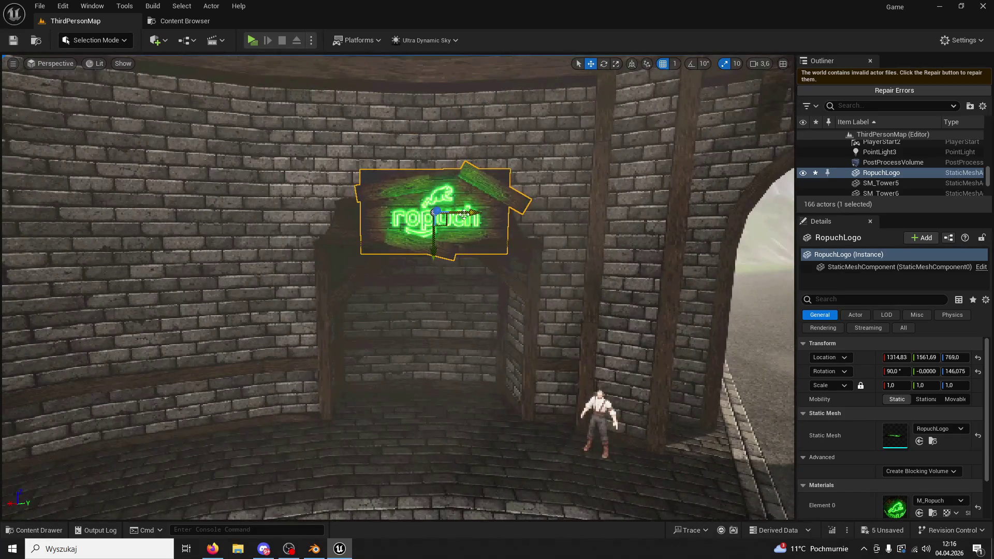
mouse_move(464, 215)
mouse_down()
mouse_move(466, 226)
mouse_move(544, 196)
mouse_move(585, 128)
mouse_up()
click(522, 230)
click(585, 128)
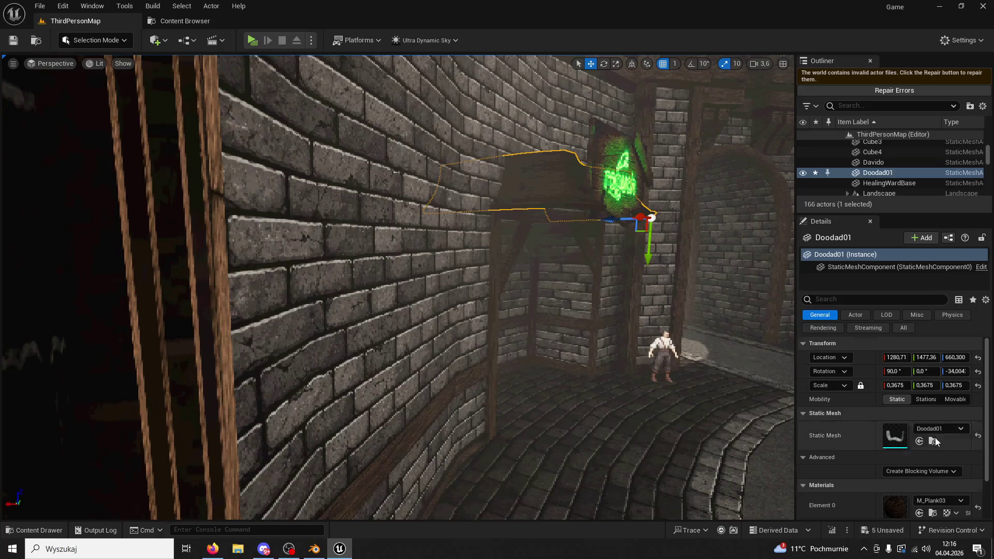
Open Doodad01 from ModularV3 > Structures in a docked Static Mesh Editor tab, then return to the level
click(48, 524)
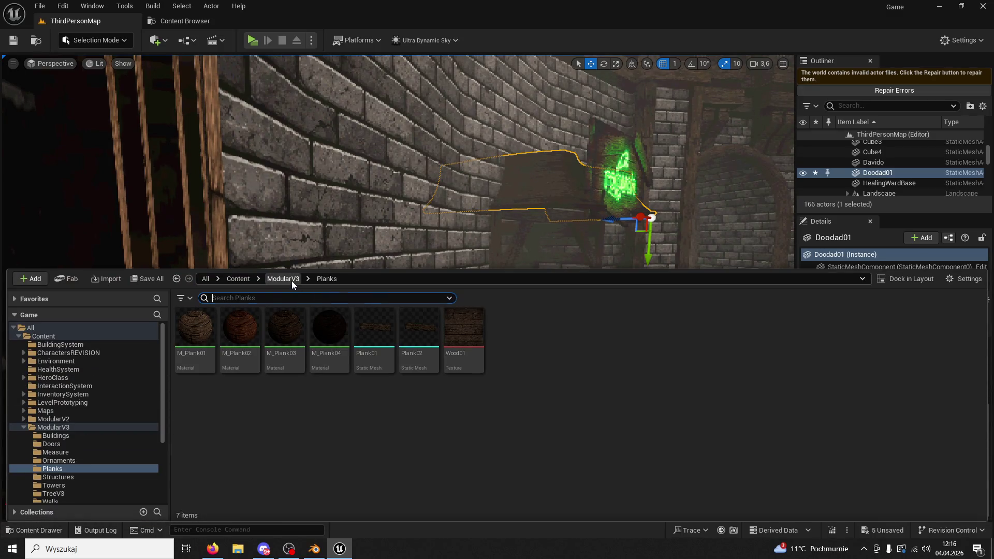
click(293, 284)
double_click(354, 344)
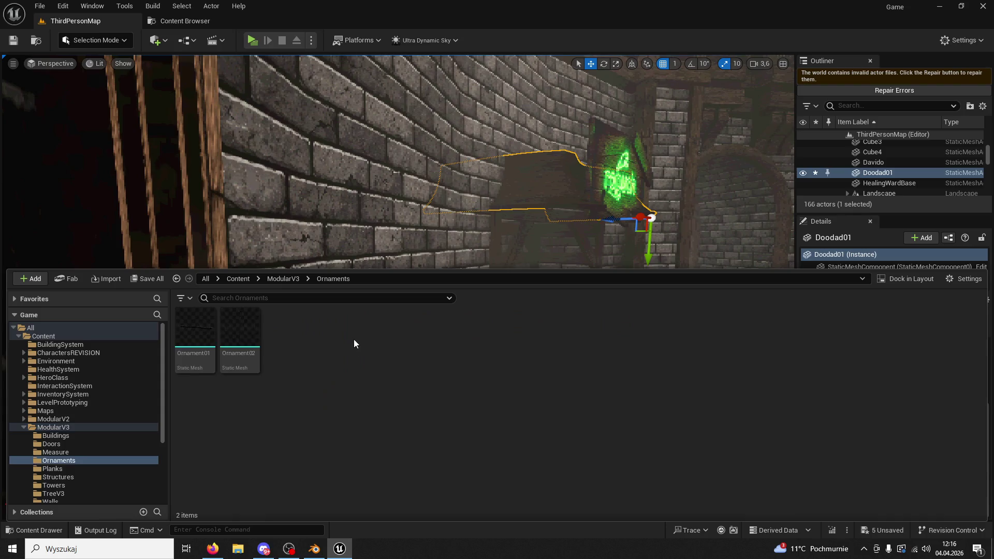
click(284, 280)
double_click(425, 335)
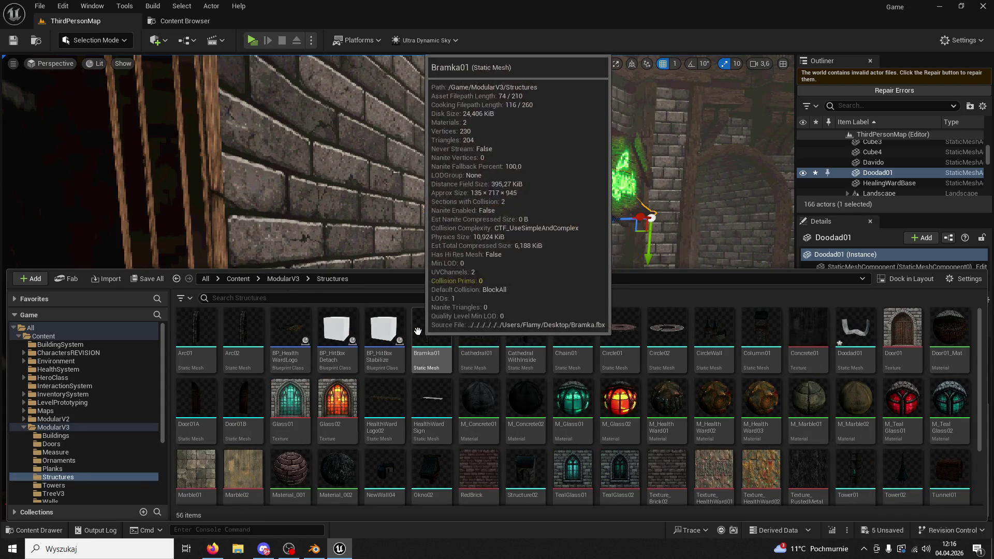
double_click(855, 327)
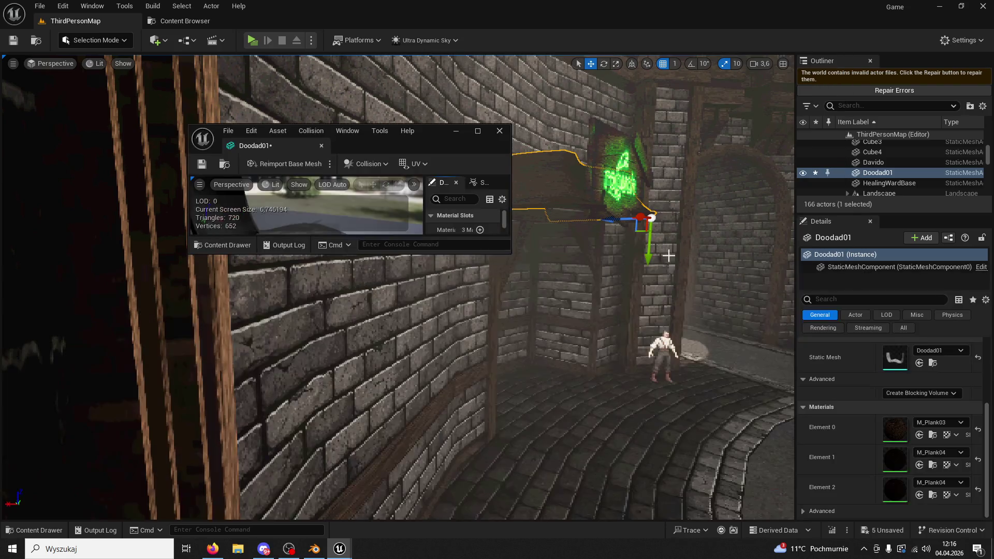
drag(274, 129, 255, 27)
mouse_move(363, 284)
mouse_down()
mouse_move(440, 270)
mouse_move(455, 352)
mouse_up()
drag(340, 229, 339, 229)
click(38, 20)
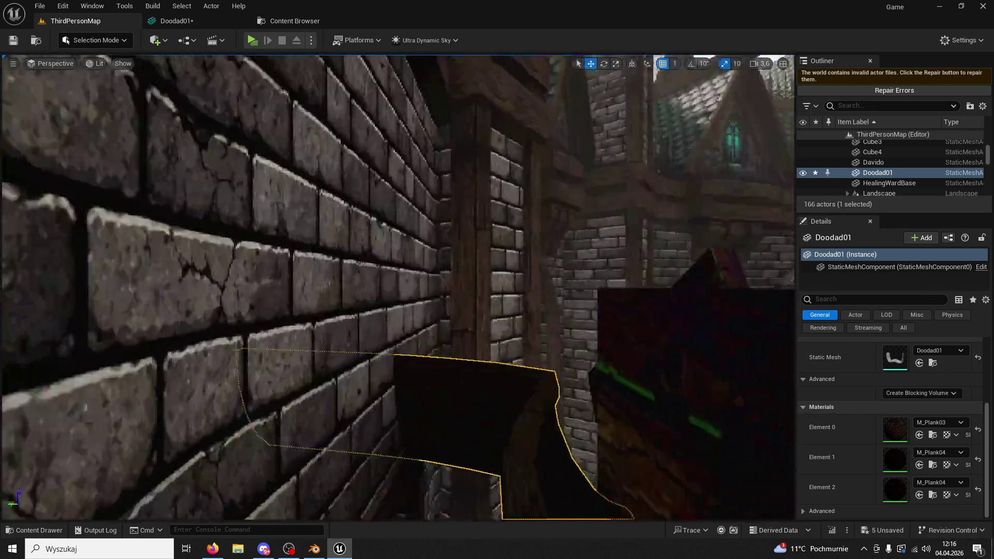
drag(426, 209, 426, 210)
click(96, 40)
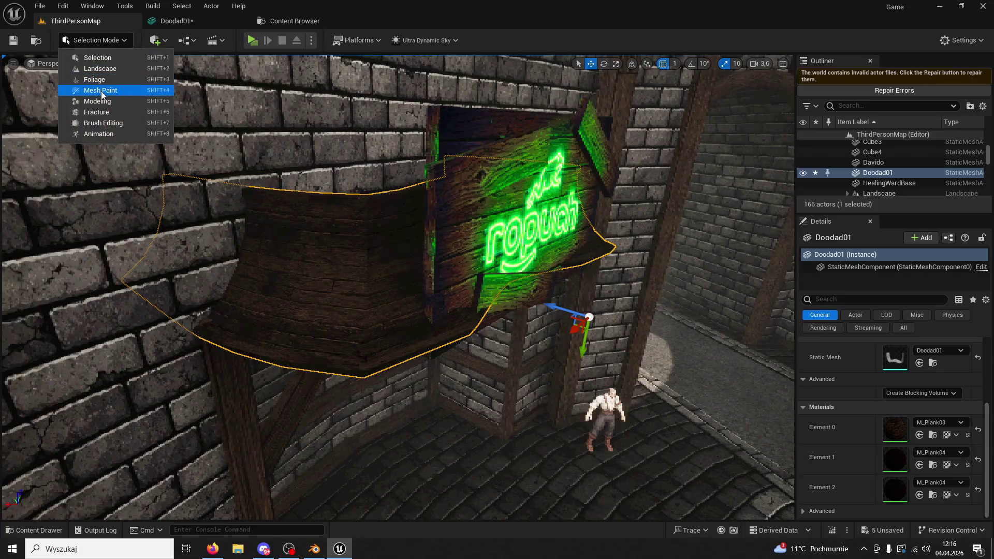
Recalculate the roof's normals with Modeling mode's Edit Normals tool, then reopen the Doodad01 mesh tab
click(103, 101)
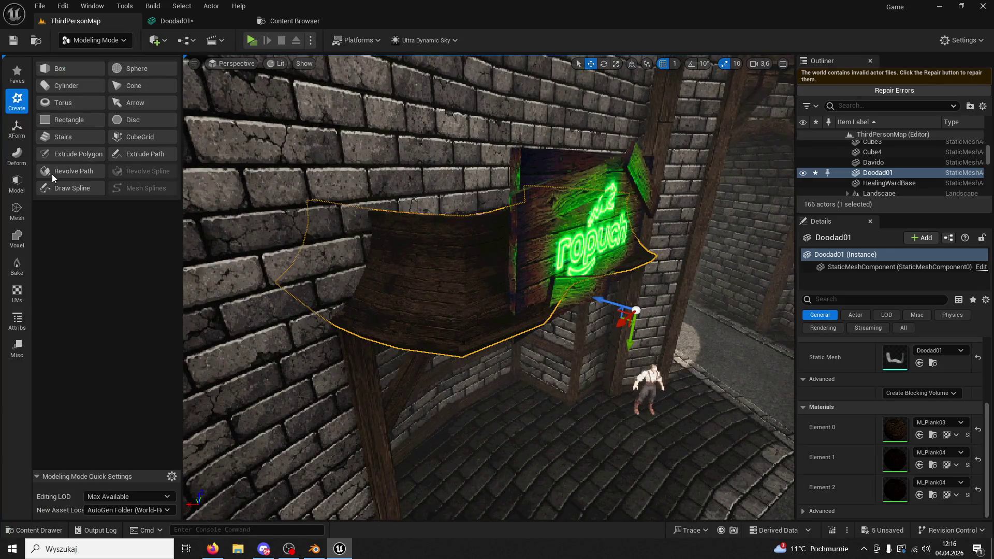
click(18, 296)
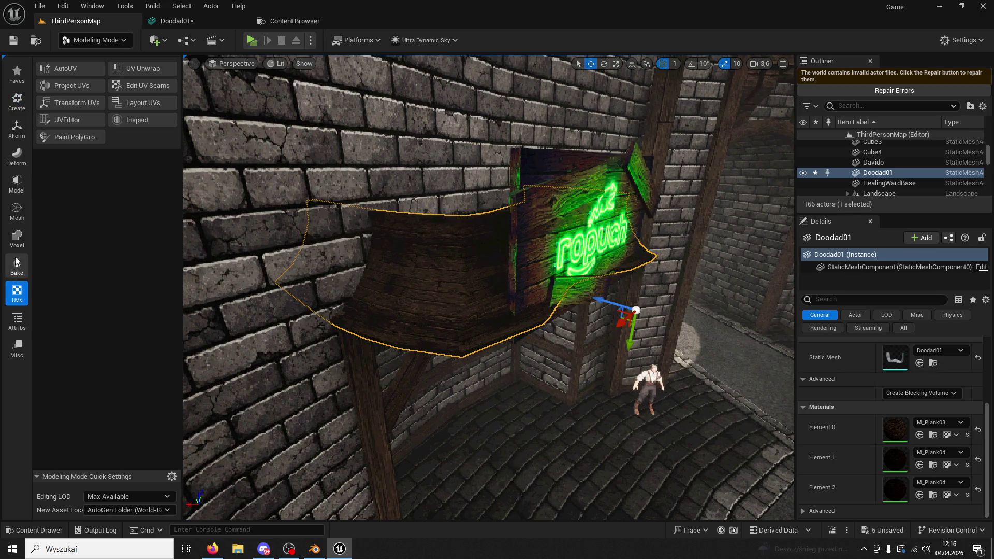
click(17, 320)
click(52, 94)
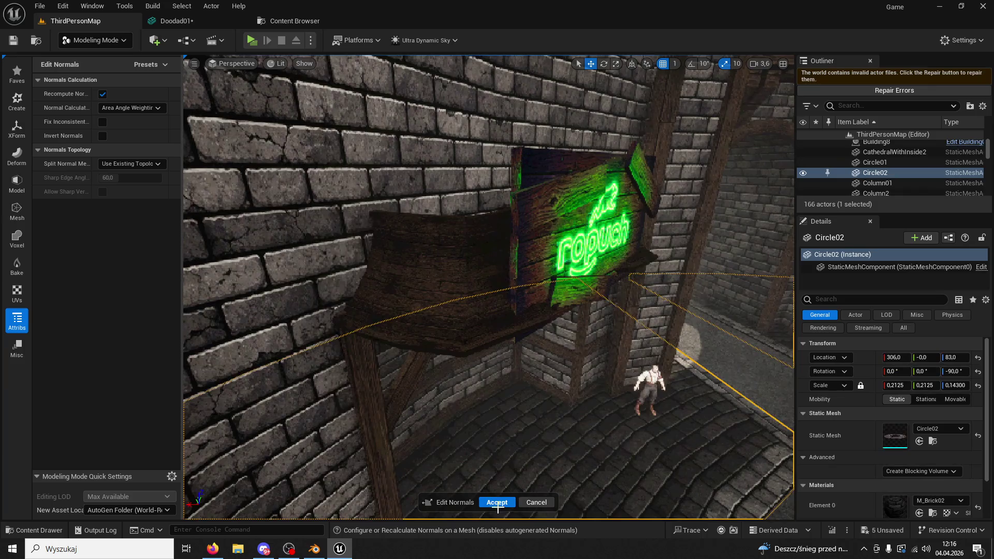
key(Return)
click(216, 20)
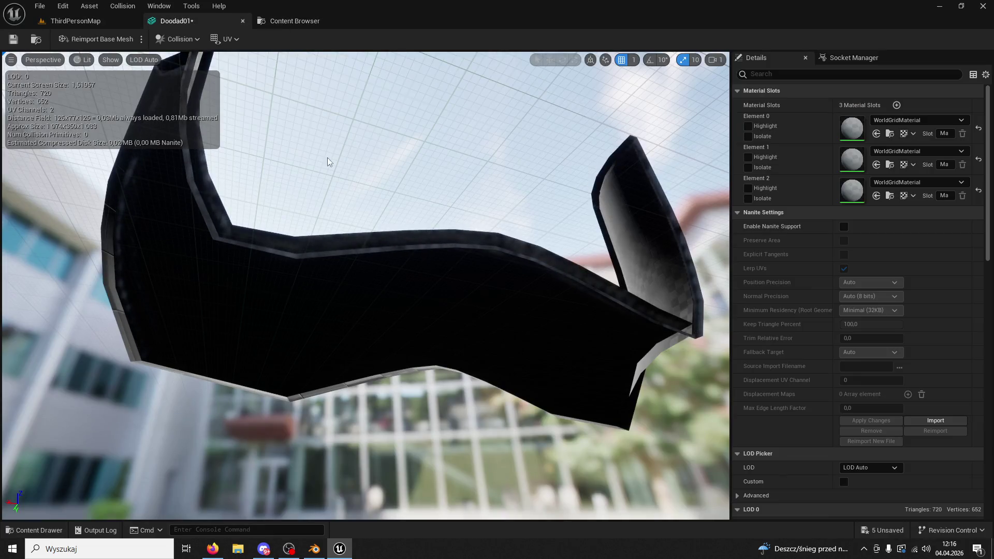
Assign the M_RoofTile01 material from ModularV3 to the mesh's material slots
click(36, 531)
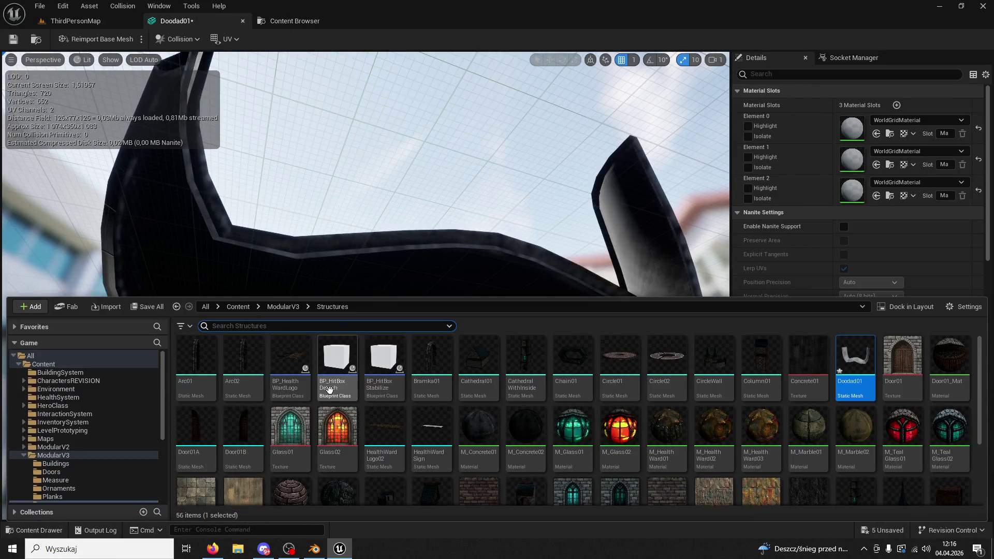
click(276, 307)
scroll(481, 403, down, 3)
scroll(482, 403, down, 2)
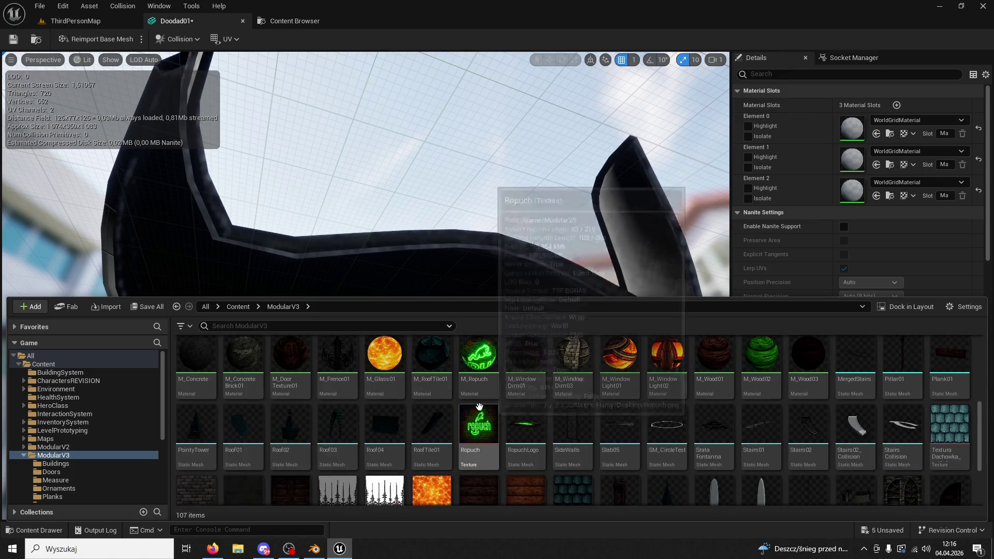
click(432, 362)
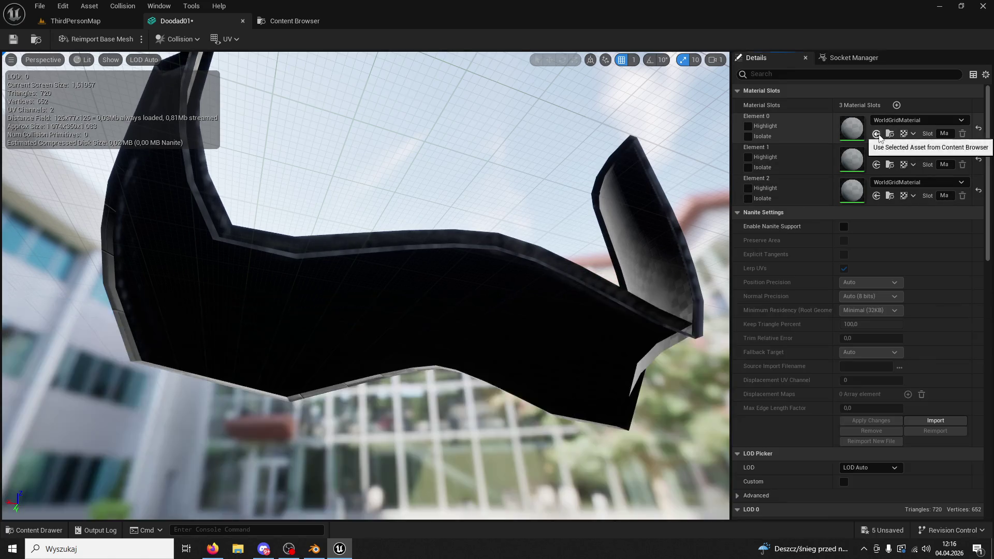
click(876, 134)
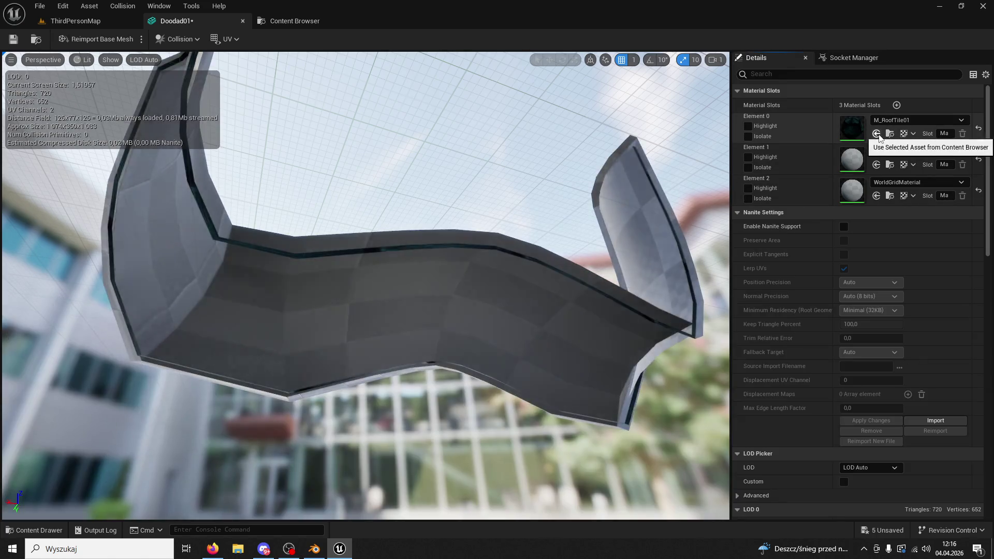
click(877, 165)
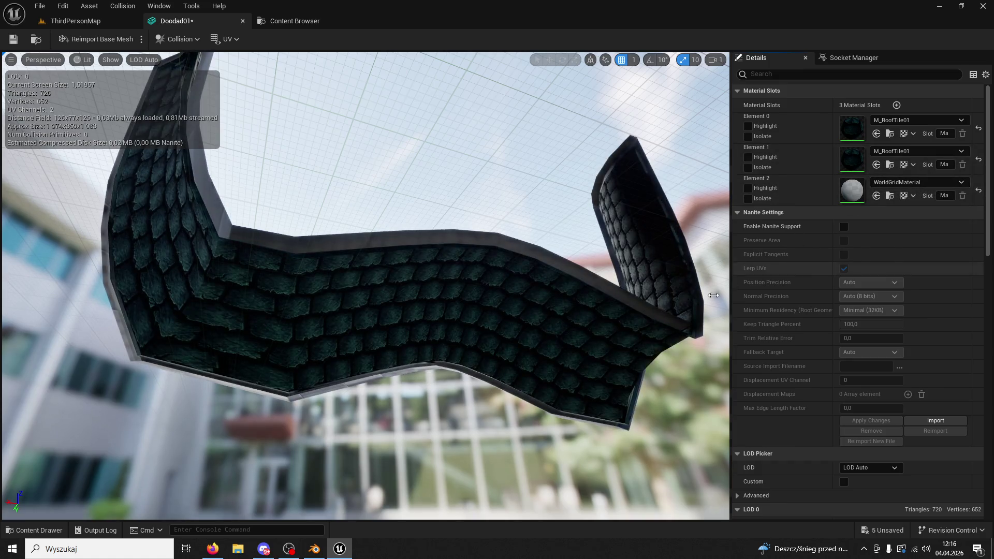
Assign M_Plank03 from the Planks folder to Elements 0 and 2, then close the mesh editor
click(36, 531)
scroll(401, 356, up, 6)
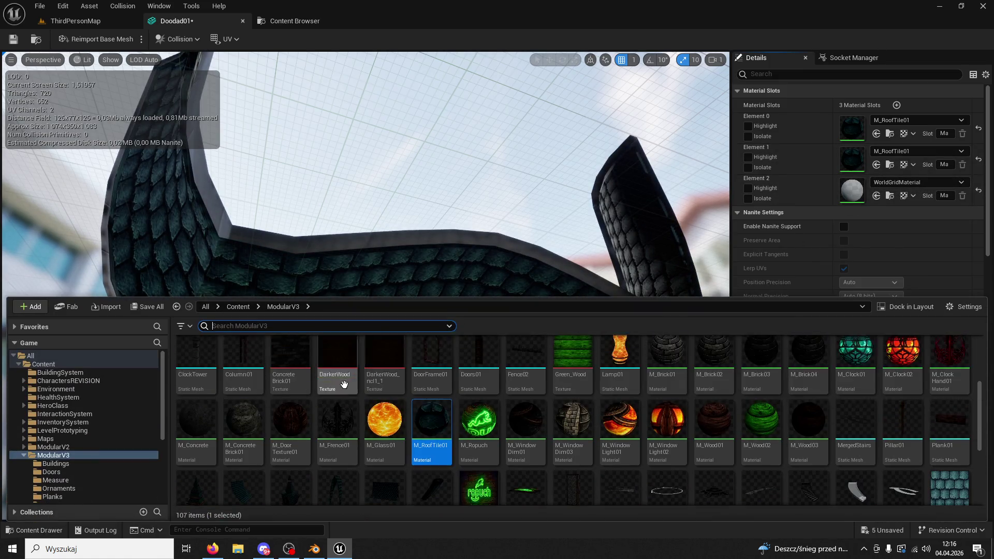
double_click(384, 357)
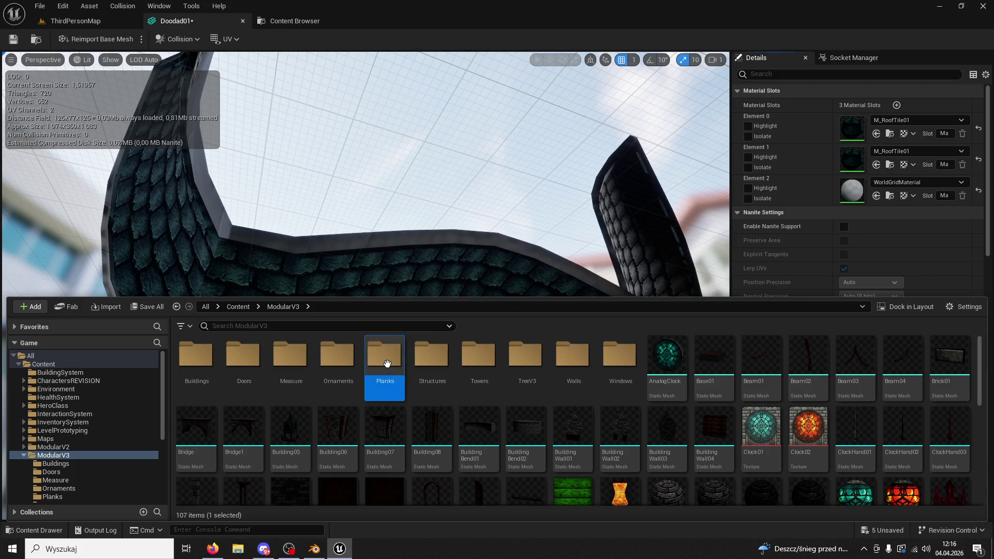
click(284, 356)
click(876, 133)
click(876, 197)
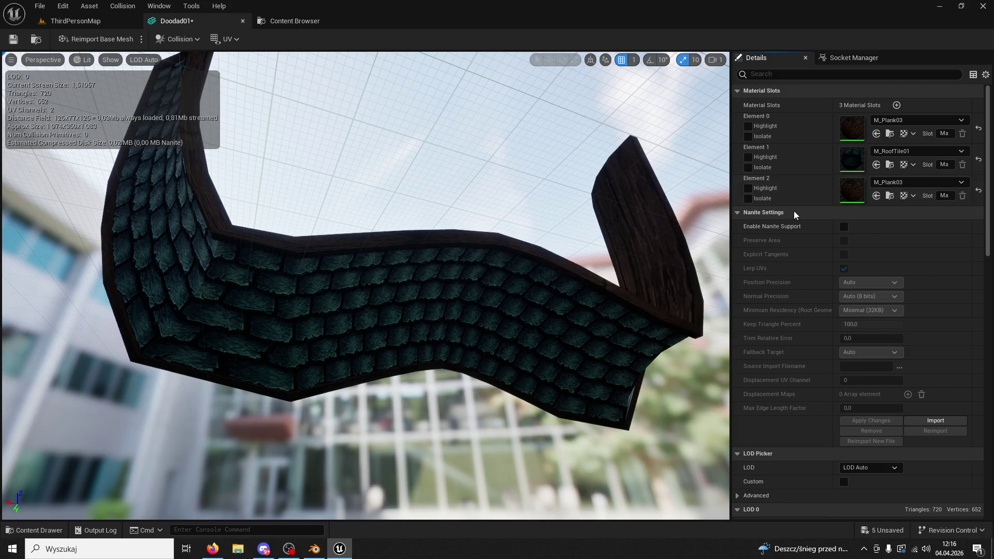
click(243, 21)
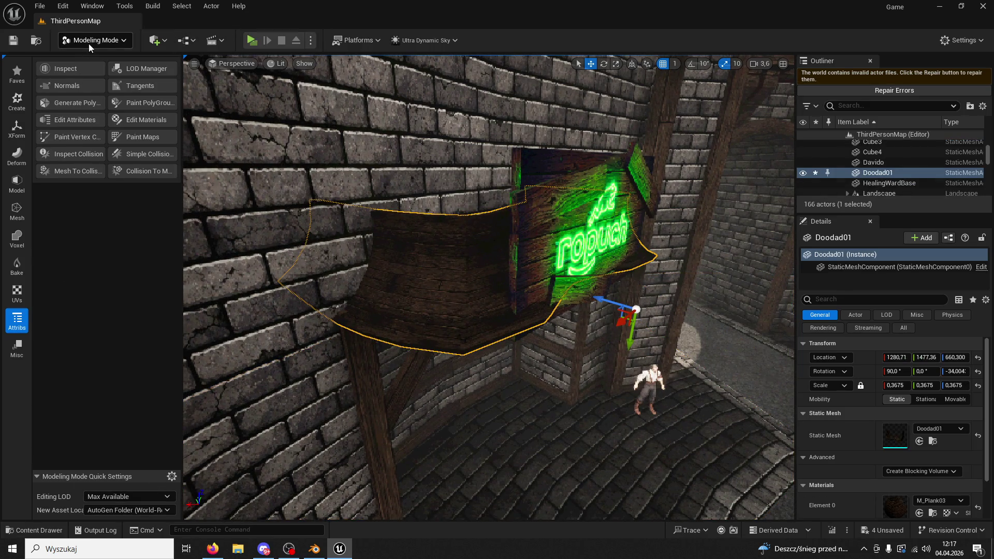
In Selection Mode, assign M_RoofTile01 to Doodad01's Element 1 in the Details panel
click(89, 47)
click(103, 58)
scroll(885, 435, down, 3)
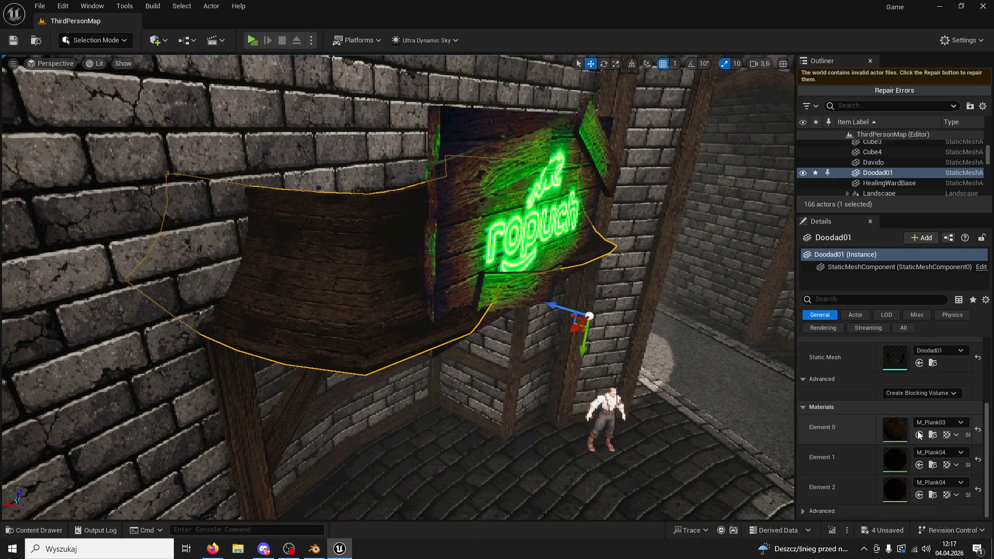
click(36, 531)
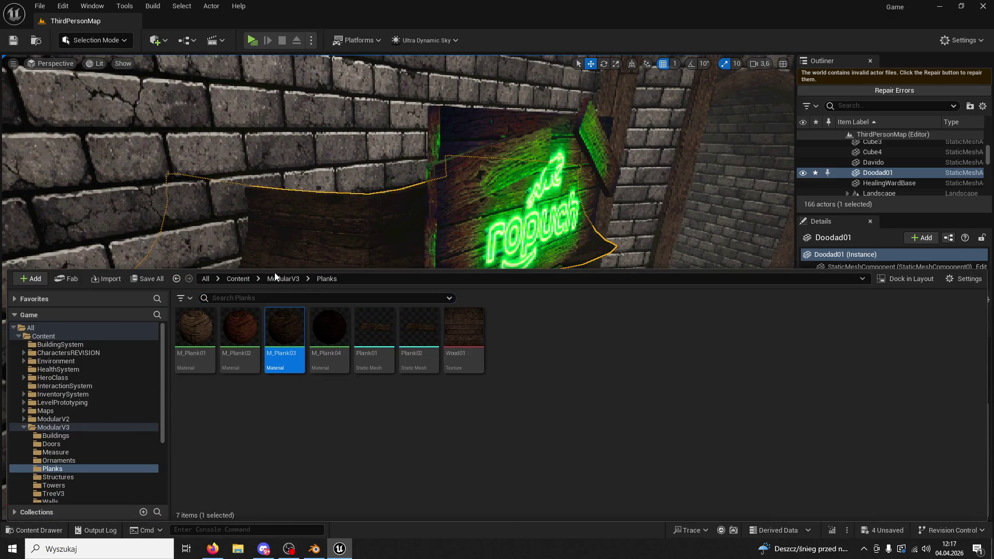
click(343, 279)
click(283, 279)
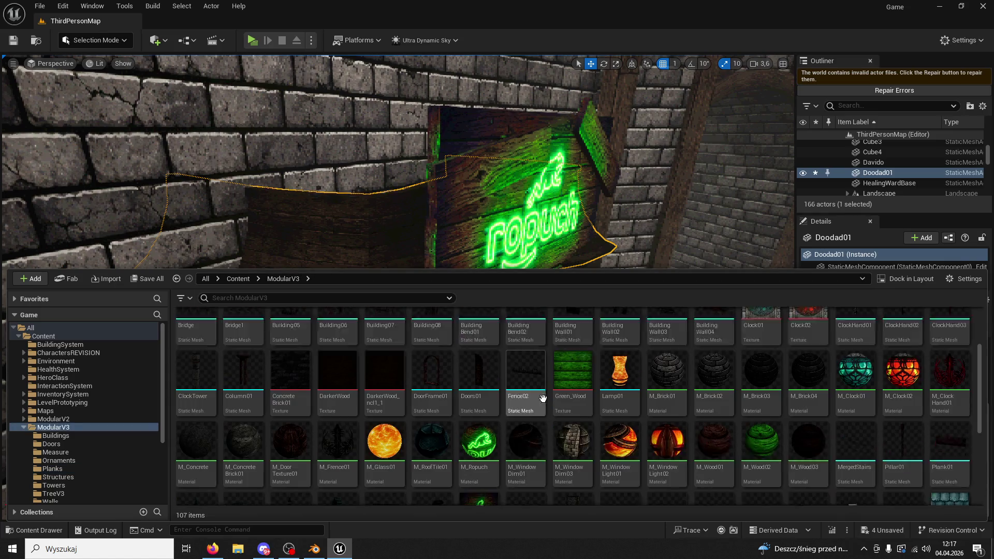
click(372, 245)
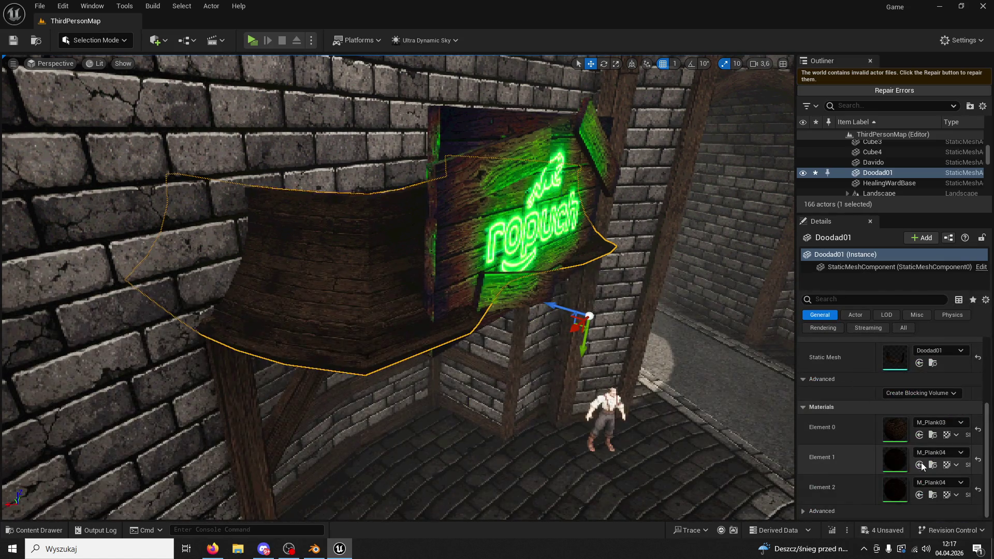
click(924, 465)
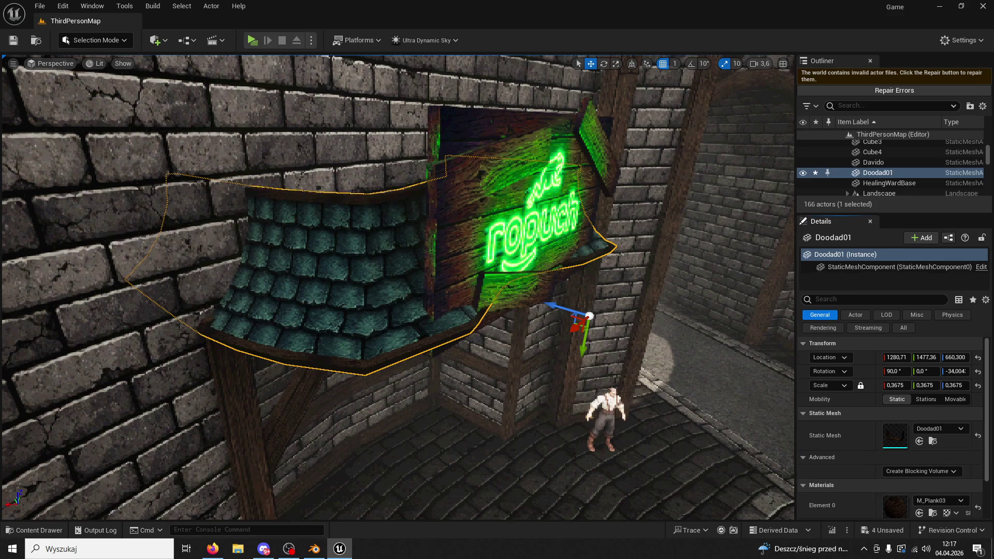
drag(480, 330, 602, 332)
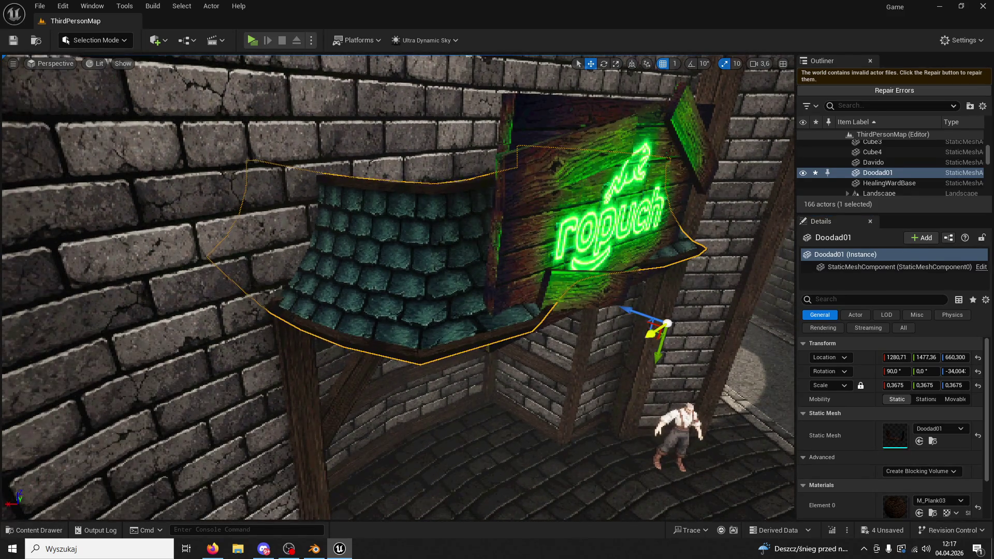
click(606, 223)
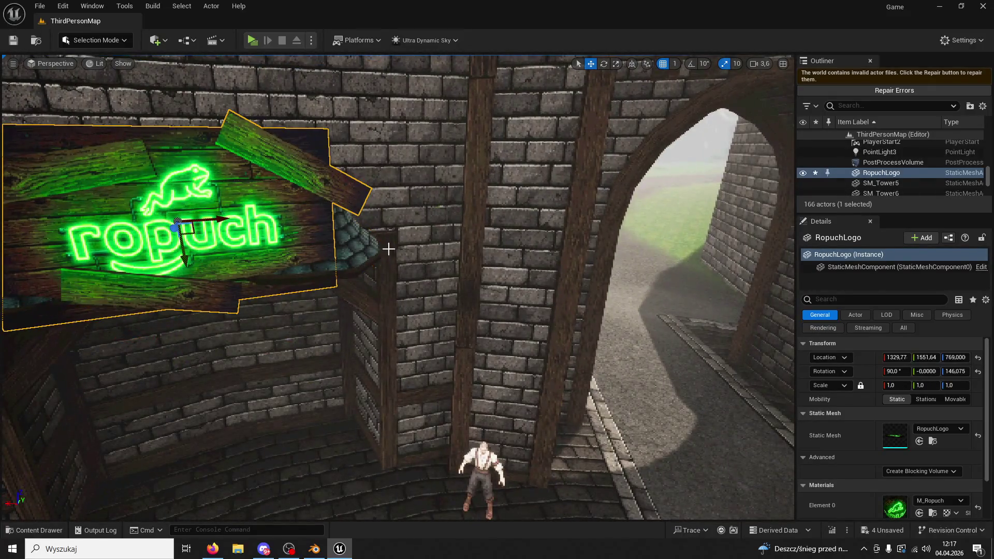
Scale the RopuchLogo sign to 0.5575 and move it down and left under the roof
drag(387, 276, 480, 279)
click(615, 64)
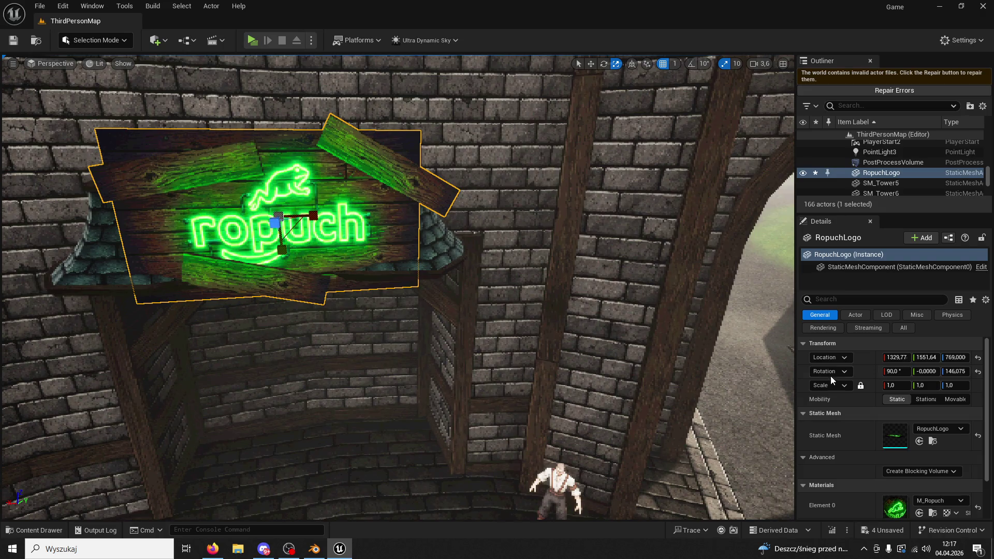
drag(896, 385, 862, 385)
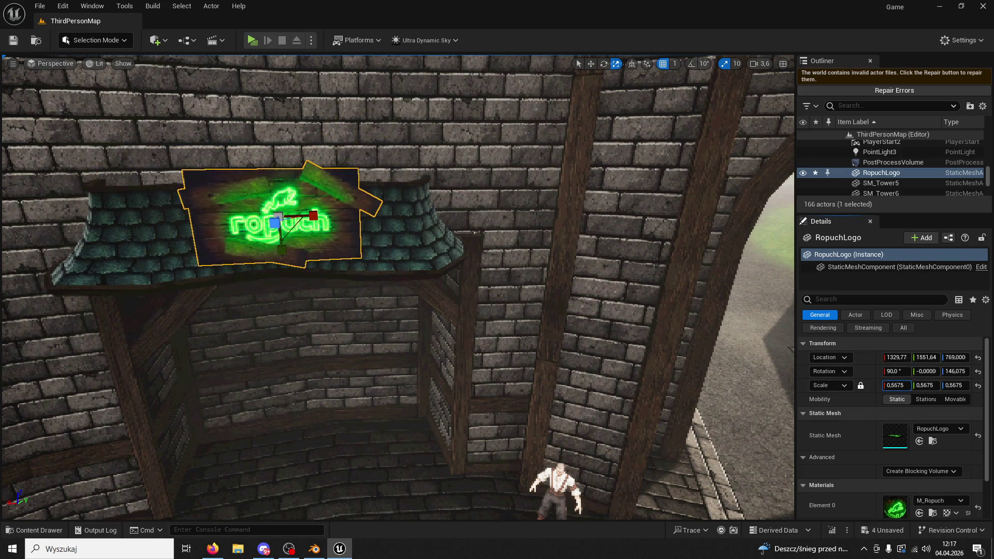
click(592, 68)
mouse_move(283, 244)
mouse_down()
mouse_move(267, 340)
mouse_move(290, 332)
mouse_move(244, 328)
mouse_up()
drag(597, 222, 594, 292)
drag(635, 249, 575, 241)
scroll(575, 241, up, 3)
scroll(570, 262, down, 5)
Scale the roof to 0.4775, lower it to 1268.27, 1485.75, 643.3, and start Play
click(526, 204)
key(f)
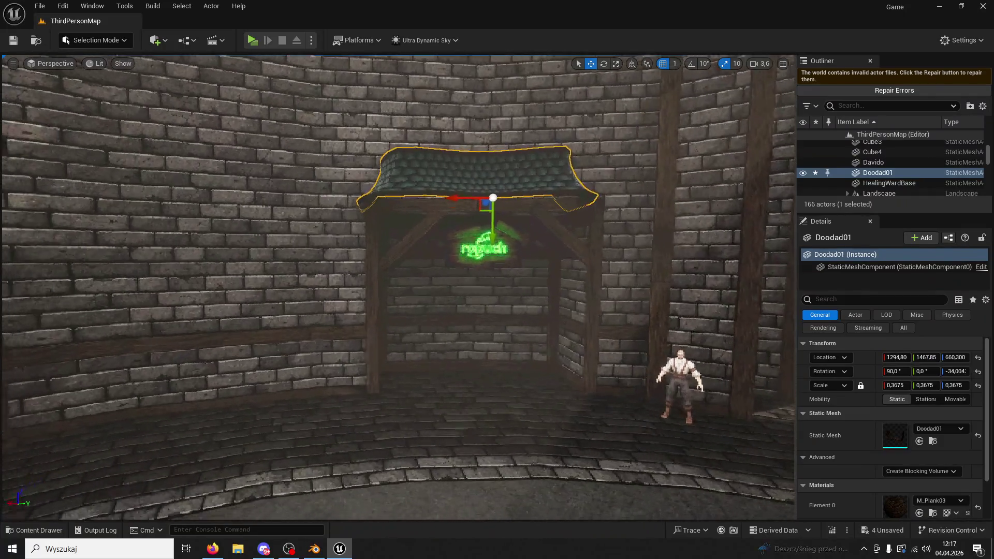
drag(896, 385, 572, 302)
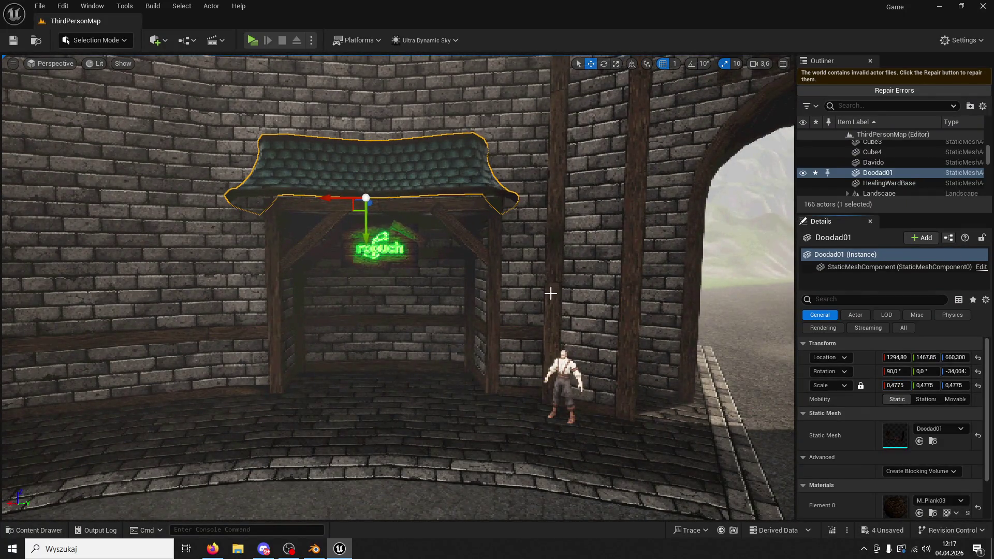
mouse_move(336, 197)
mouse_down()
mouse_move(327, 199)
mouse_move(327, 248)
mouse_up()
drag(556, 196, 556, 208)
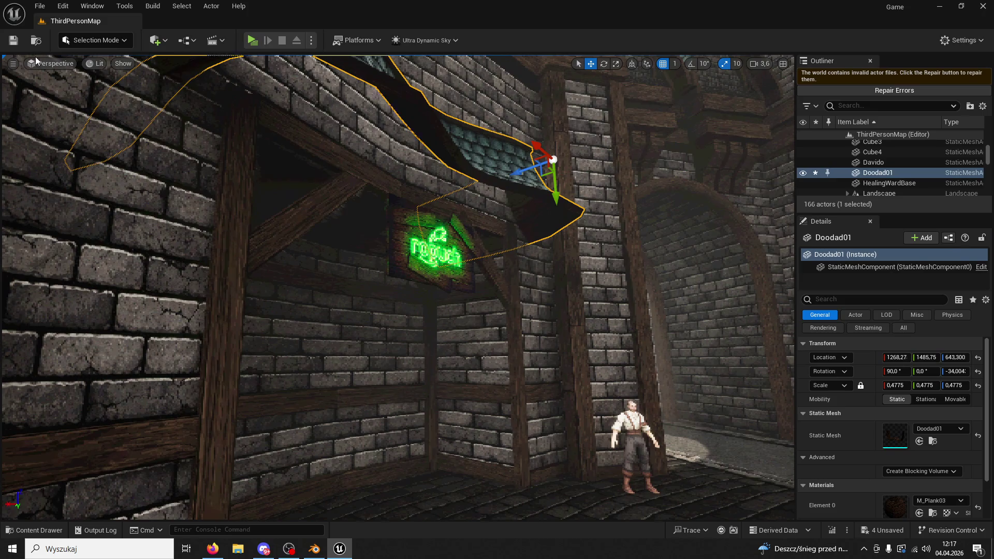
click(252, 40)
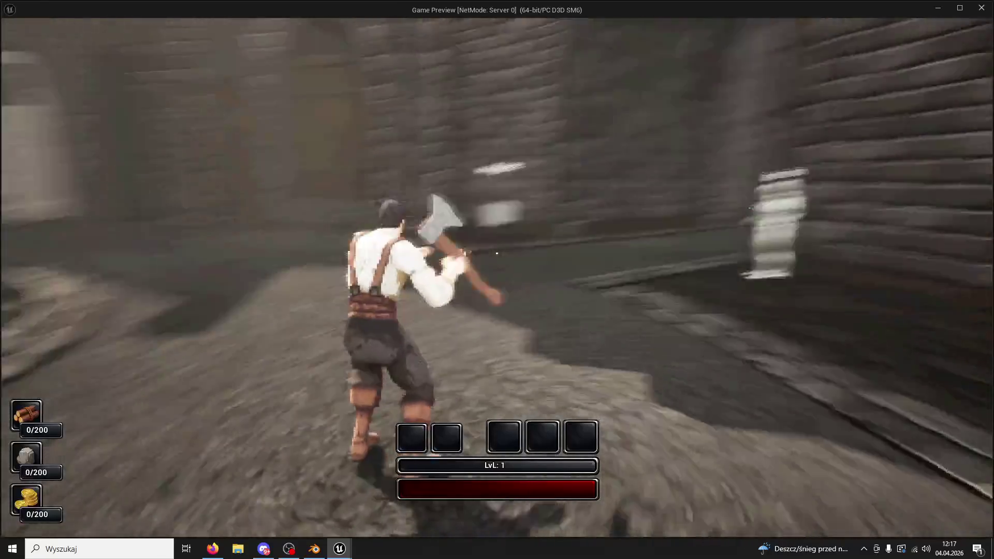
Run to the glowing sign, end the play test, and reselect the roof Cube in Blender
key(w)
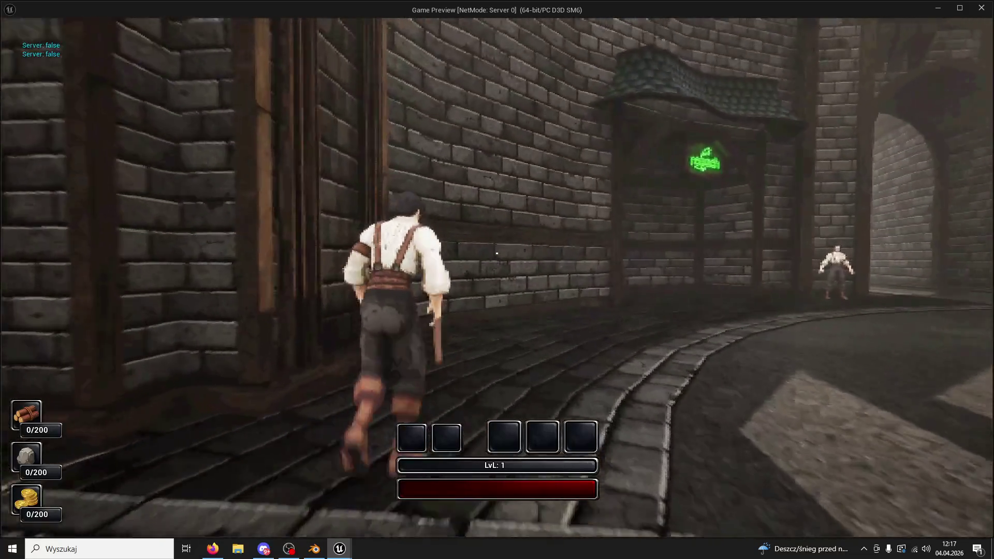
key(Escape)
click(314, 549)
click(469, 376)
click(474, 231)
mouse_move(530, 215)
mouse_down()
mouse_move(545, 200)
mouse_move(537, 237)
mouse_up()
Inspect the roof piece from several angles and enter Edit Mode on its mesh
drag(552, 310, 544, 340)
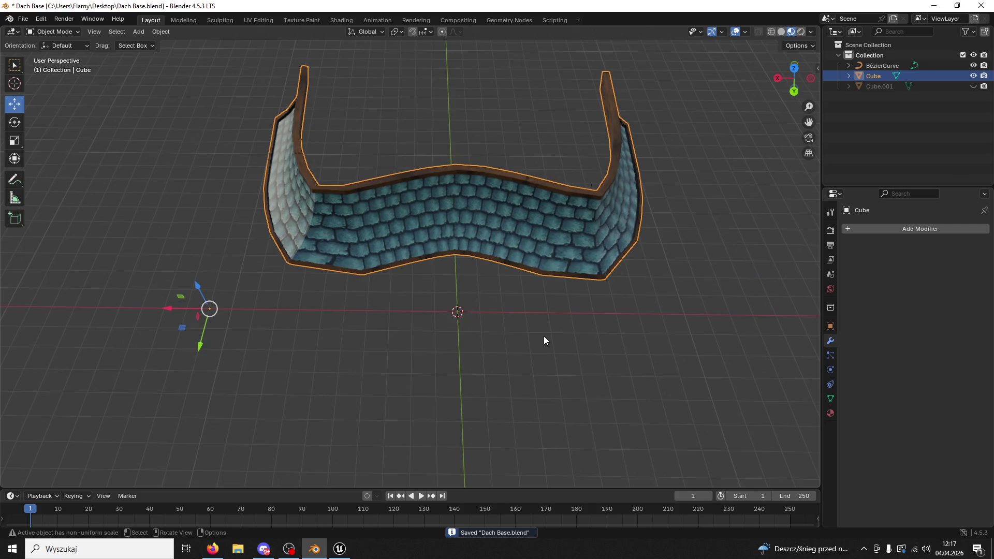
click(973, 86)
click(974, 86)
drag(576, 214, 595, 164)
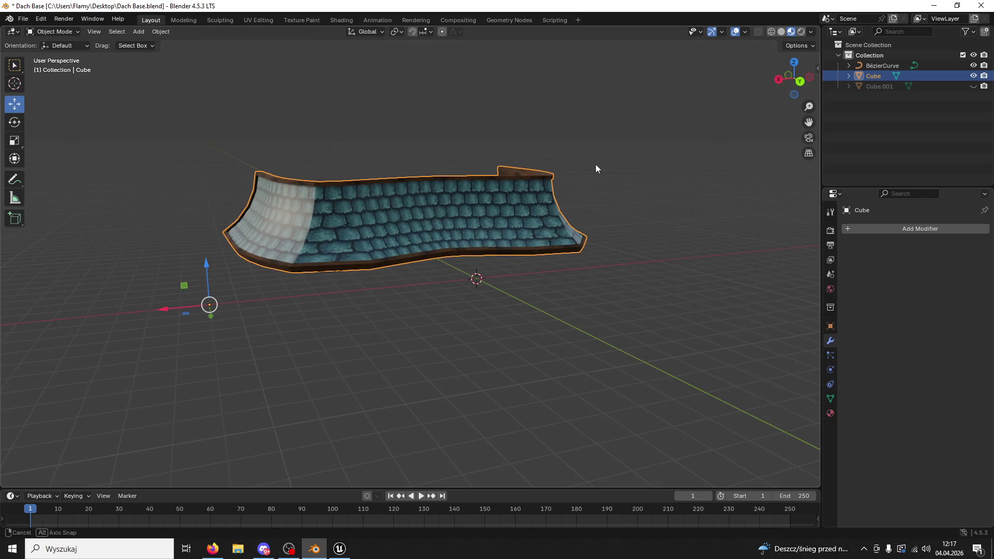
key(alt+Tab)
key(alt+Tab)
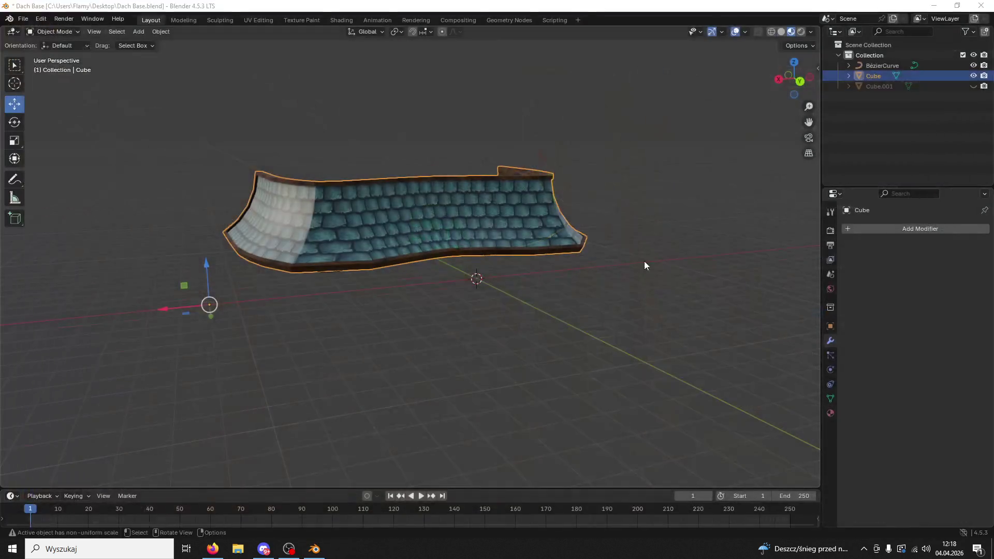
drag(499, 247, 430, 197)
click(50, 32)
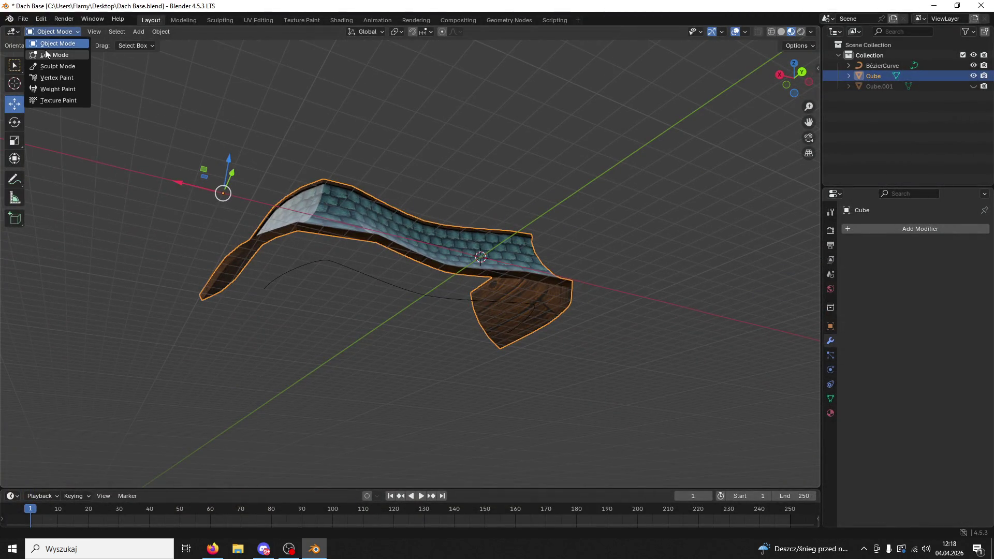
click(48, 55)
Select the roof's open bottom boundary edges and grid-fill them with a new face
mouse_move(185, 146)
mouse_down()
mouse_move(378, 146)
mouse_move(400, 87)
mouse_up()
click(93, 31)
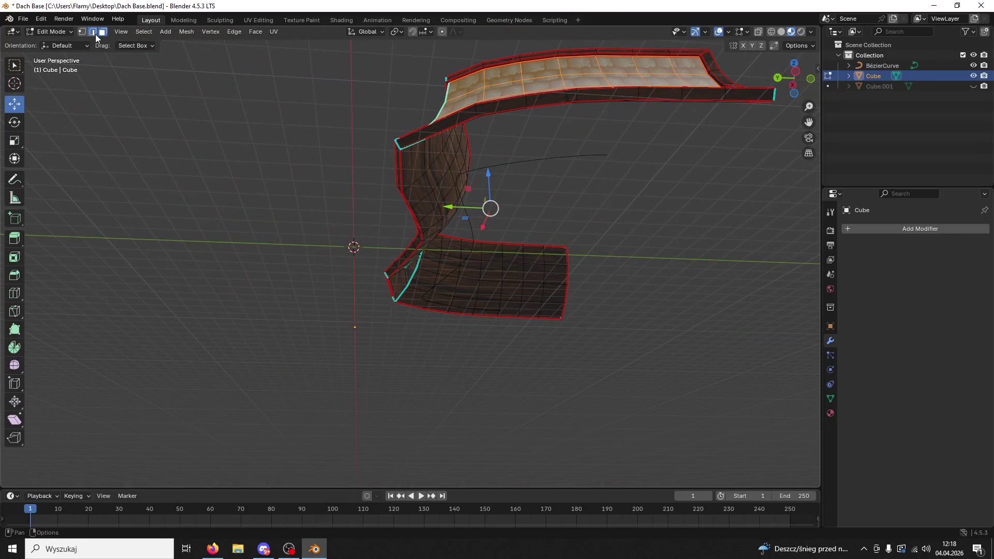
click(448, 128)
alt+click(450, 127)
key(ctrl+f)
click(475, 140)
click(476, 140)
drag(374, 151, 533, 222)
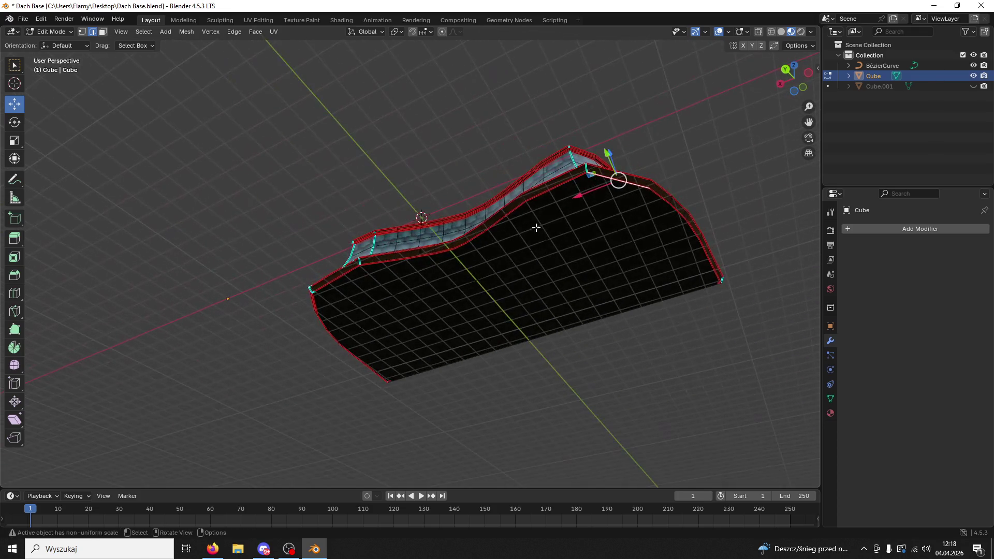
Select the new bottom face and check its direction with the Face Orientation overlay
click(103, 31)
click(625, 232)
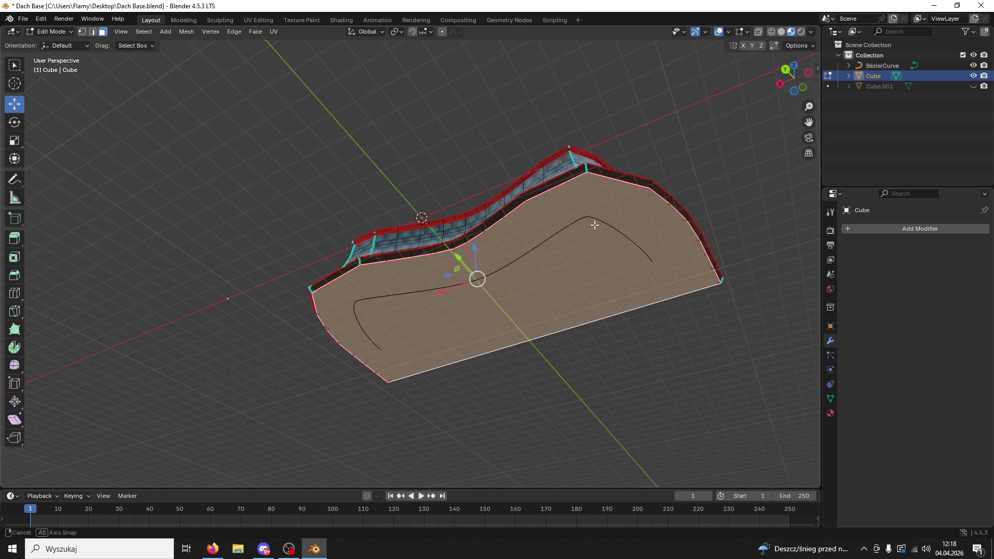
drag(625, 232, 641, 183)
click(729, 32)
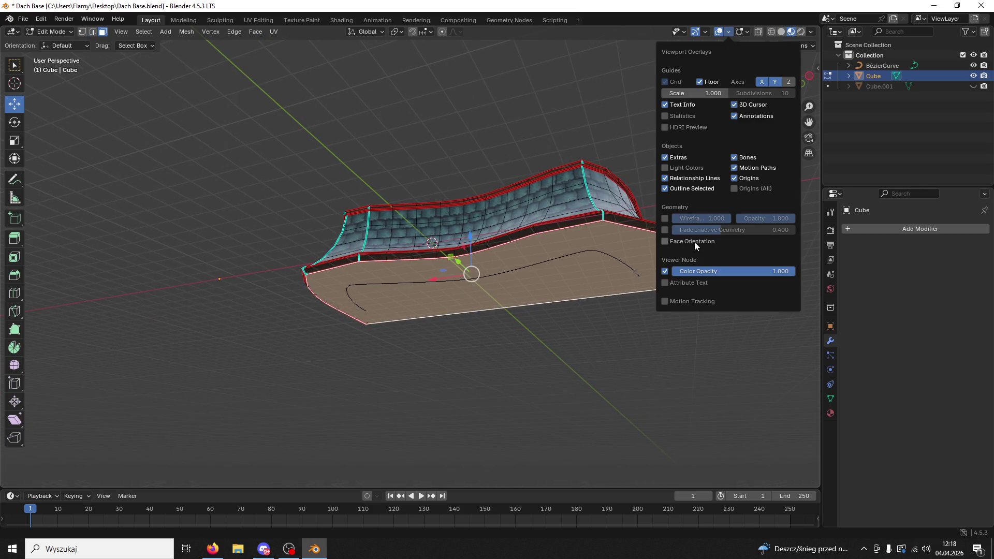
click(665, 241)
click(666, 242)
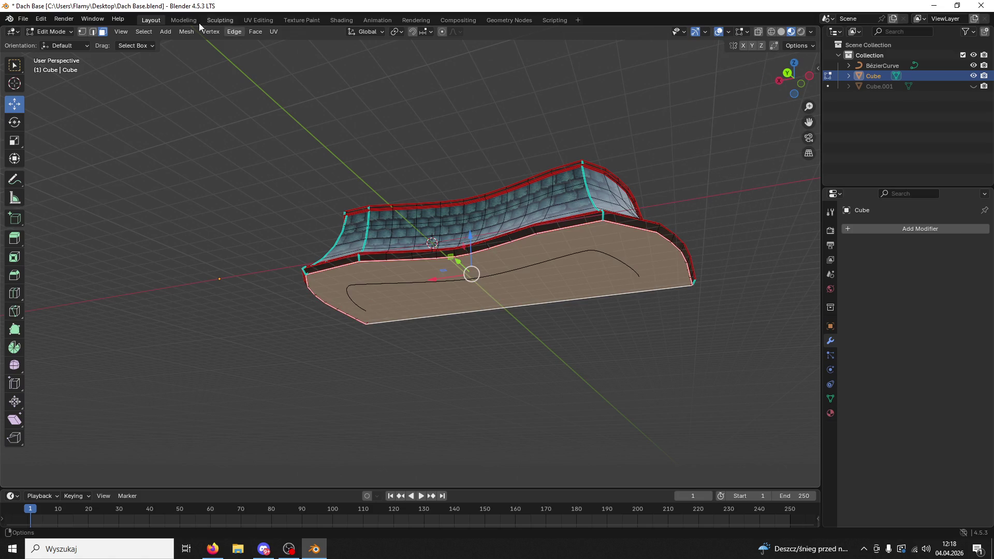
Flip the normals of the bottom face, then of the whole mesh, and clear the selection
click(186, 32)
mouse_move(194, 48)
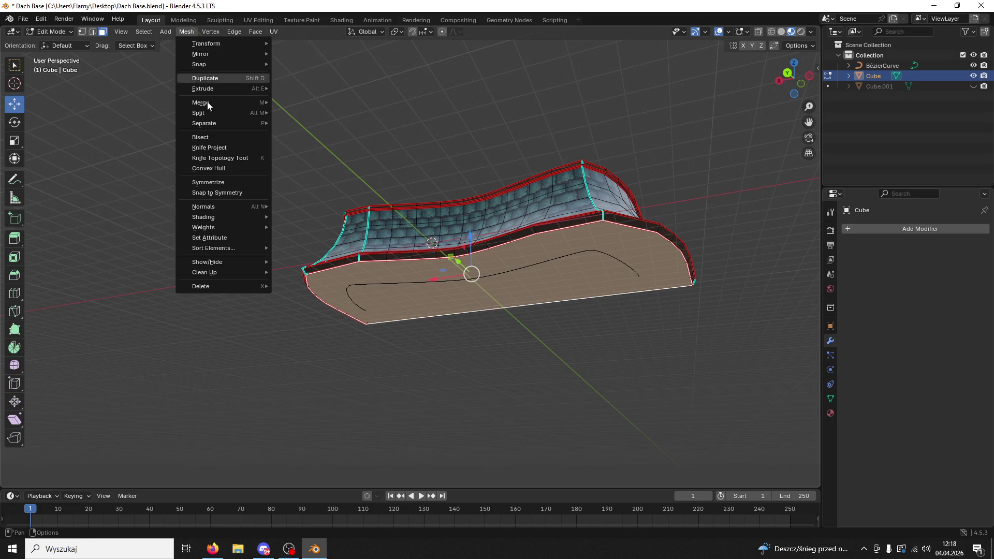
mouse_move(232, 211)
click(290, 203)
key(a)
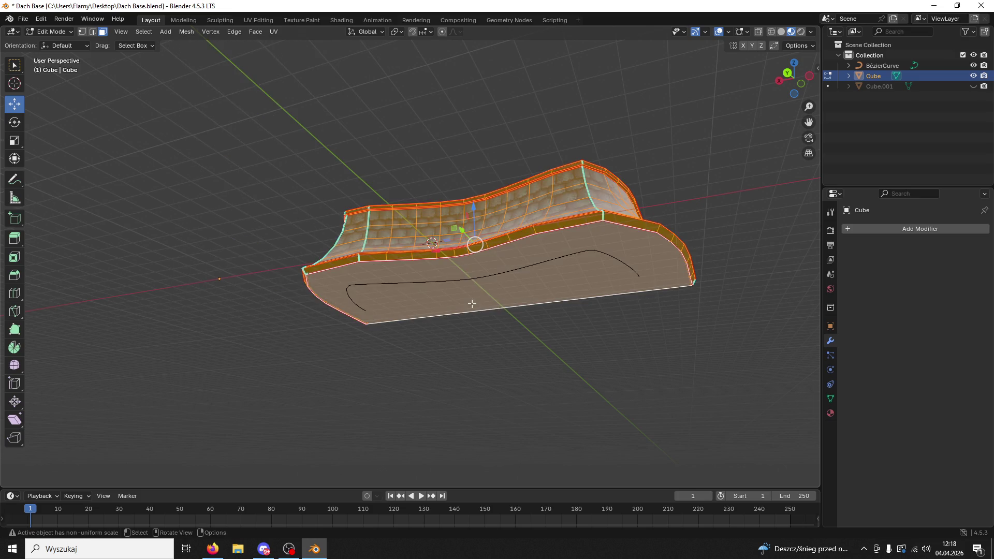
click(187, 32)
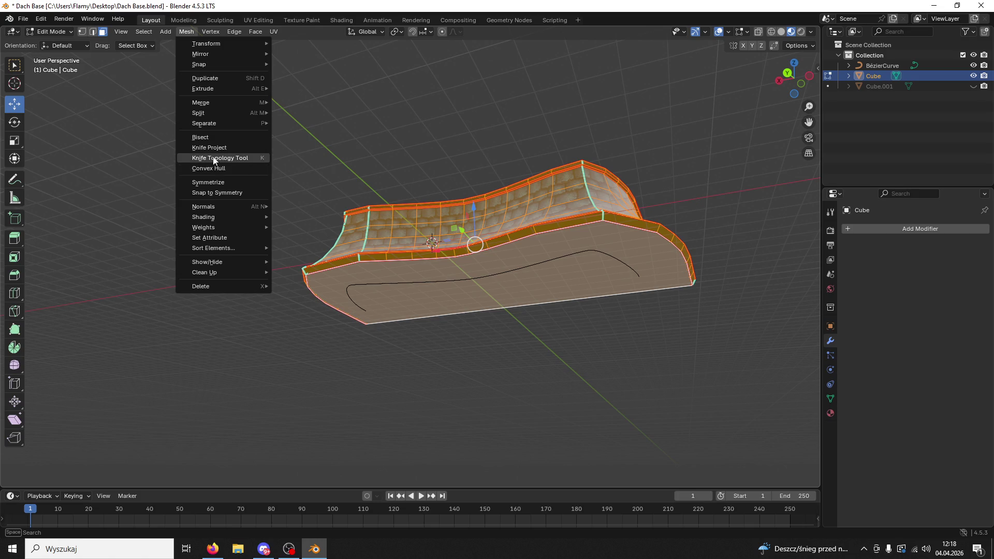
mouse_move(212, 209)
click(293, 206)
click(468, 328)
Select the bottom face, make Material.002 the active slot, and switch to the UV Editing workspace
click(541, 276)
click(831, 413)
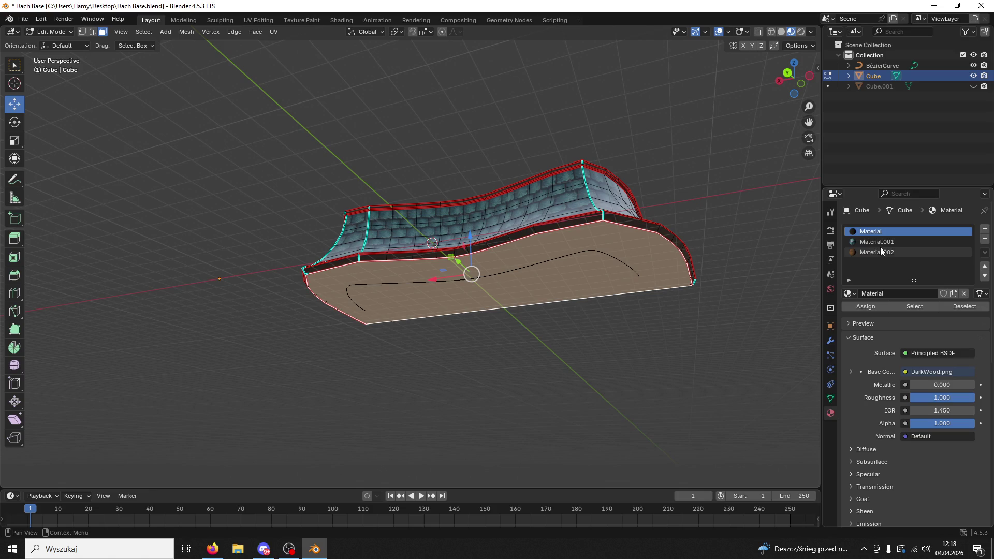
click(880, 252)
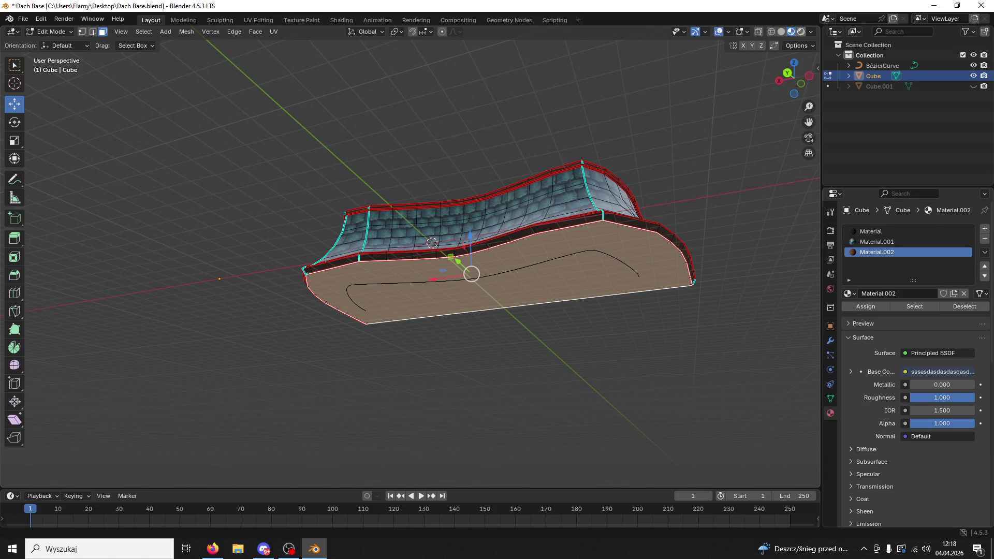
key(alt+Tab)
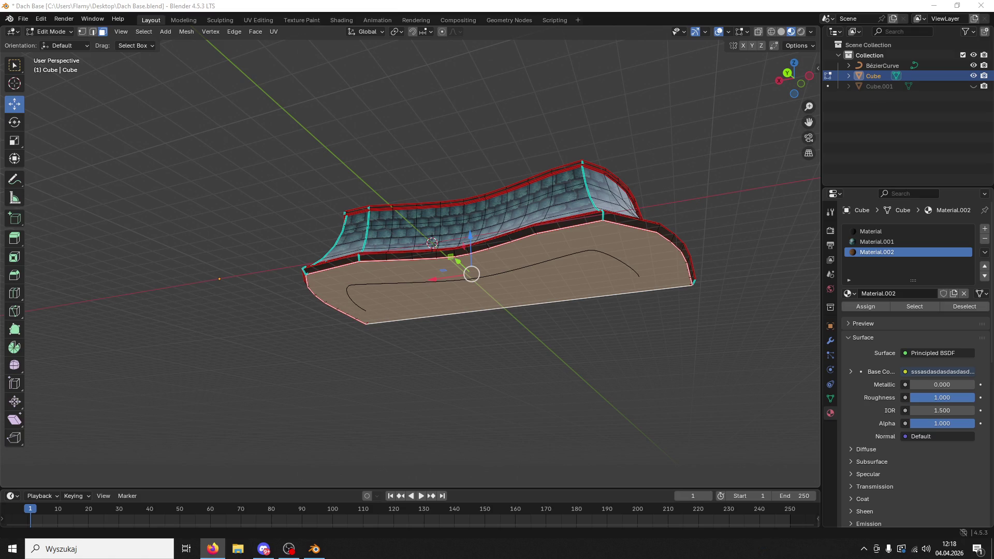
click(253, 20)
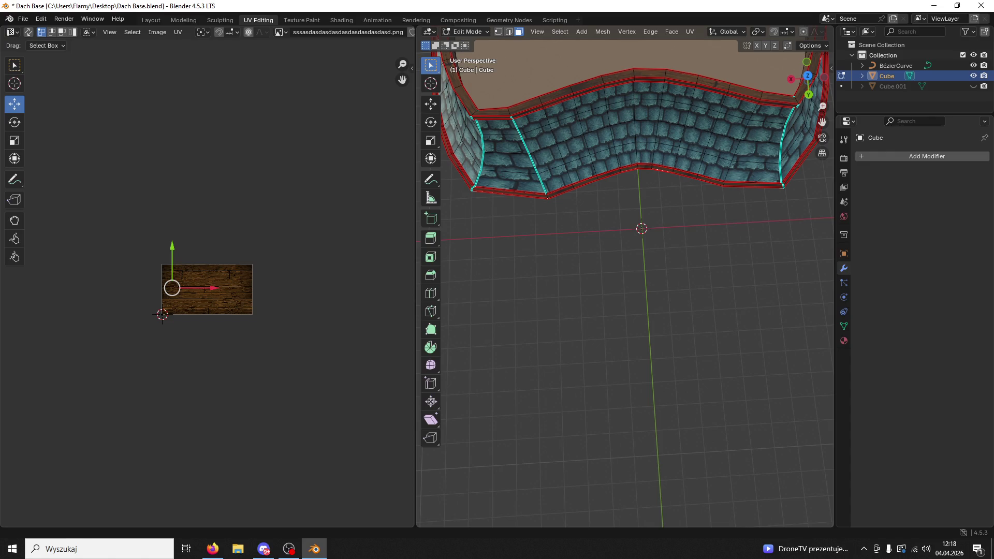
Unwrap the bottom face, then rotate its UV island 90° and enlarge it
scroll(737, 419, down, 5)
mouse_move(736, 420)
mouse_down()
mouse_move(657, 335)
mouse_move(688, 277)
mouse_up()
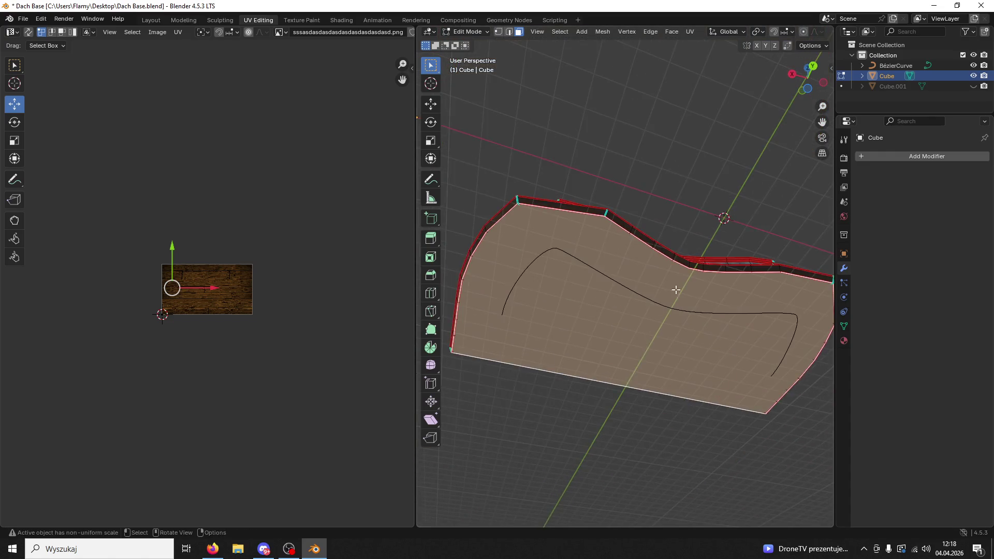
scroll(275, 365, up, 4)
key(u)
click(275, 364)
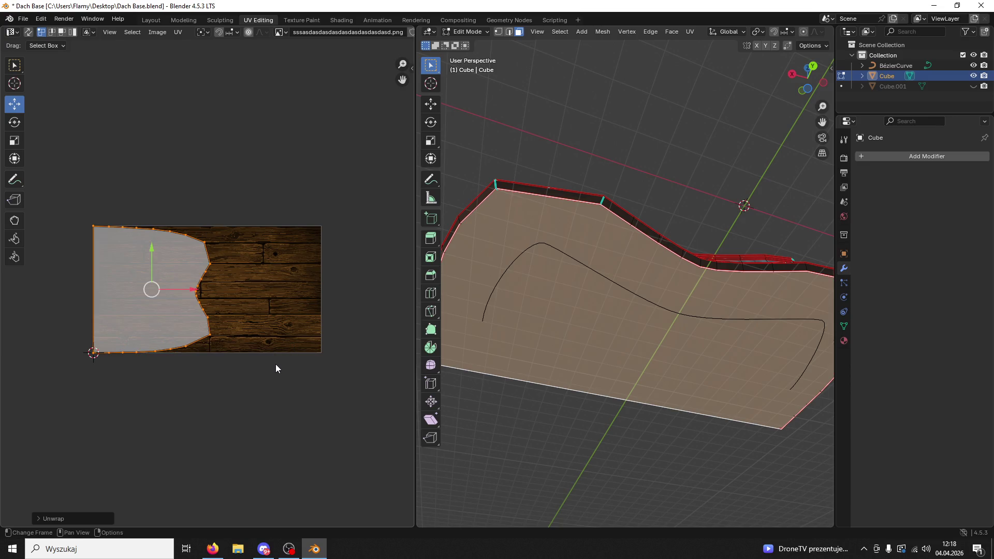
text(r90)
key(Return)
key(s)
click(365, 325)
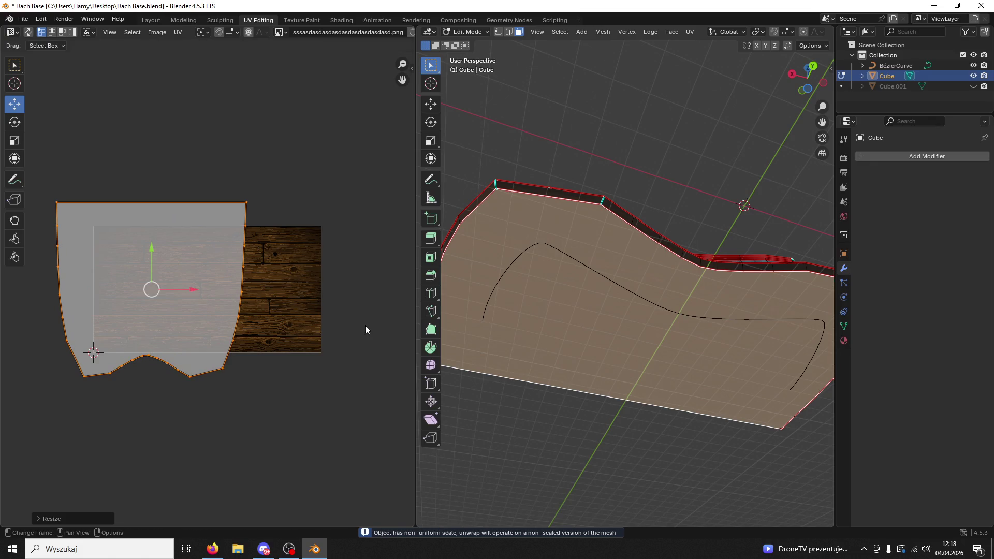
Rotate the bottom face's UV island 180° and widen it along X
text(r180)
key(Return)
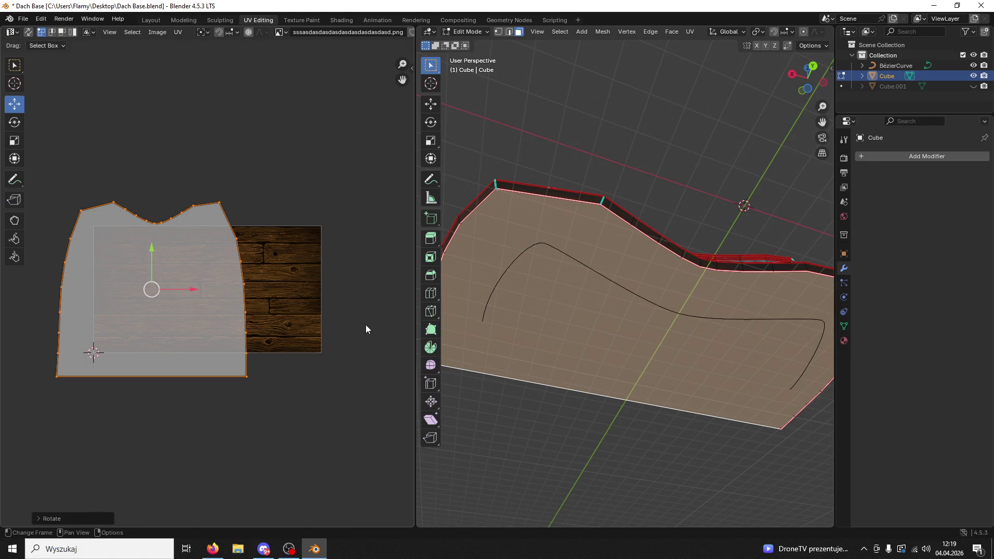
key(s)
key(x)
click(146, 319)
click(582, 439)
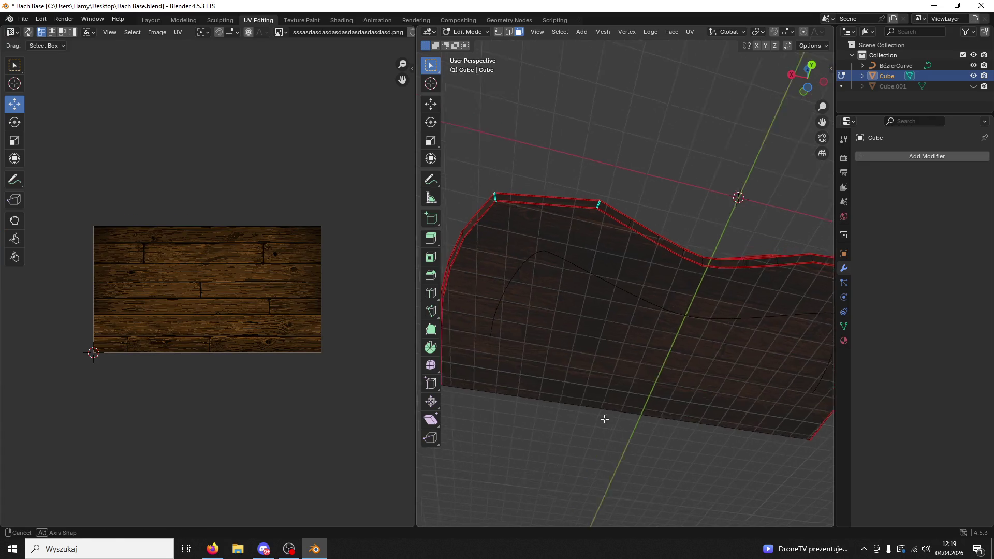
Fill the top edge loop of the wall trim with a new face and select it
mouse_move(610, 36)
mouse_down()
mouse_move(632, 94)
mouse_move(695, 178)
mouse_move(691, 213)
mouse_move(784, 207)
mouse_move(561, 226)
mouse_move(515, 49)
mouse_up()
click(510, 31)
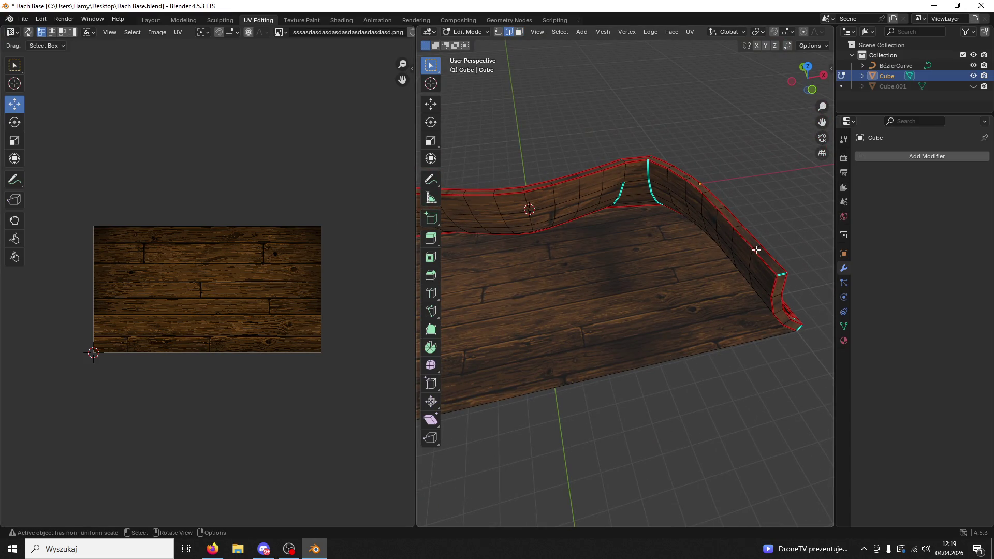
alt+click(759, 260)
key(f)
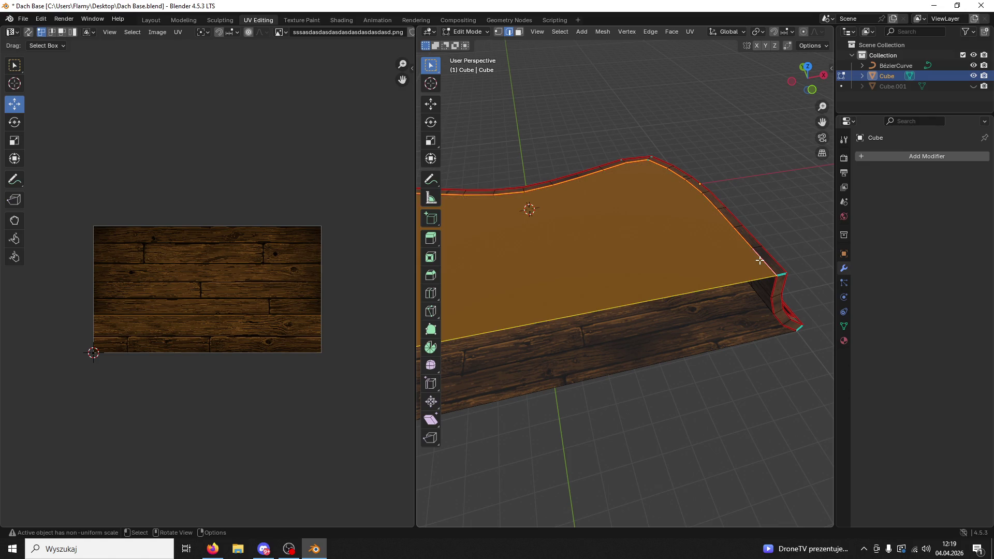
key(alt+a)
drag(748, 334, 696, 305)
click(519, 32)
click(518, 228)
Unwrap the new top face, rotate its UVs -90°, stretch them along X and enlarge them
key(u)
click(160, 343)
text(r-90)
key(Return)
key(s)
key(x)
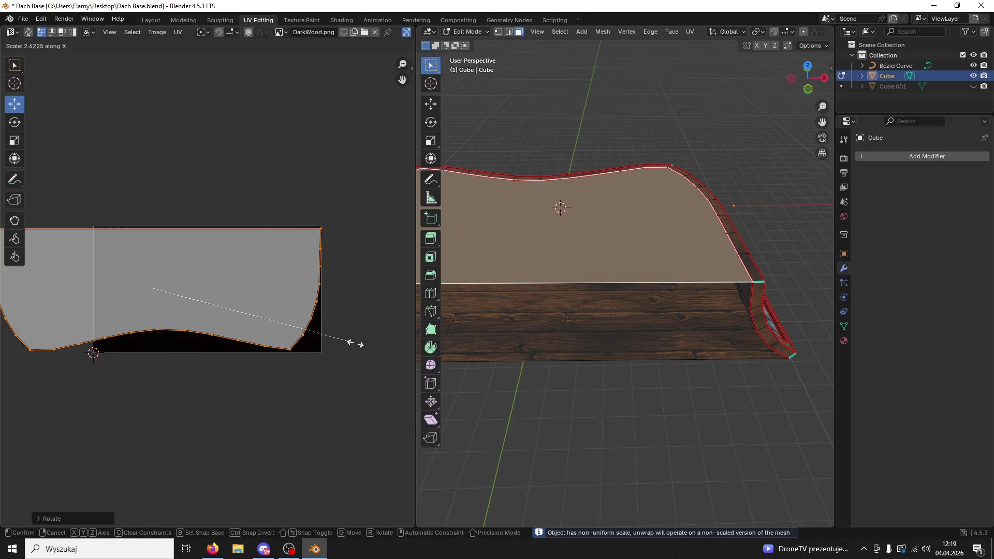
click(263, 350)
key(s)
click(321, 317)
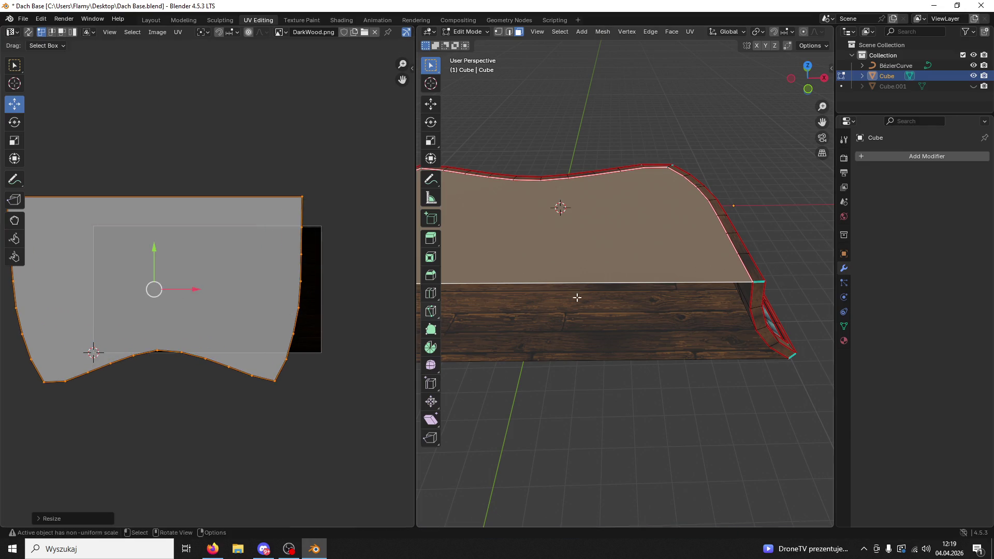
click(844, 341)
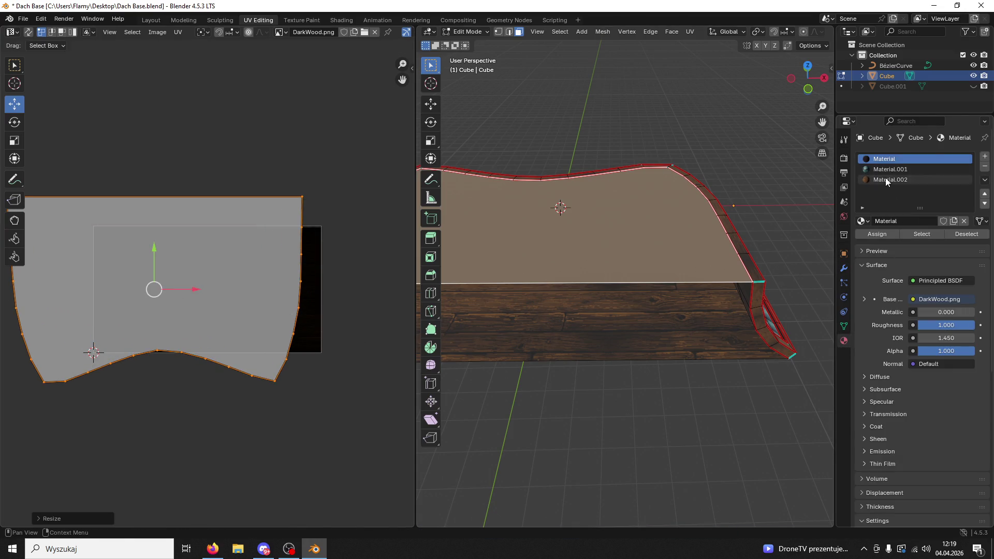
With Material.002 active, pick the wall's top, vertical and bottom edges and L-select its island
click(886, 178)
mouse_move(612, 207)
mouse_down()
mouse_move(746, 195)
mouse_move(769, 218)
mouse_move(726, 283)
mouse_move(748, 272)
mouse_up()
key(2)
click(622, 207)
drag(622, 207, 718, 248)
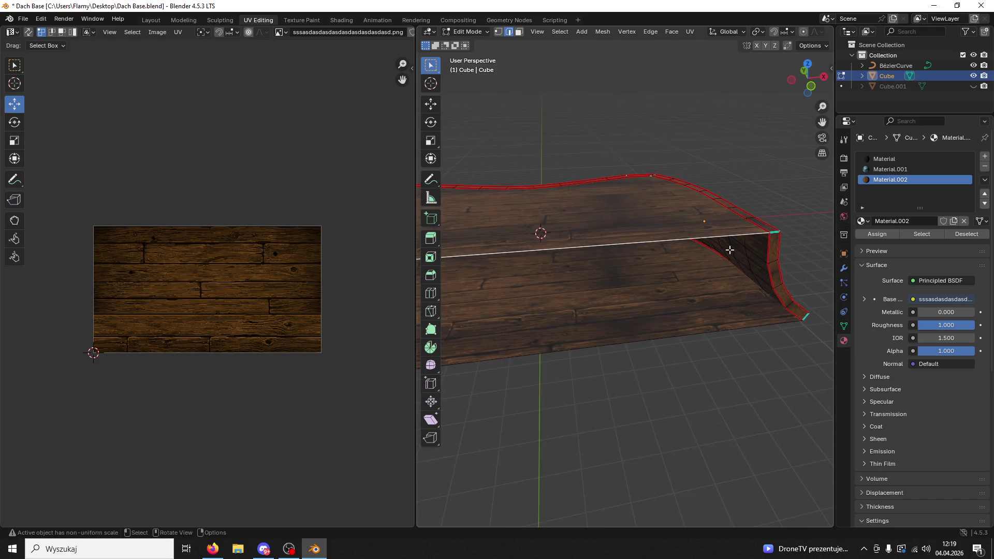
shift+click(768, 254)
shift+click(745, 329)
mouse_move(746, 333)
mouse_down()
mouse_move(799, 326)
mouse_move(784, 308)
mouse_move(704, 296)
mouse_move(512, 217)
mouse_up()
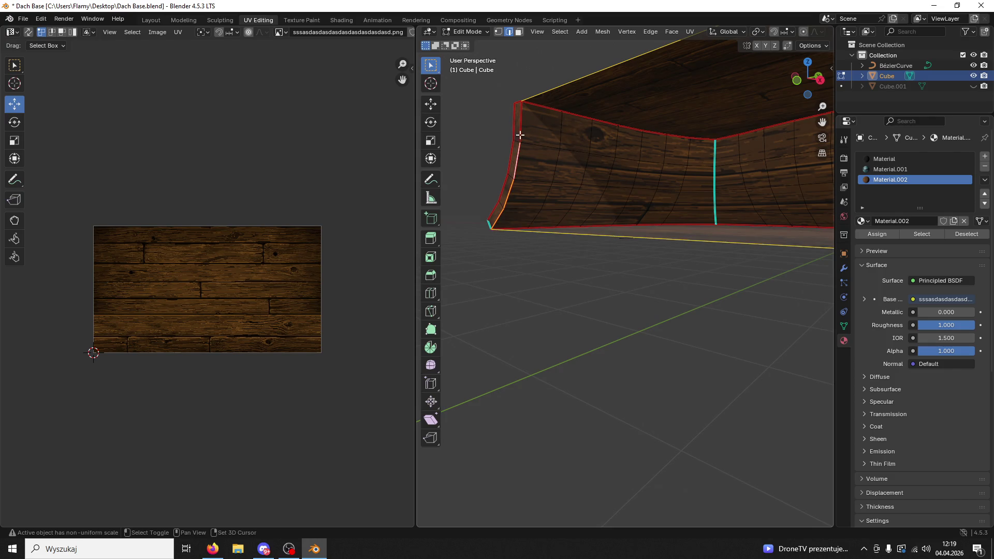
key(l)
mouse_move(535, 134)
mouse_down()
mouse_move(637, 277)
mouse_move(657, 361)
mouse_up()
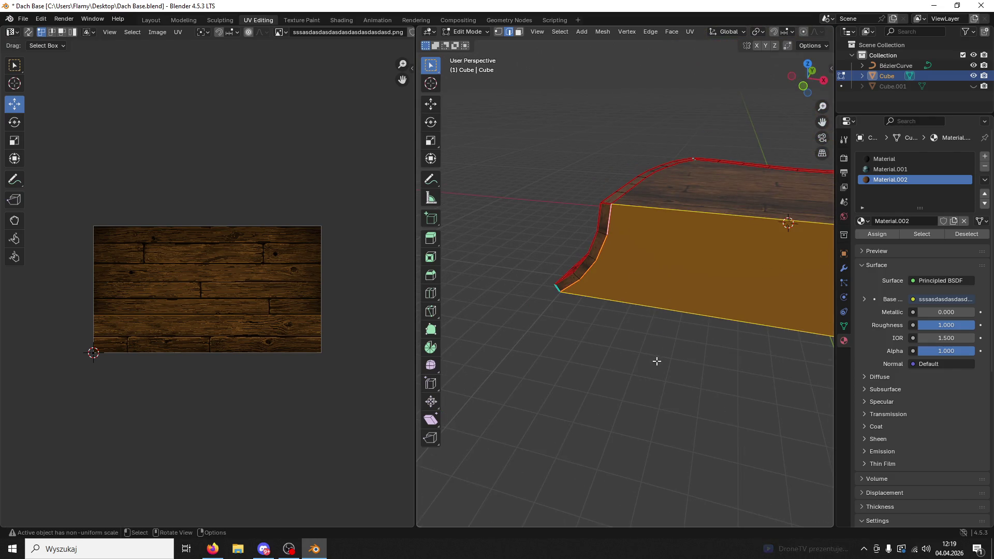
click(658, 362)
click(519, 33)
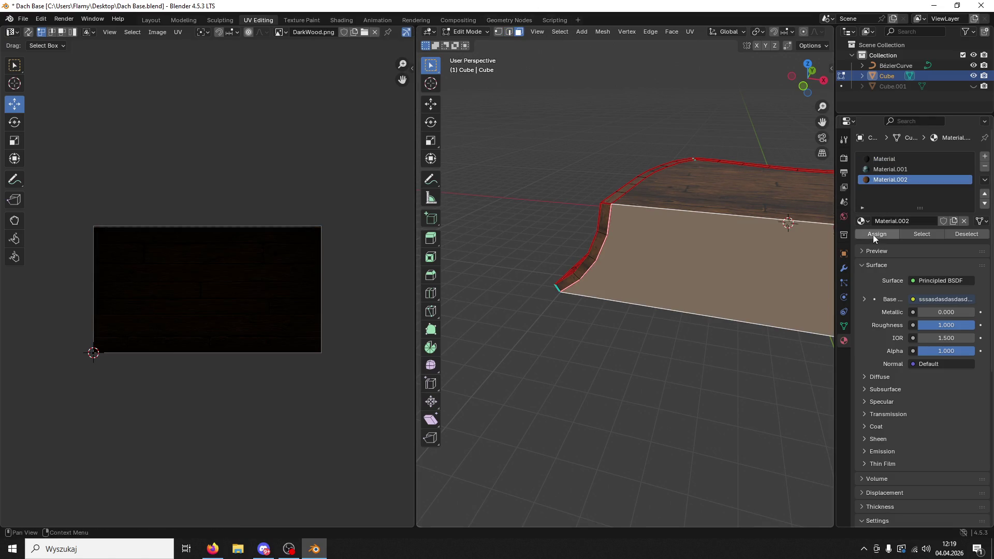
Assign Material.002 to the wall face, unwrap it, rotate UVs 90° and scale about 3.19 along X
click(873, 234)
key(a)
key(u)
click(228, 359)
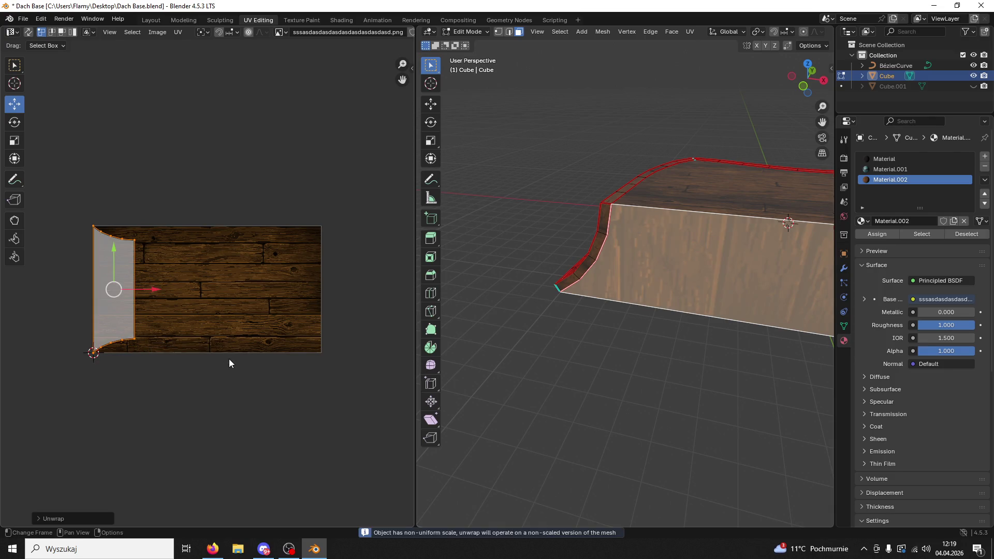
text(r90)
key(Return)
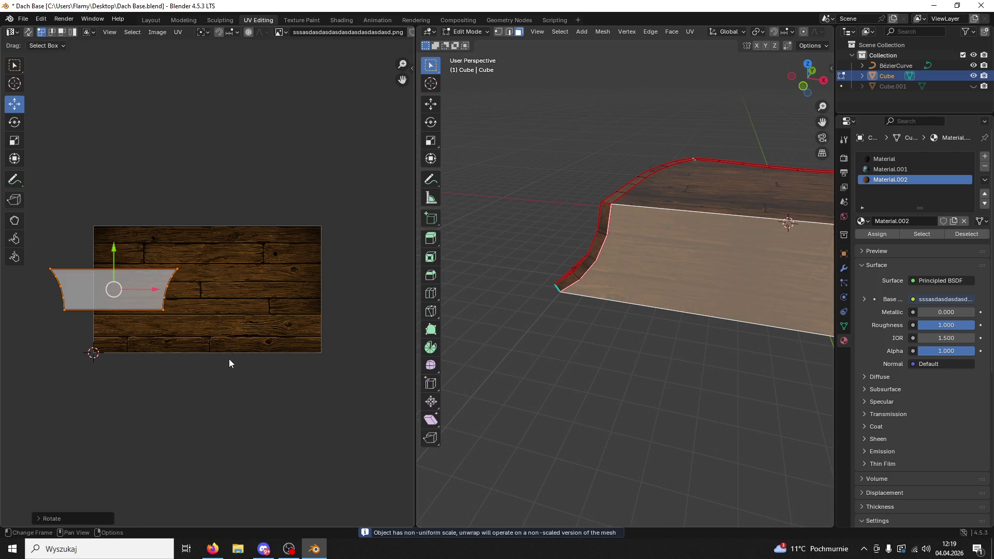
key(s)
key(x)
key(x)
key(x)
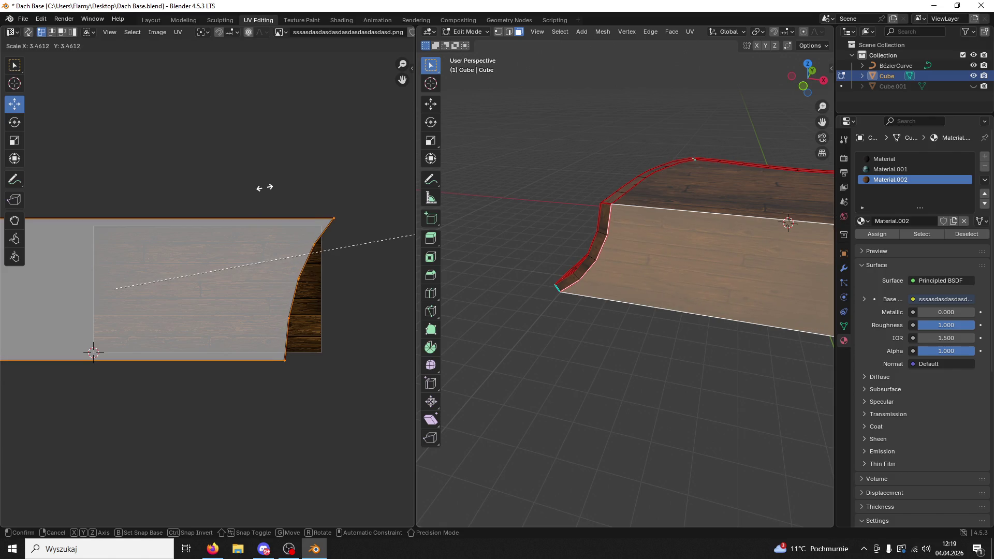
click(218, 207)
click(538, 396)
mouse_move(538, 397)
mouse_down()
mouse_move(632, 362)
mouse_move(573, 355)
mouse_move(630, 359)
mouse_move(536, 282)
mouse_move(575, 311)
mouse_up()
click(466, 32)
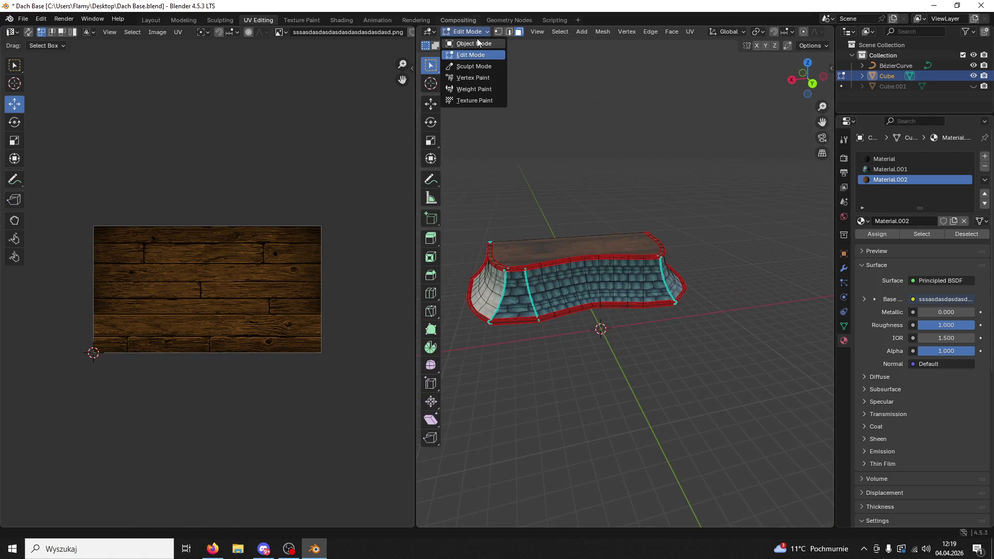
Return to Object Mode, save Dach Base.blend, and select the roof object
click(473, 40)
key(ctrl+s)
scroll(614, 244, up, 2)
click(598, 285)
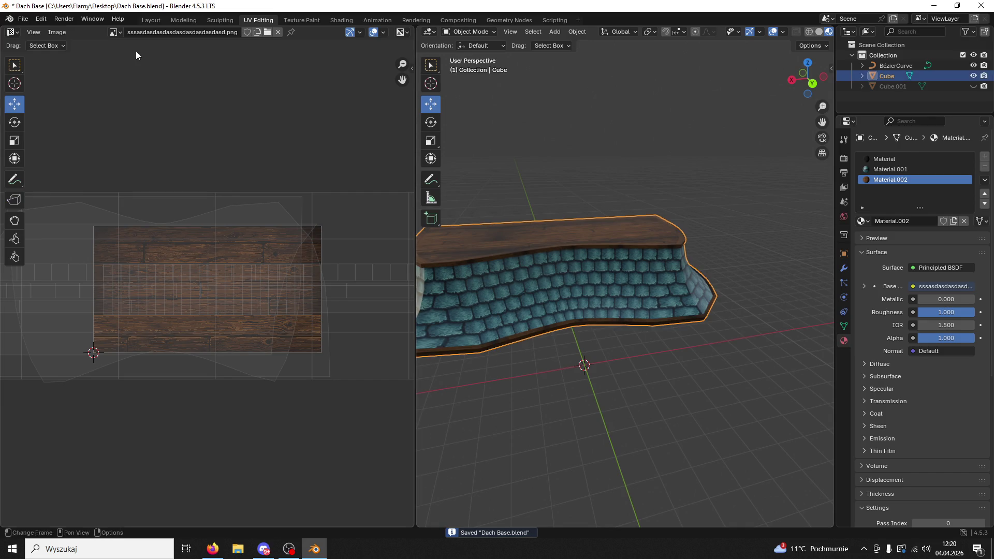
Export the roof as FBX over Doodad01.fbx, then open the PAAAASZTEEEET project folder
click(19, 19)
mouse_move(40, 180)
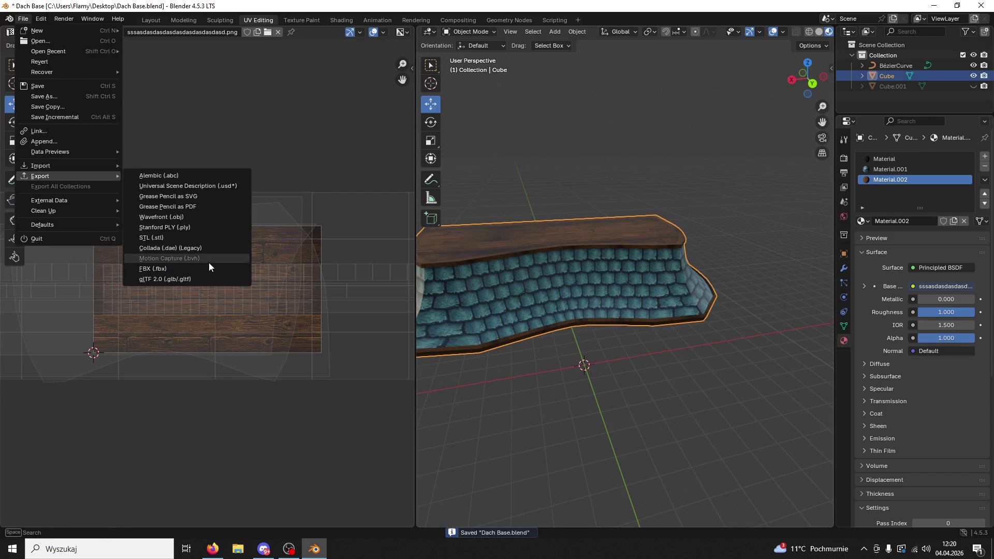
click(176, 269)
click(356, 334)
click(681, 404)
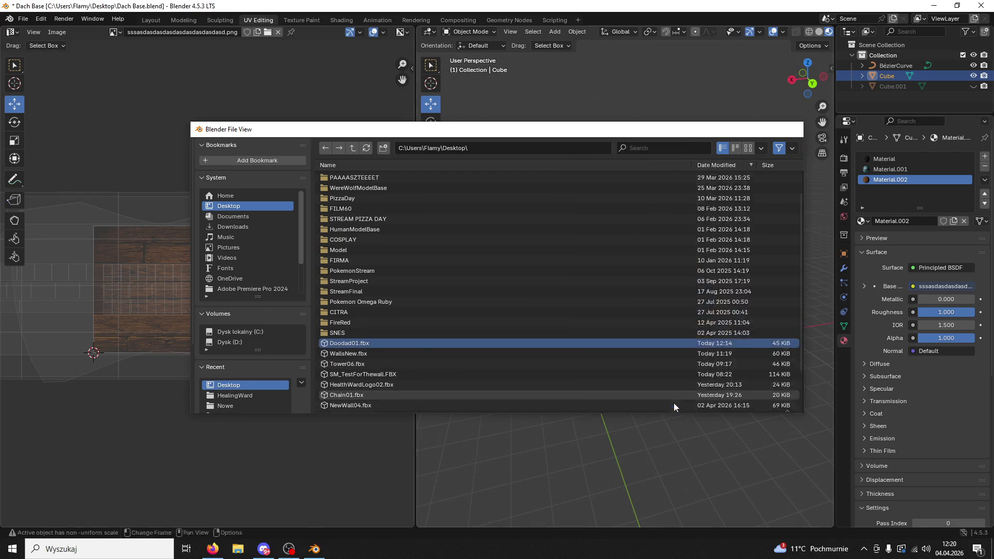
key(super+d)
double_click(957, 446)
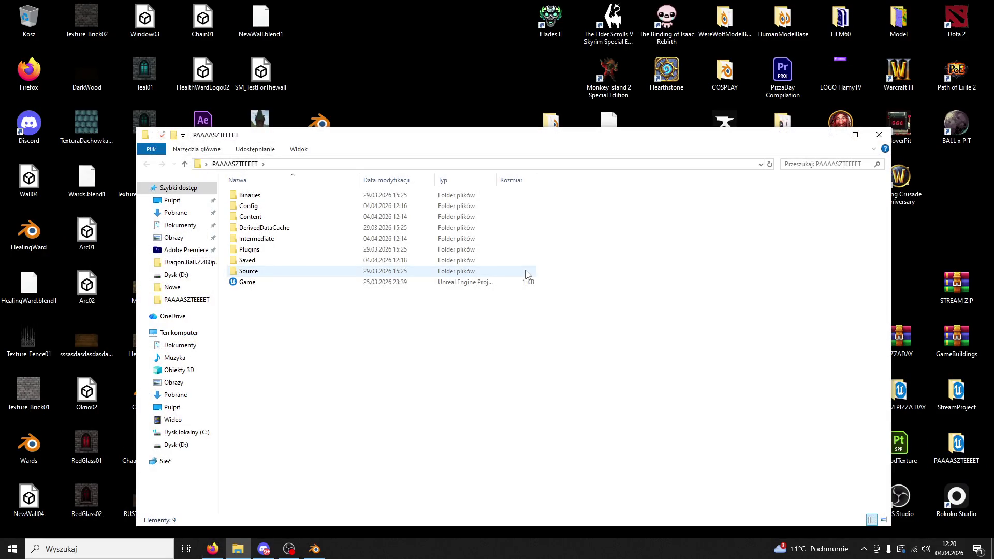
Open the Game .uproject from the PAAAASZTEEEET folder
double_click(272, 284)
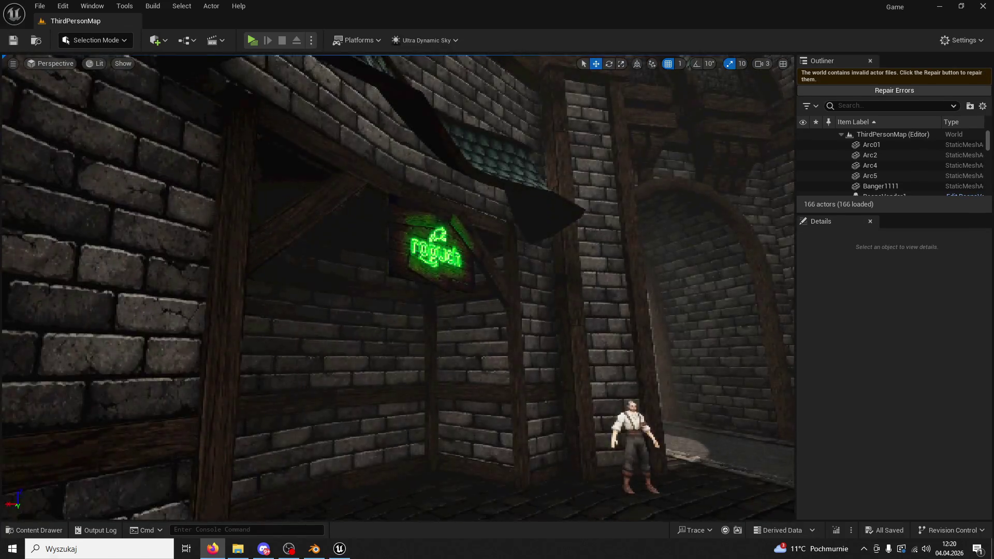
Find the sign's Doodad01 asset in the Content Browser and reimport it from its source file
drag(577, 228, 545, 217)
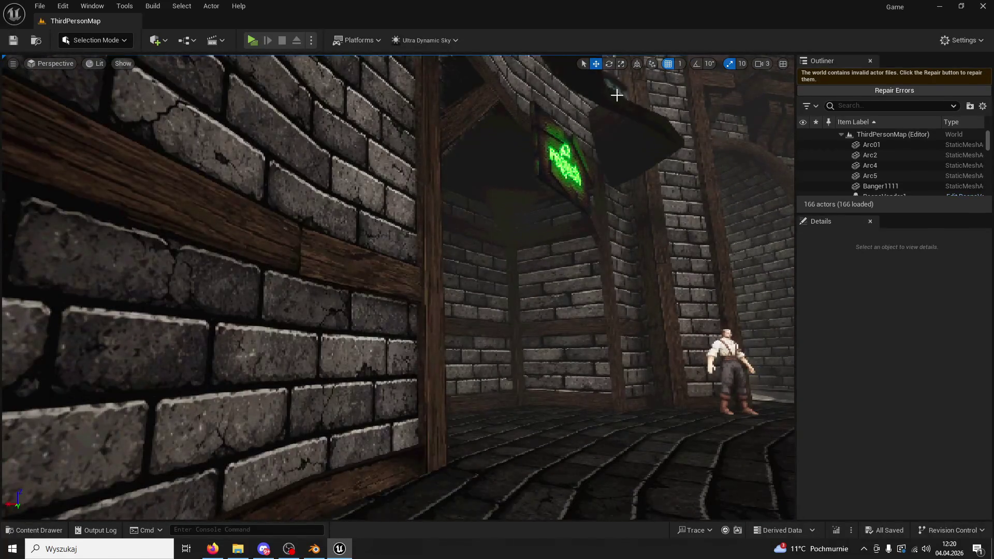
click(564, 161)
right_click(908, 168)
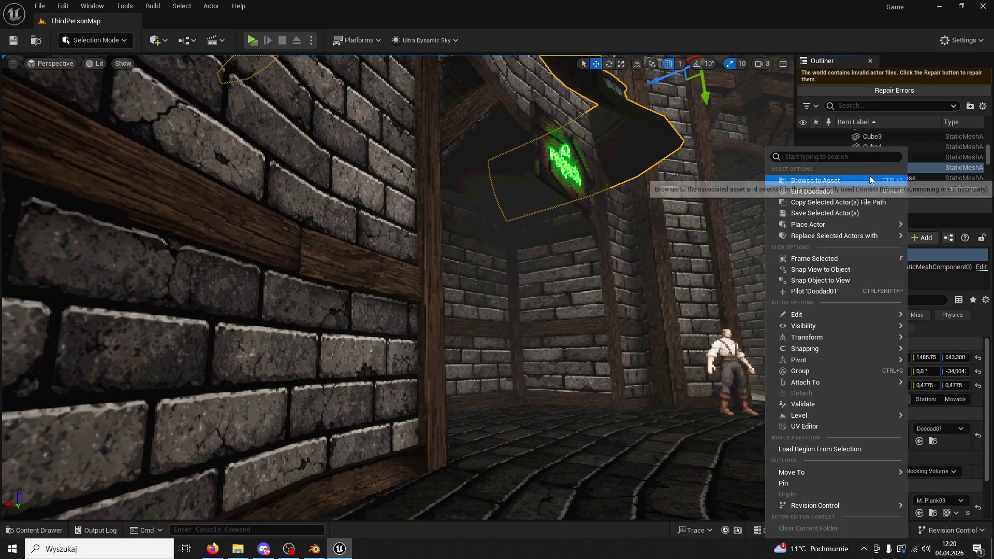
click(870, 179)
right_click(858, 337)
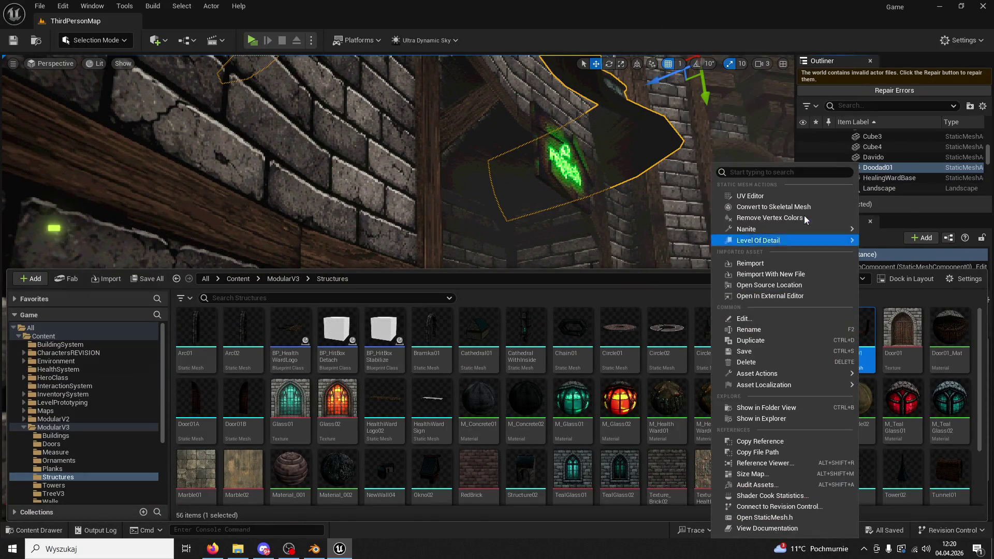
click(767, 256)
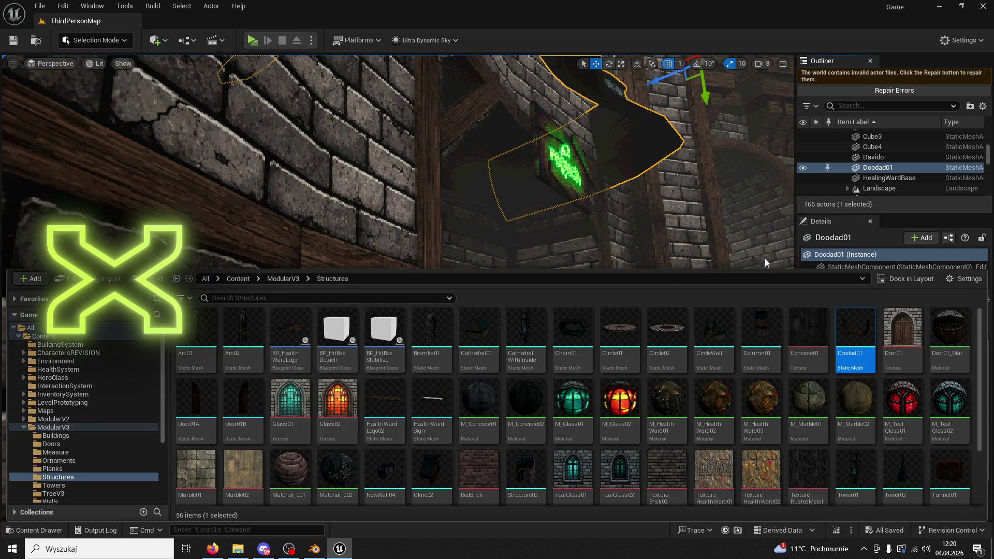
Fly the viewport camera up beside the roof to face the neon sign
right_click(645, 209)
key(w)
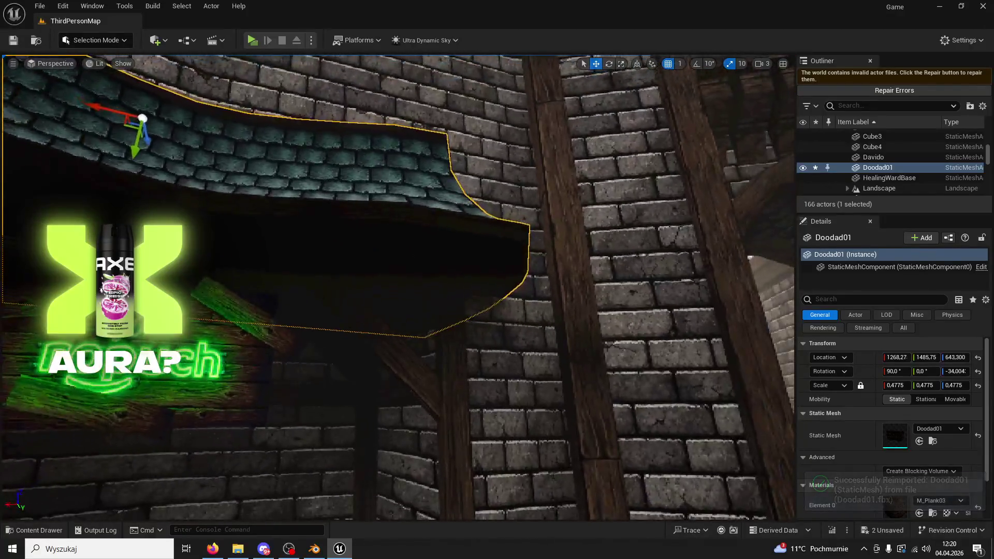
key(w)
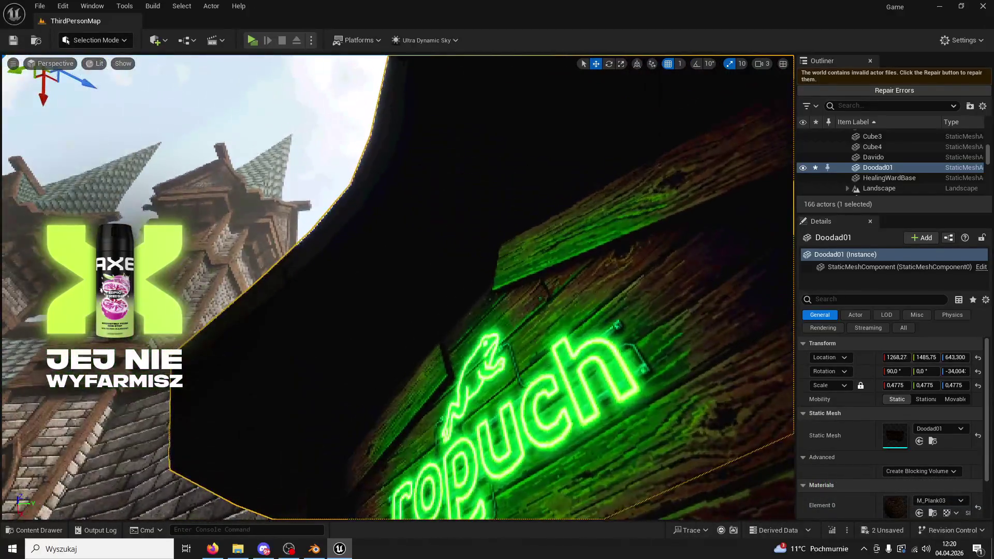
key(w)
click(99, 41)
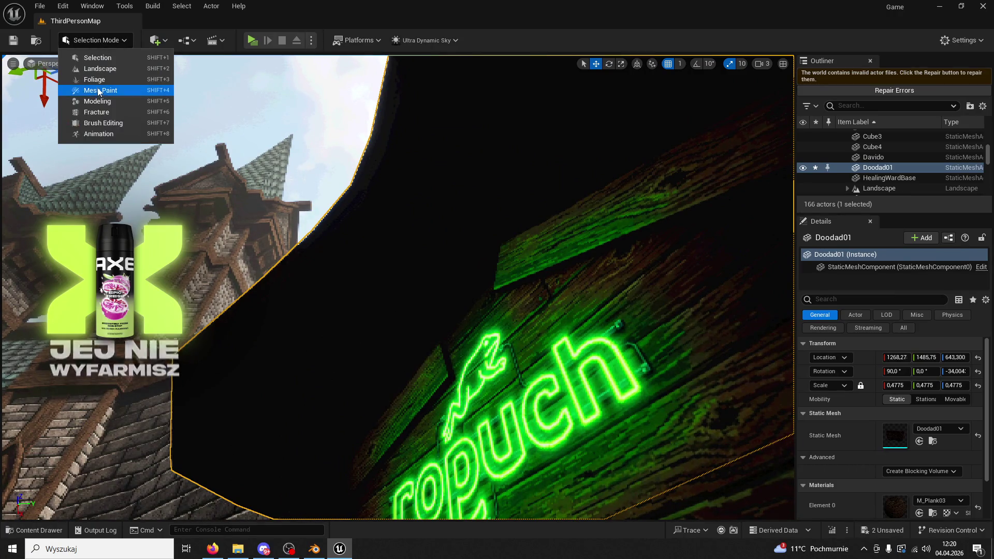
In Modeling Mode, recompute Doodad01's normals with Fix Inconsistent Normals enabled, then inspect the awning
click(100, 101)
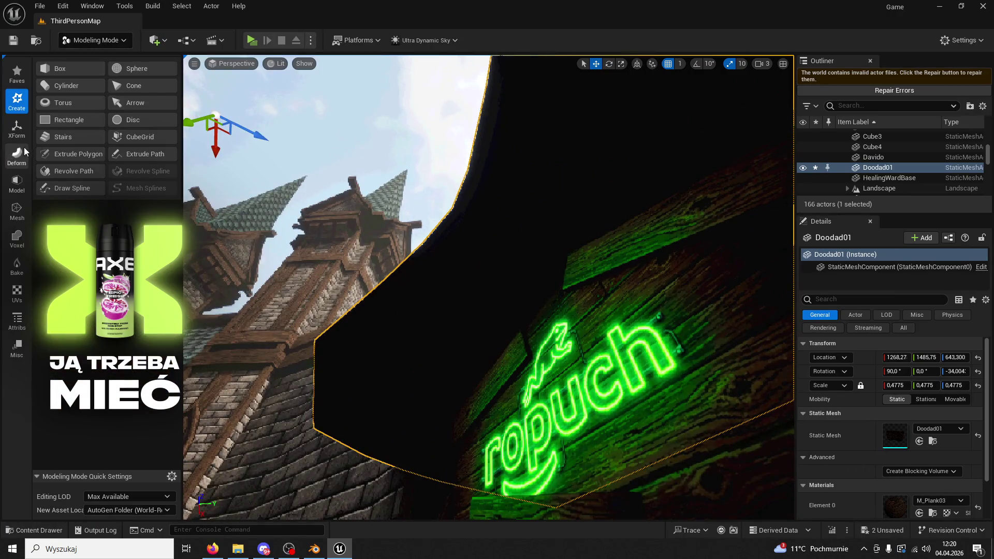
click(18, 295)
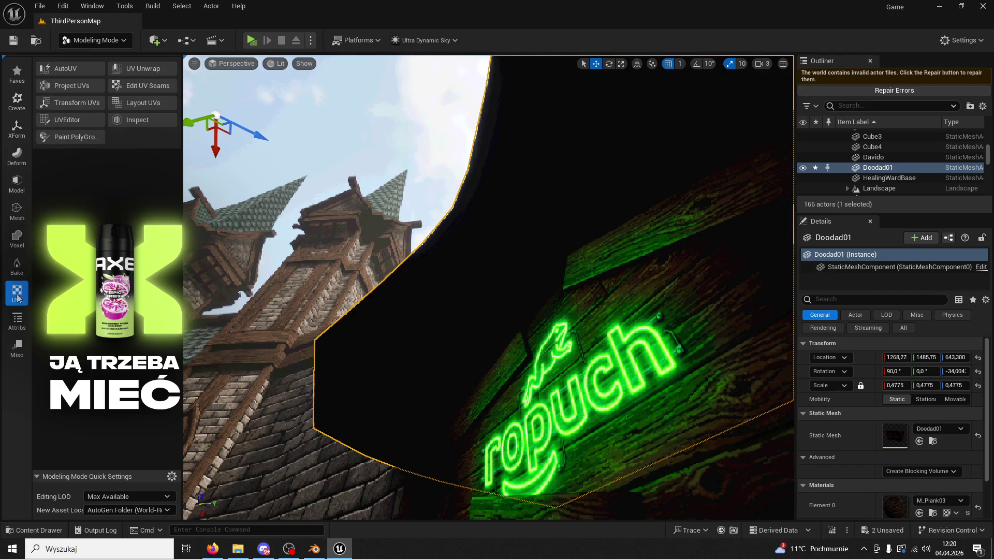
click(17, 320)
click(69, 89)
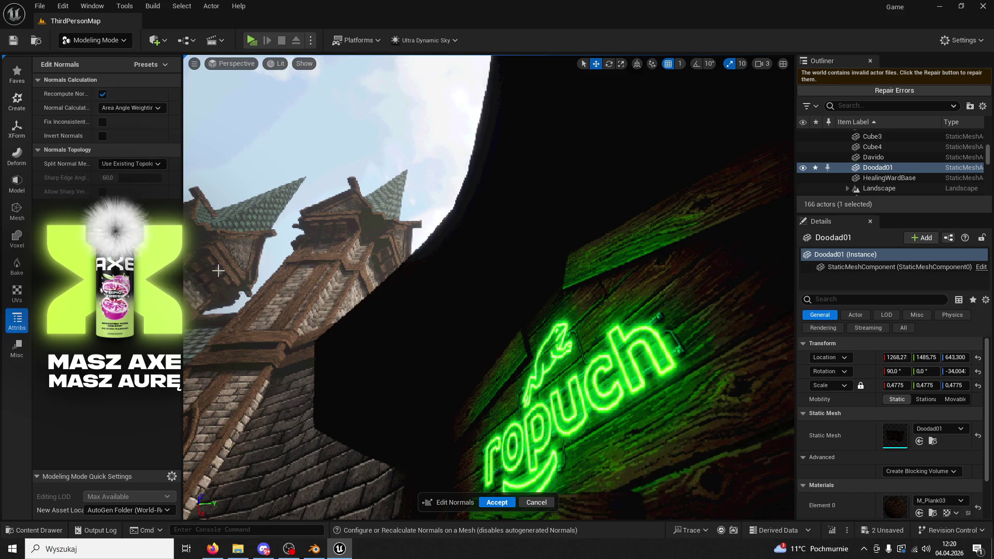
click(103, 121)
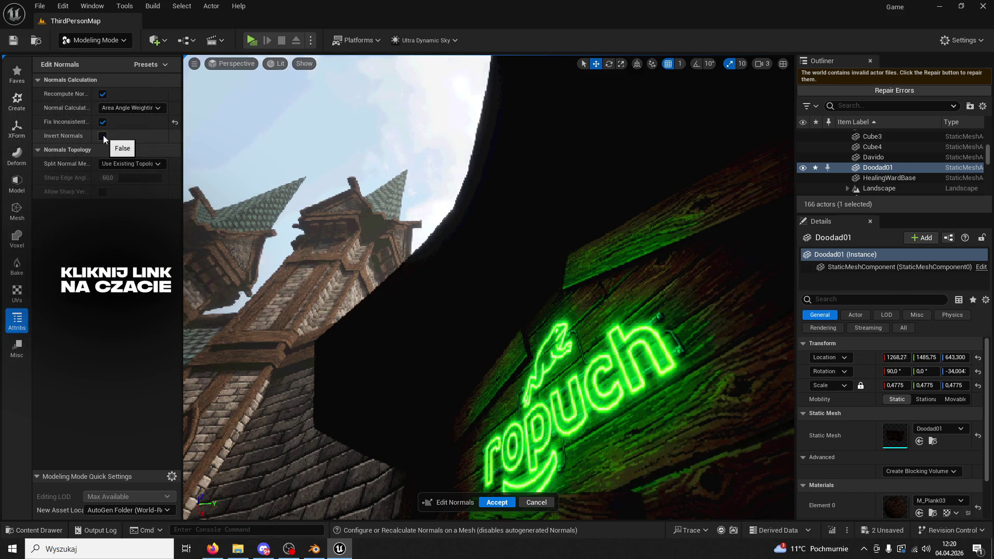
click(497, 502)
key(f)
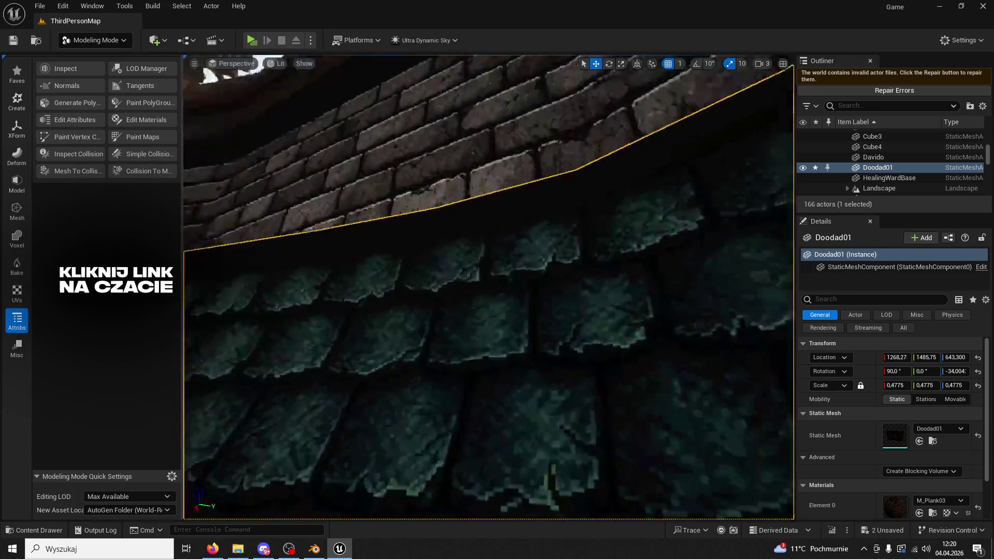
mouse_move(489, 287)
mouse_down()
mouse_move(490, 248)
mouse_move(415, 275)
mouse_move(368, 253)
mouse_up()
Tilt Plank37 to about -125 degrees on world axes and shift it under the roof
key(f)
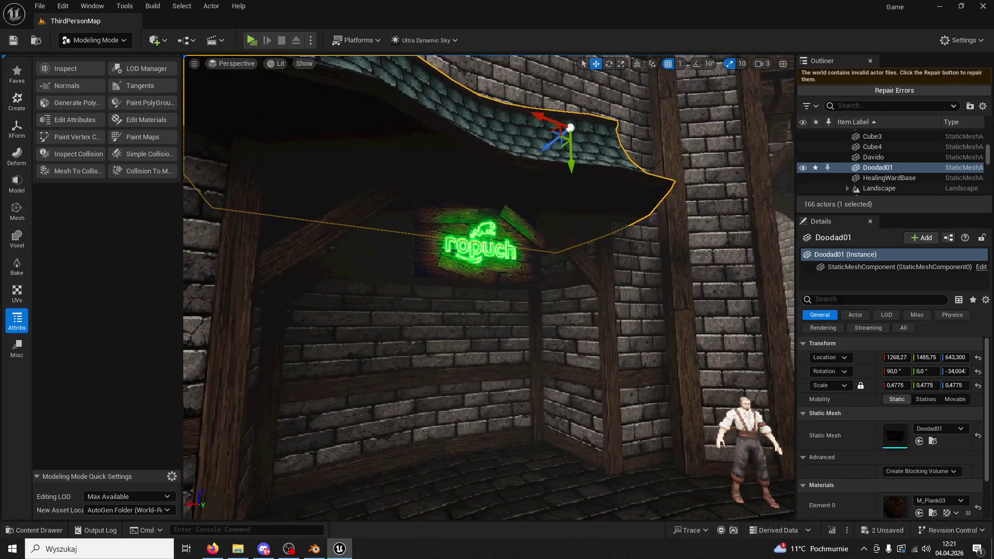
click(611, 267)
click(586, 242)
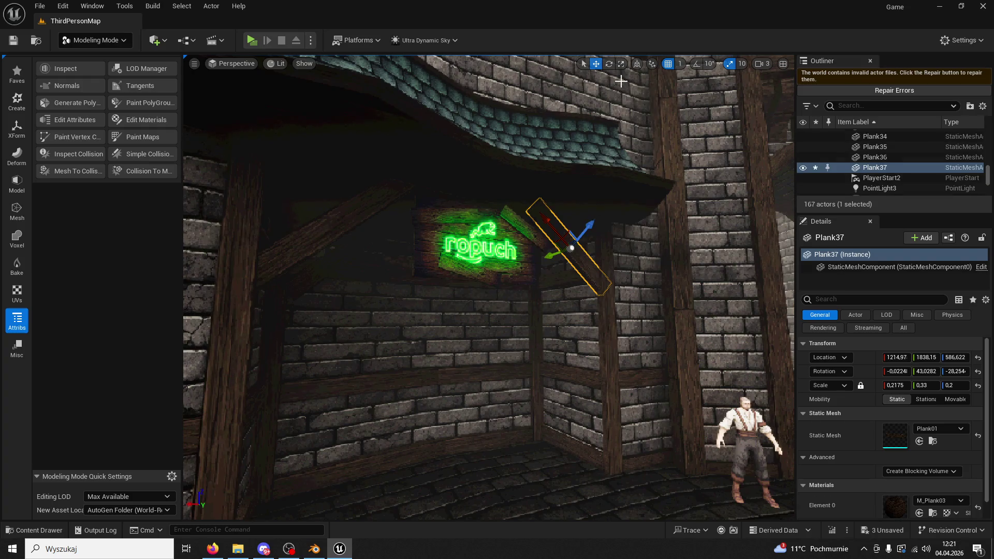
click(609, 64)
click(638, 64)
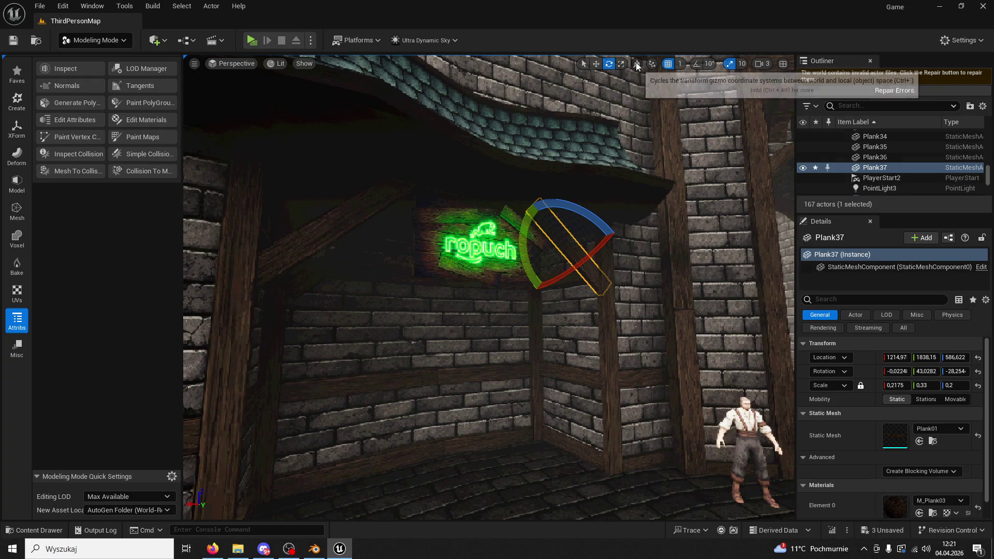
drag(510, 250, 579, 112)
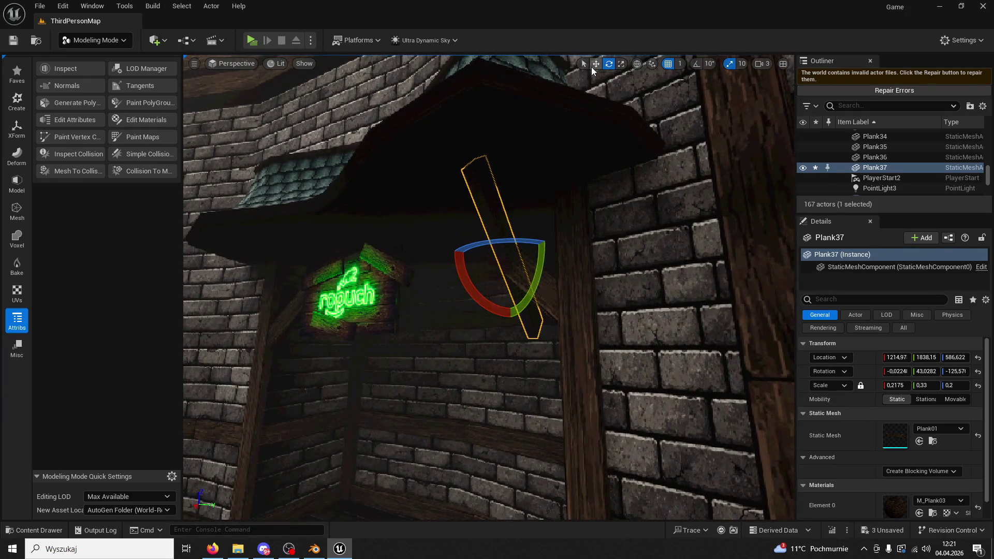
mouse_move(511, 245)
mouse_down()
mouse_move(523, 228)
mouse_move(517, 244)
mouse_up()
click(638, 63)
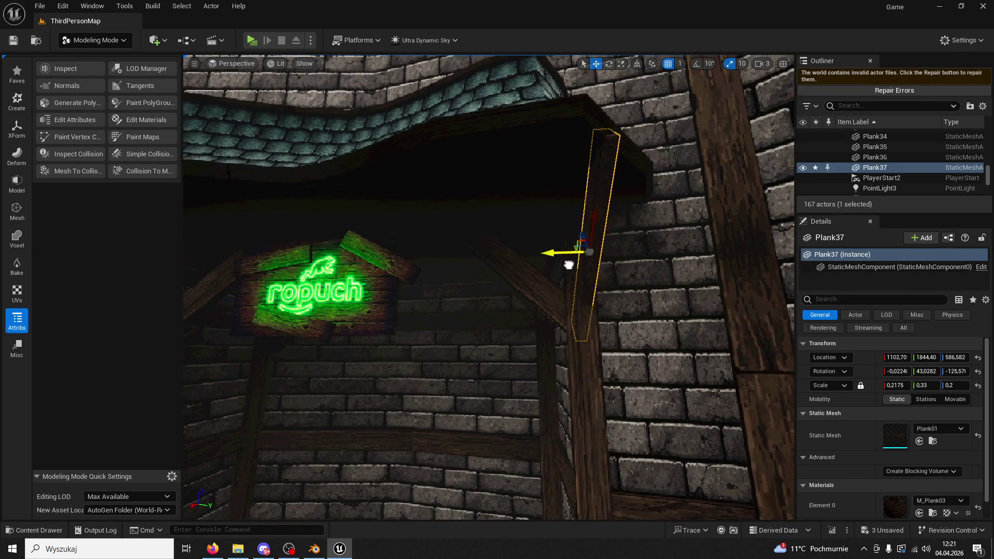
mouse_move(564, 265)
mouse_down()
mouse_move(582, 257)
mouse_move(515, 259)
mouse_move(527, 255)
mouse_move(514, 265)
mouse_move(576, 259)
mouse_move(564, 315)
mouse_move(424, 262)
mouse_move(430, 228)
mouse_move(492, 226)
mouse_up()
Duplicate the plank on the other side and set the copy as a brace slanting the opposite way
click(427, 255)
key(ctrl+d)
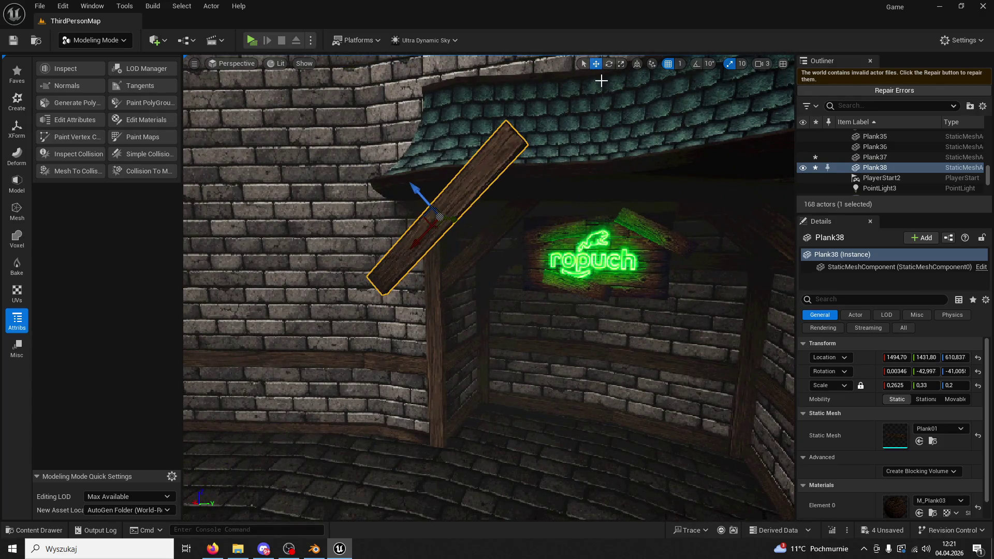
click(610, 64)
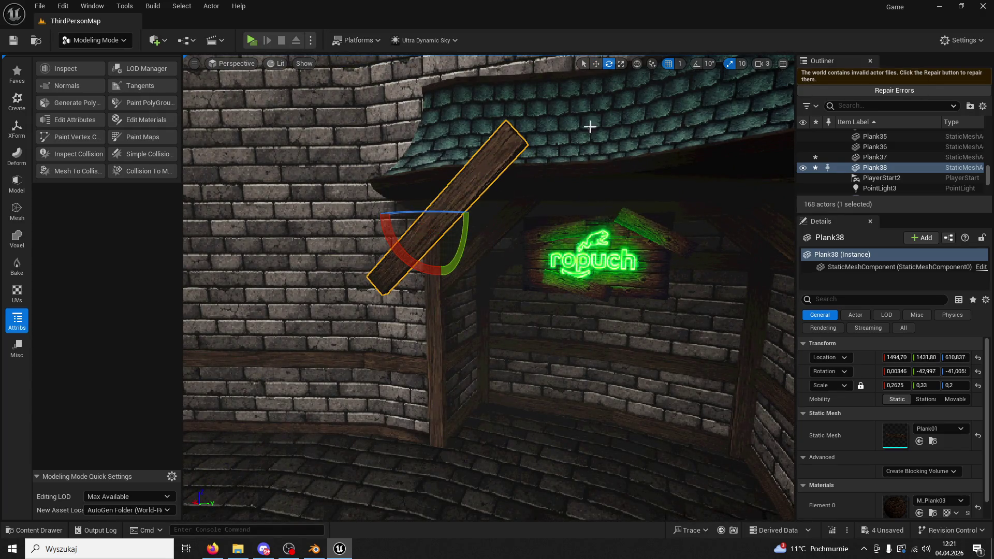
mouse_move(439, 218)
mouse_down()
mouse_move(498, 216)
mouse_move(609, 69)
mouse_up()
scroll(588, 105, down, 5)
drag(544, 165, 487, 164)
scroll(570, 156, up, 5)
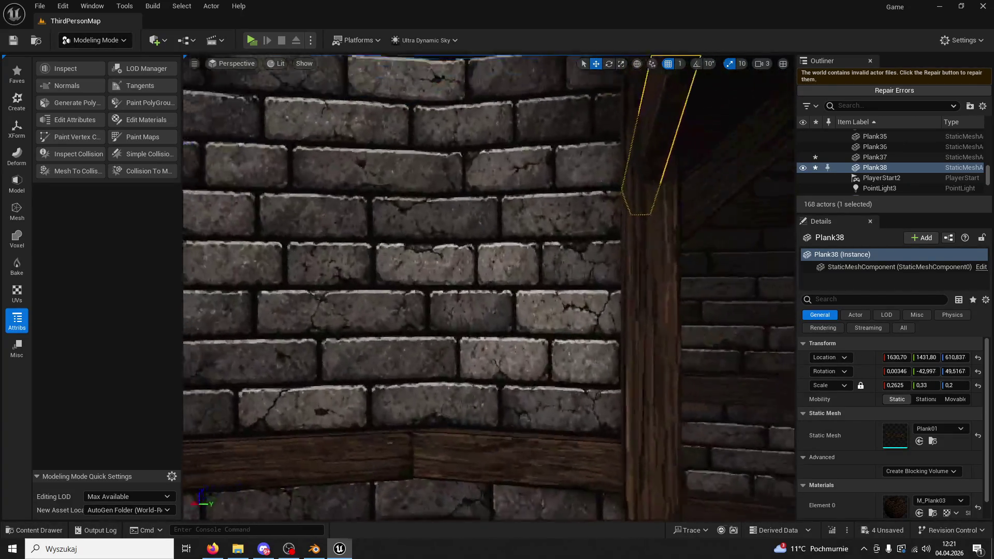
drag(582, 100, 575, 159)
scroll(575, 207, down, 5)
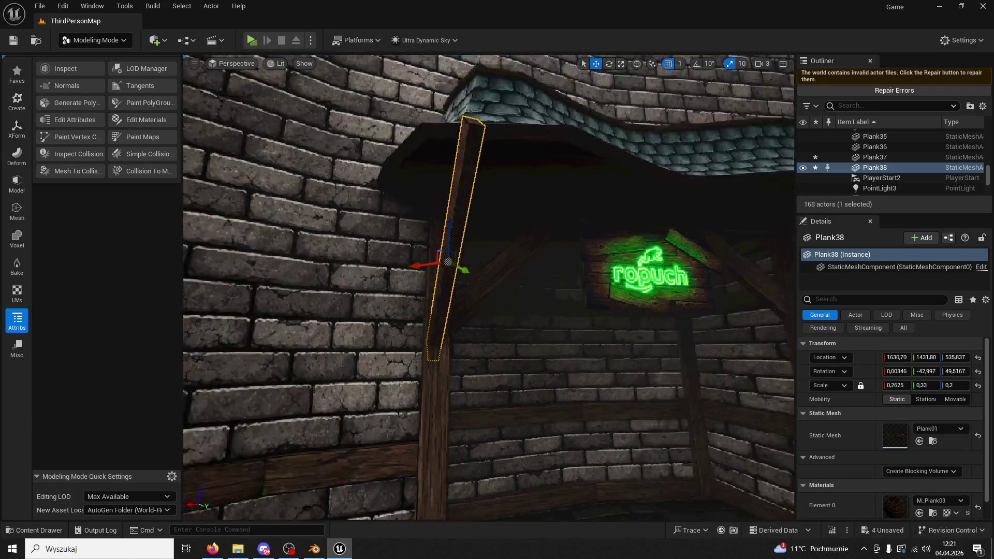
drag(575, 250, 523, 252)
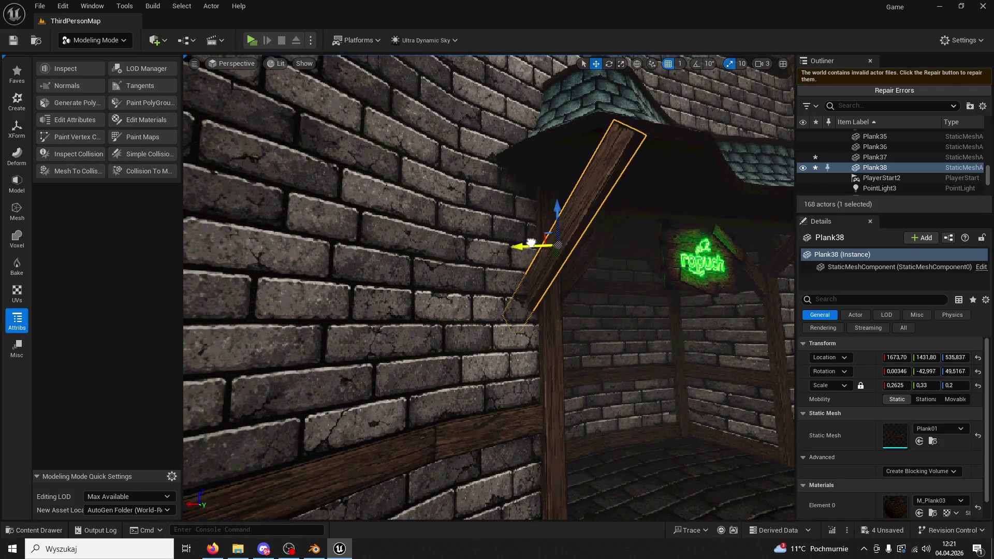
scroll(517, 256, up, 3)
key(ctrl+z)
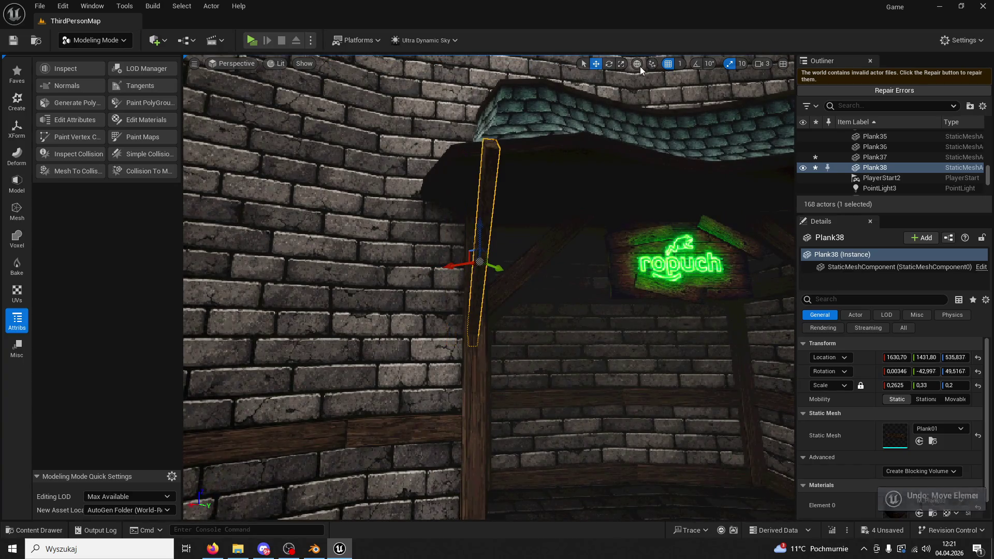
mouse_move(510, 259)
mouse_down()
mouse_move(595, 275)
mouse_move(556, 237)
mouse_move(568, 257)
mouse_move(637, 253)
mouse_move(676, 233)
mouse_up()
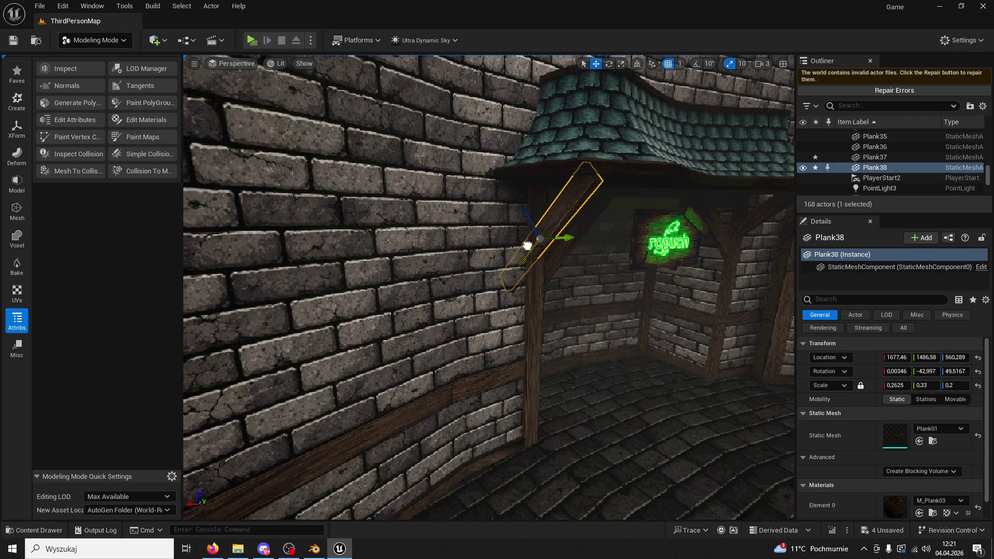
Scale the RopuchLogo sign up to 0.7725
click(602, 210)
key(f)
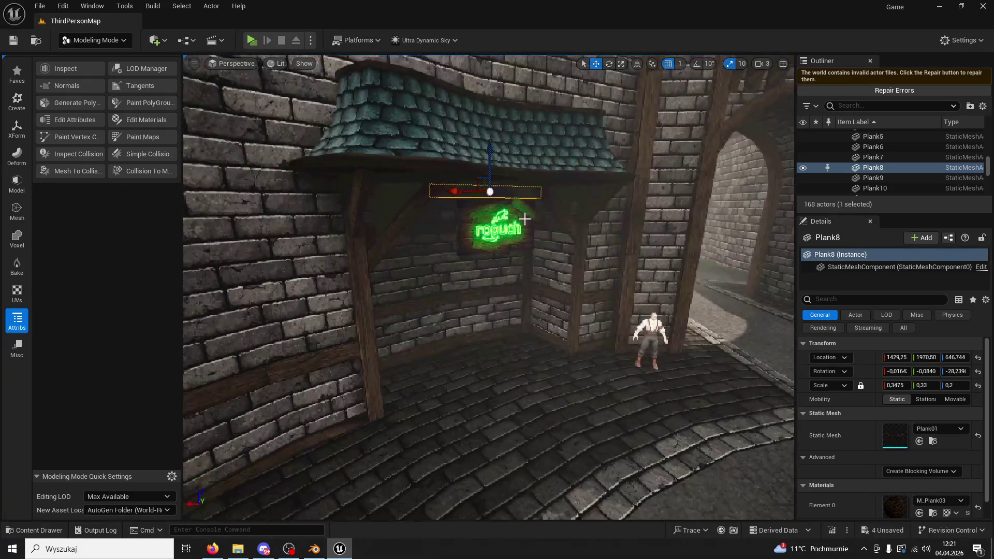
click(525, 219)
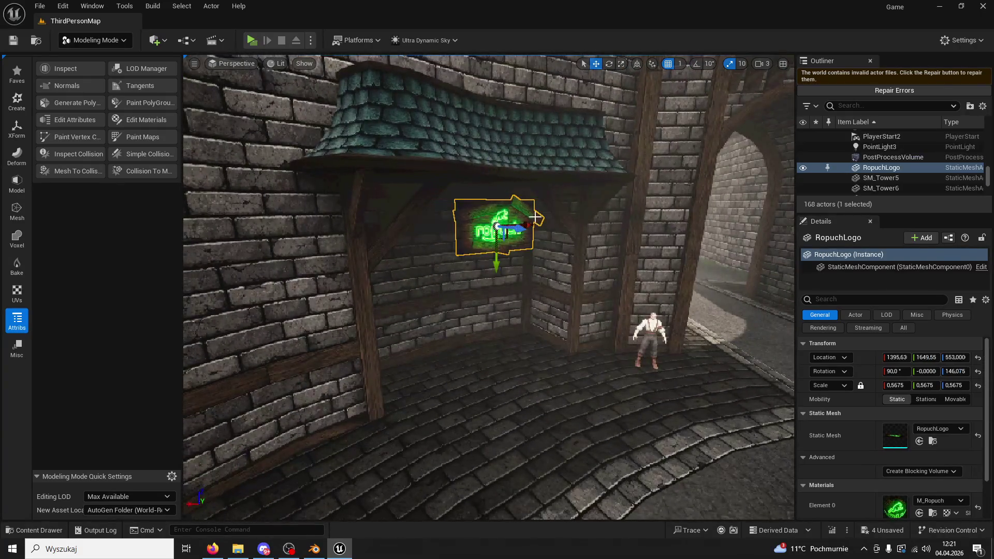
click(619, 65)
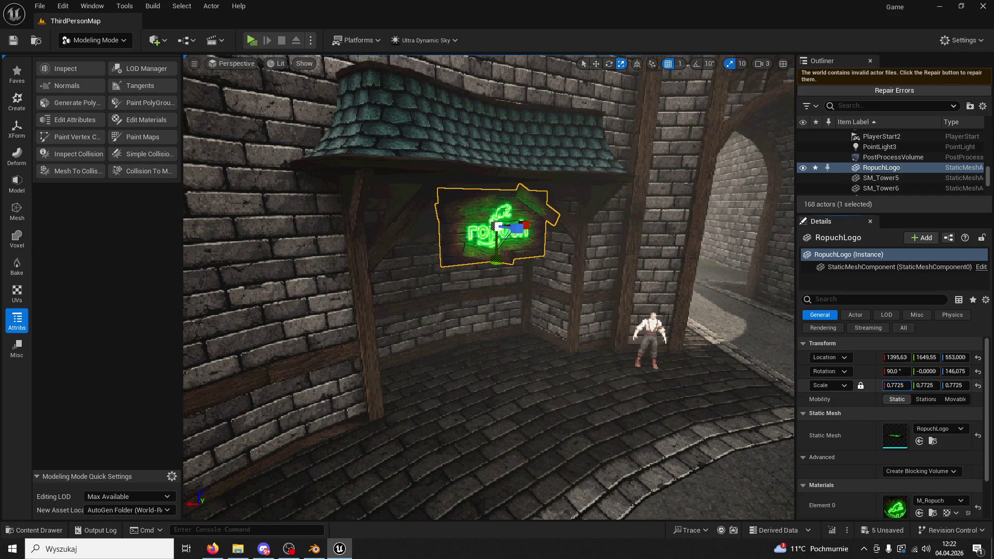
Run the character with W through the domed room to stand under the ropuch sign, then stop with Escape
click(98, 45)
click(83, 57)
click(253, 40)
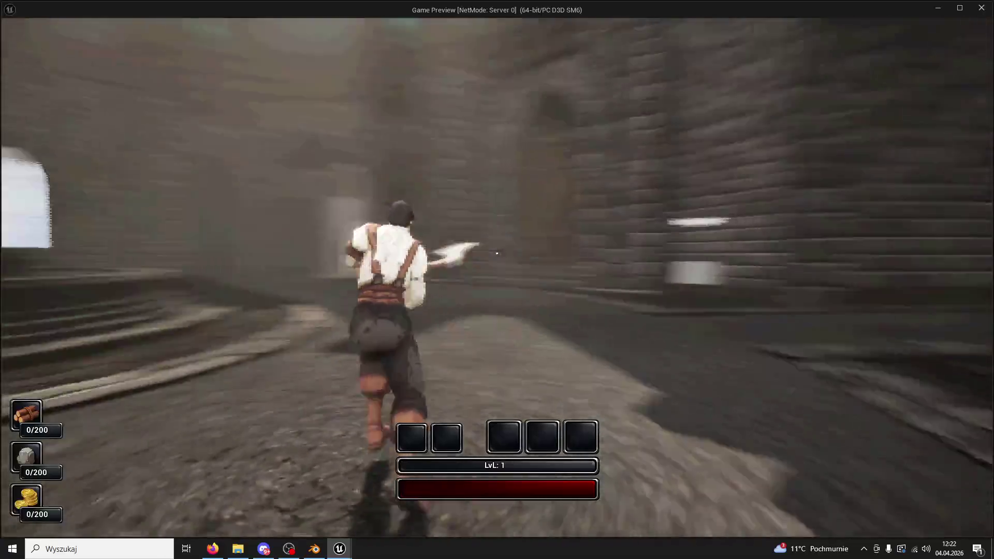
key(w)
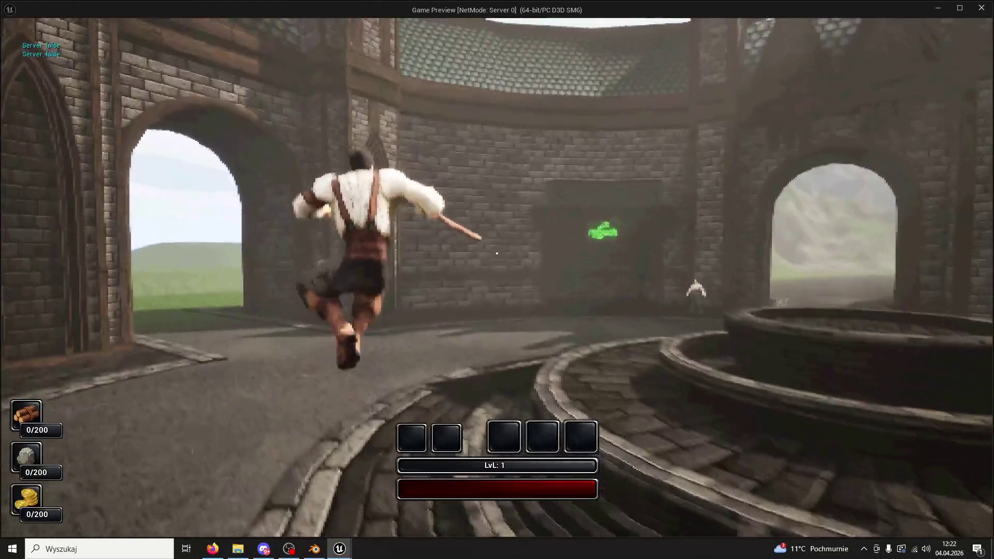
key(w)
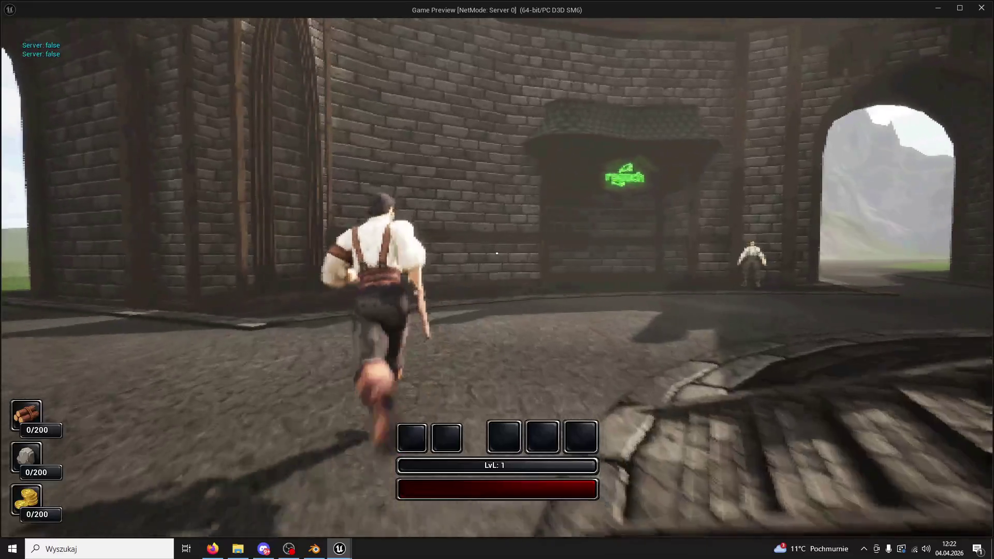
key(w)
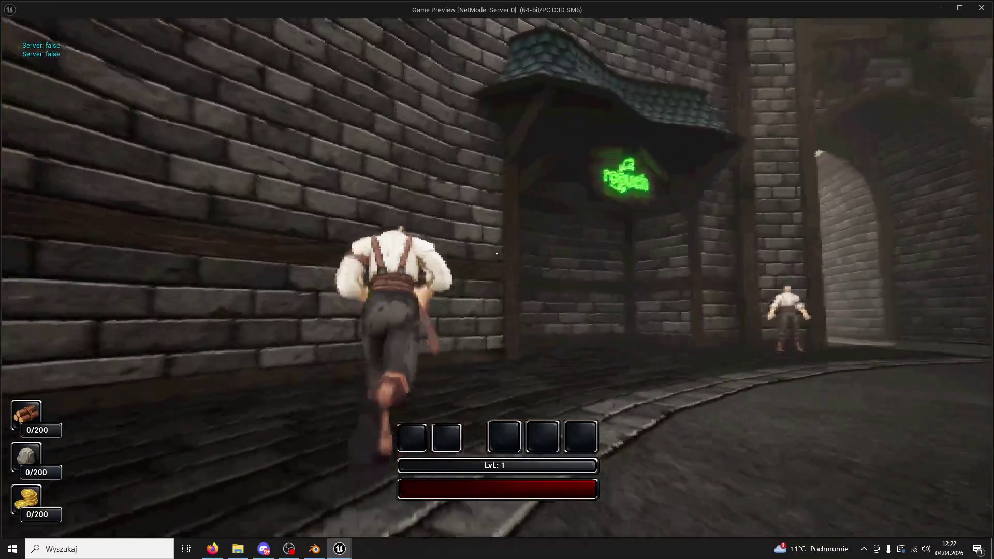
key(w)
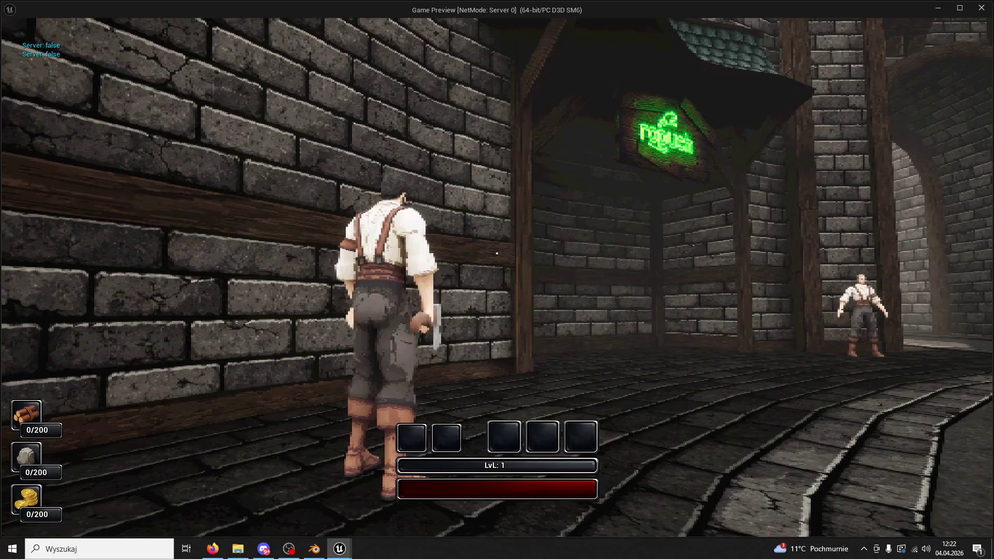
key(w)
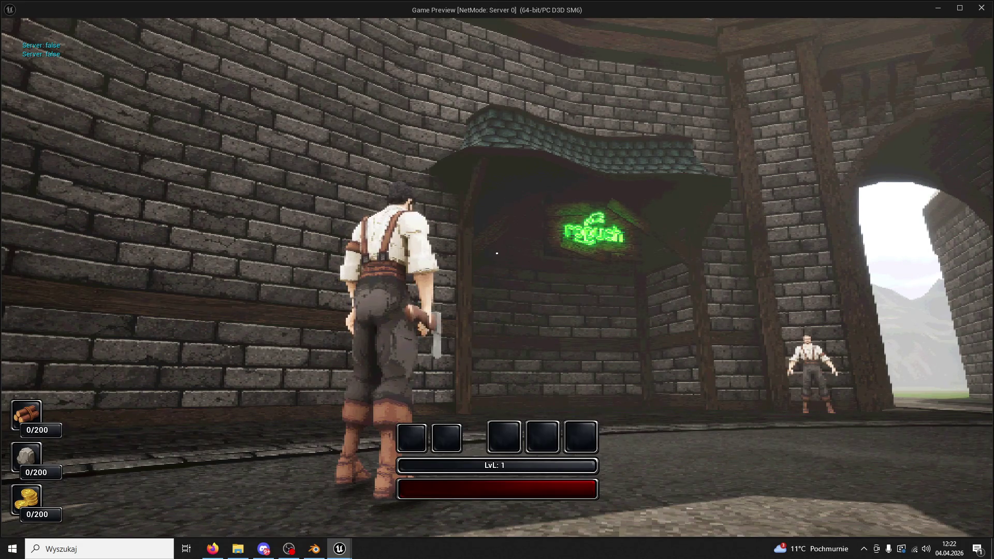
key(w)
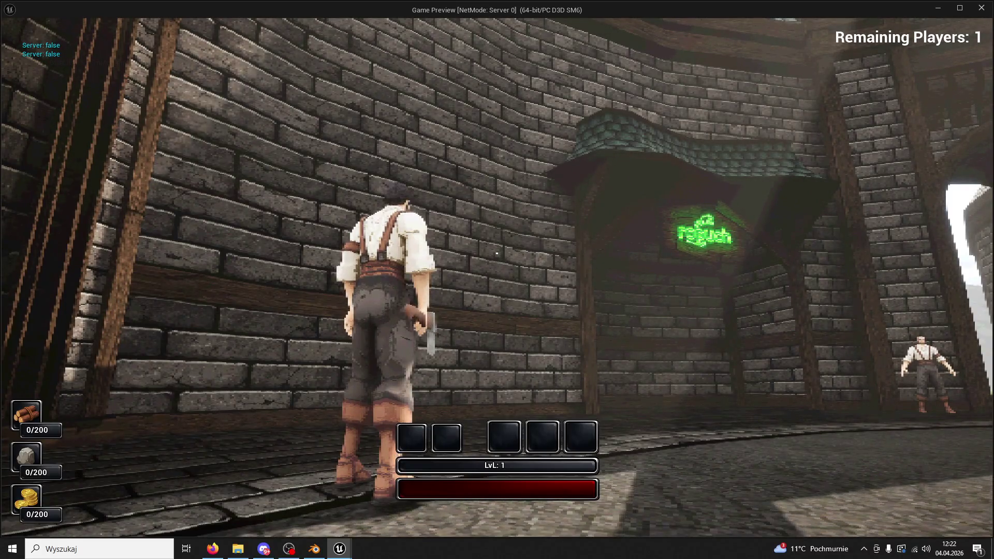
key(super)
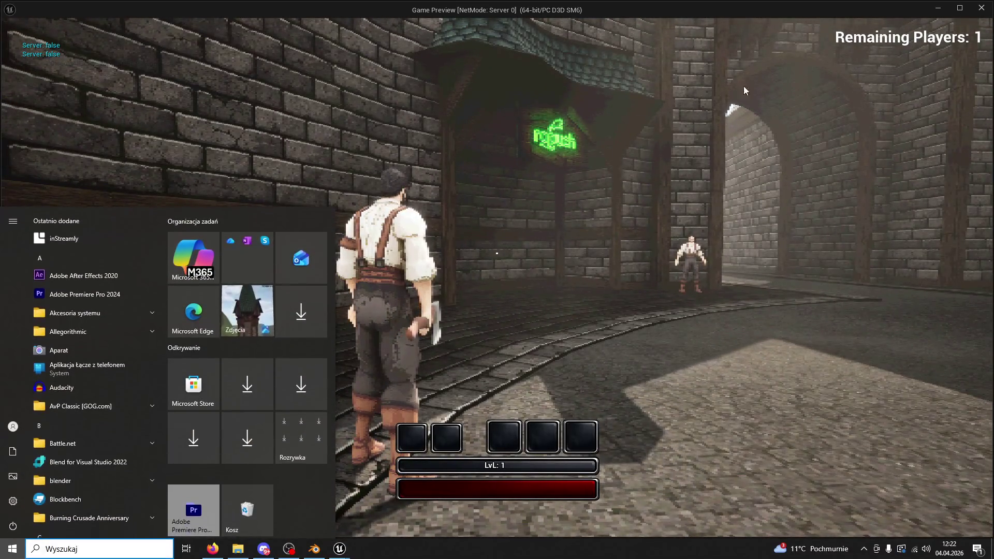
key(Escape)
key(Escape)
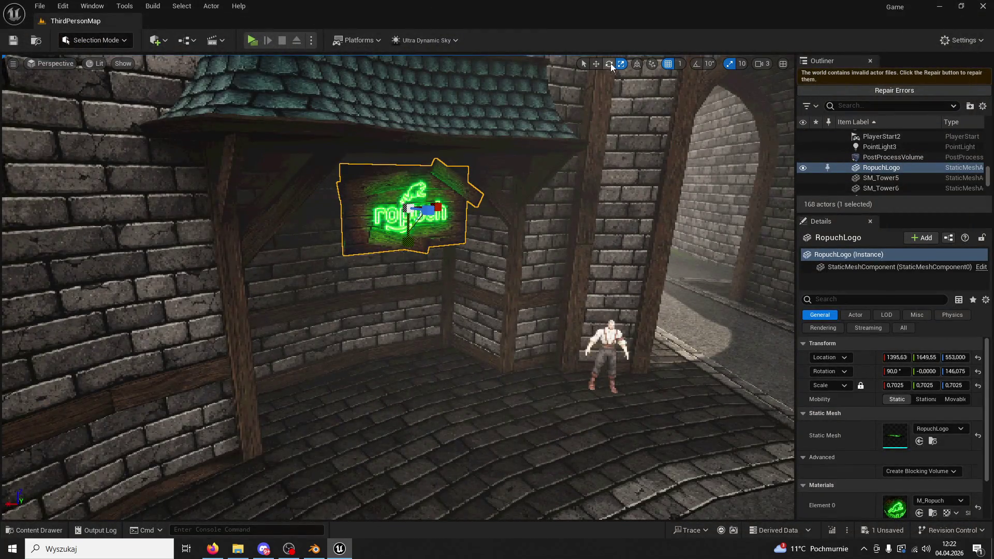
Try the ropuch sign raised along Z in a quick play-test, then undo the move
mouse_move(408, 234)
mouse_down()
mouse_move(409, 94)
mouse_move(434, 125)
mouse_up()
drag(410, 160, 405, 179)
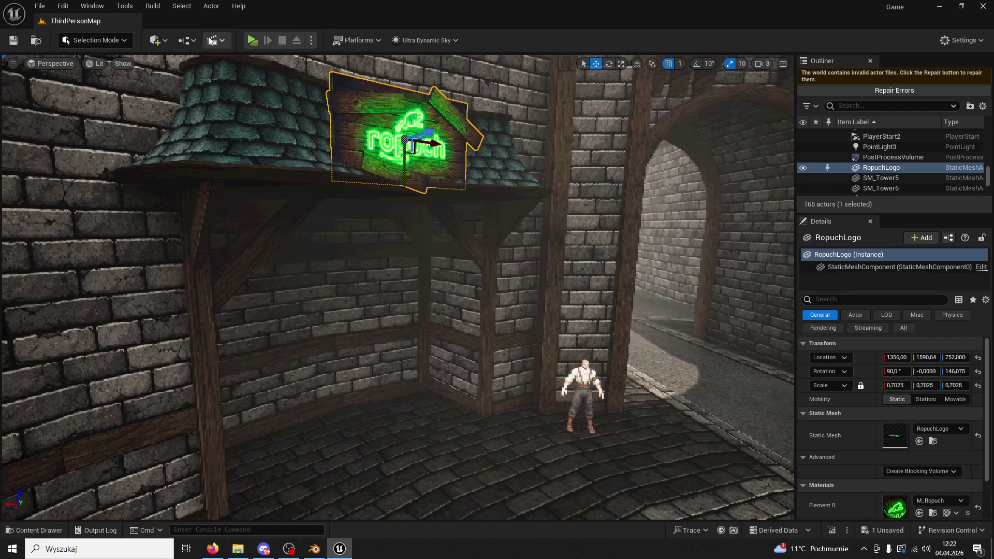
click(252, 40)
key(w)
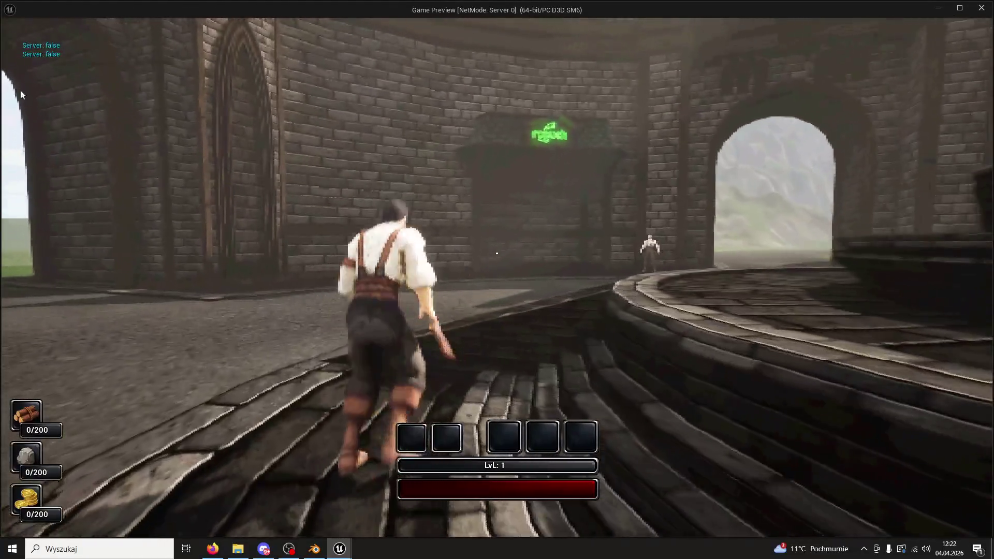
key(Escape)
key(ctrl+z)
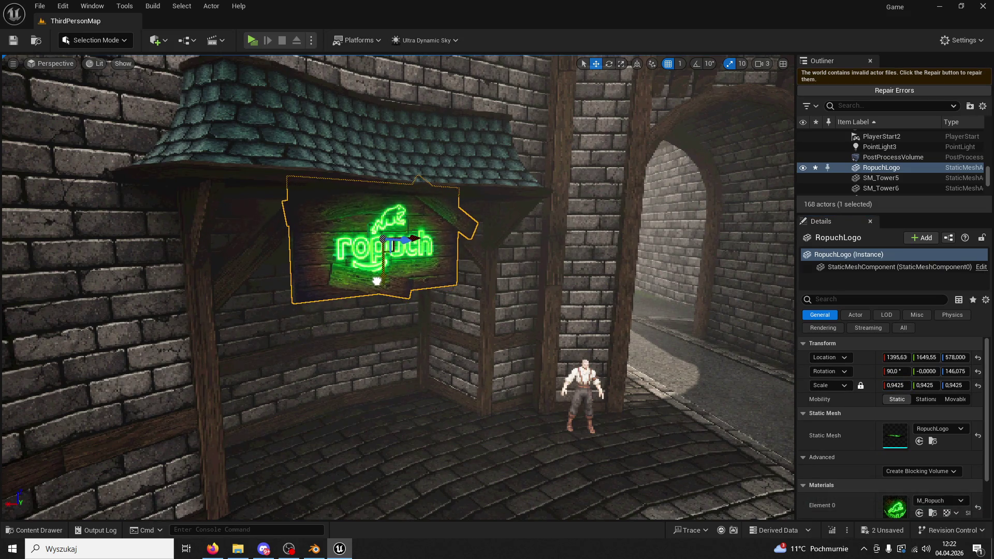
drag(428, 244, 293, 161)
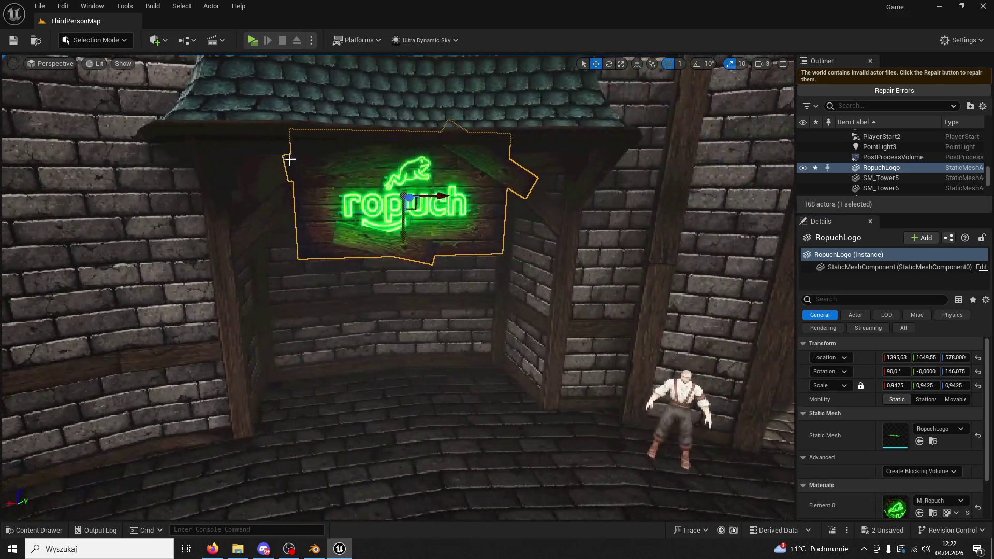
click(251, 40)
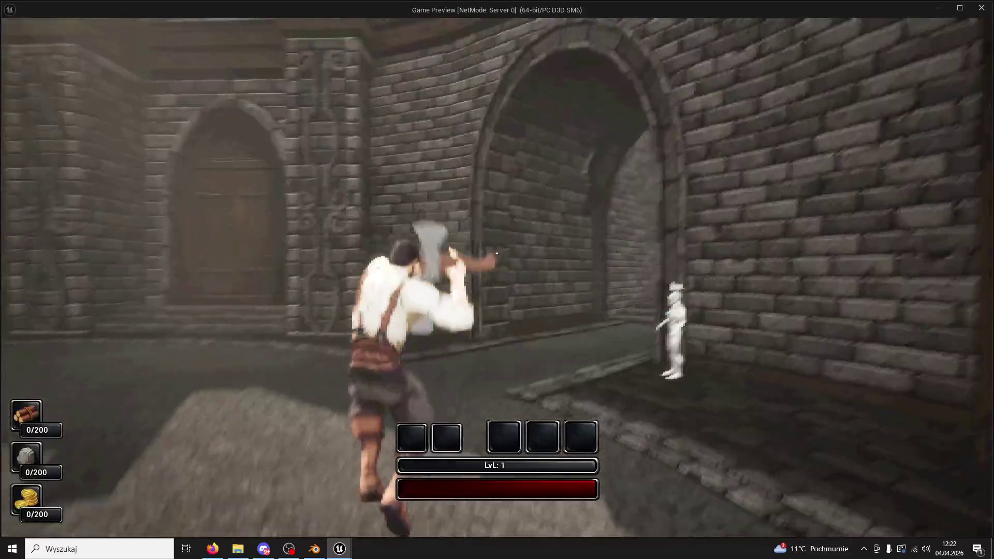
key(w)
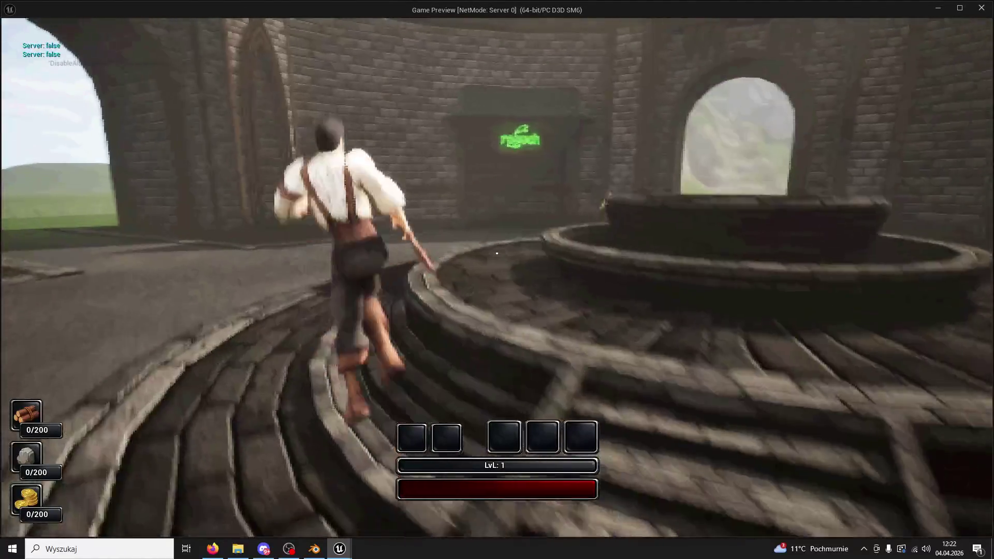
key(w)
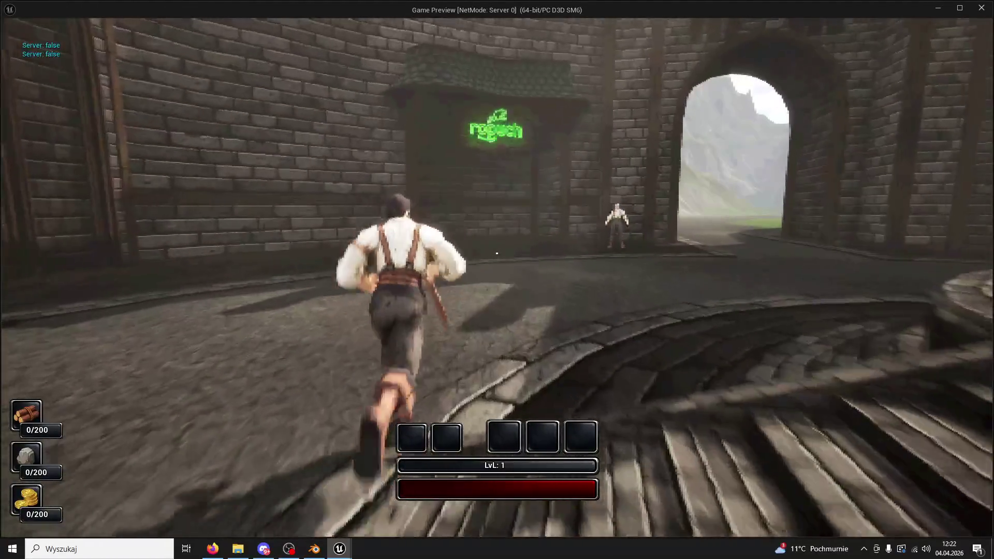
key(w)
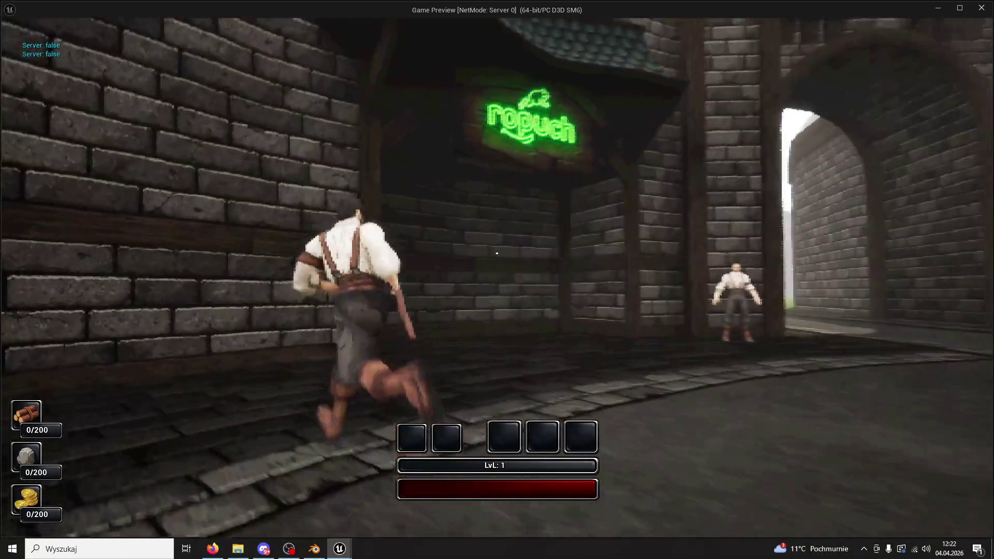
key(w)
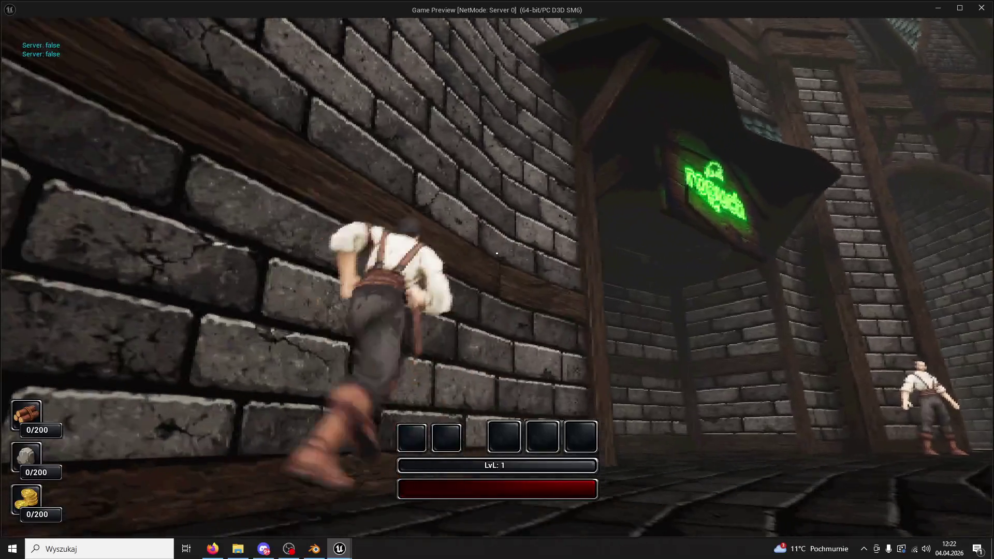
key(Escape)
mouse_move(292, 125)
mouse_down()
mouse_move(441, 176)
mouse_move(746, 226)
mouse_move(698, 227)
mouse_move(624, 266)
mouse_move(447, 274)
mouse_move(600, 277)
mouse_up()
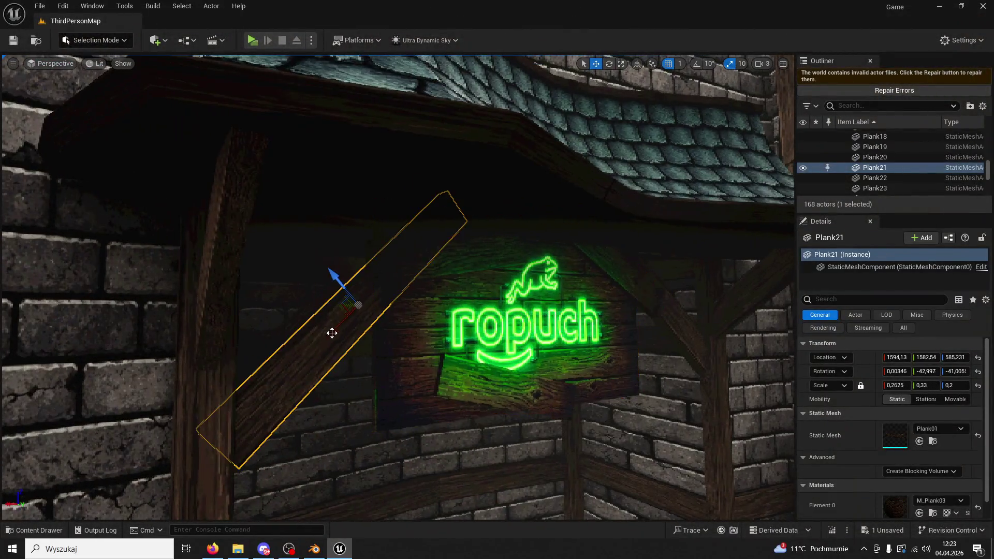
Rotate Plank39 on world axes and slide it along X onto the ropuch sign
key(d)
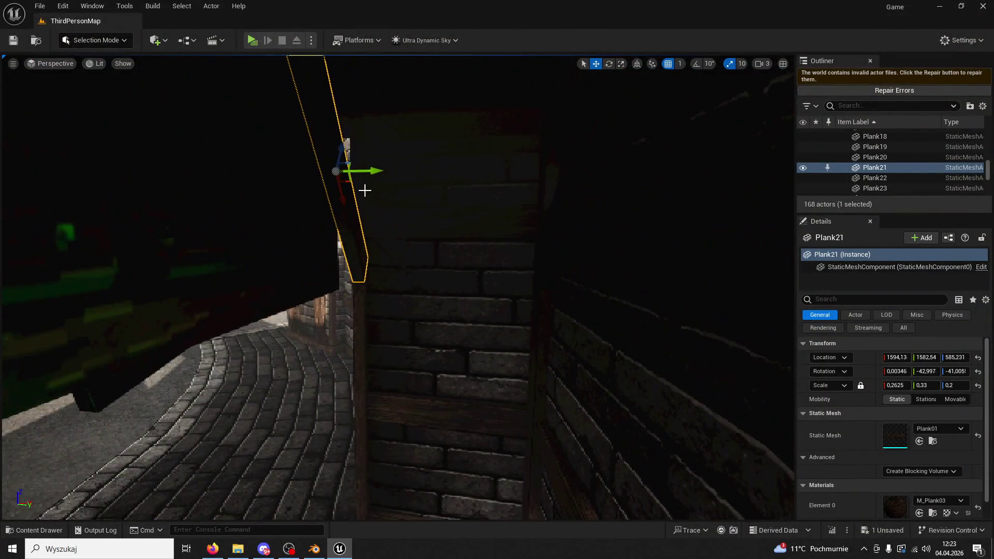
key(e)
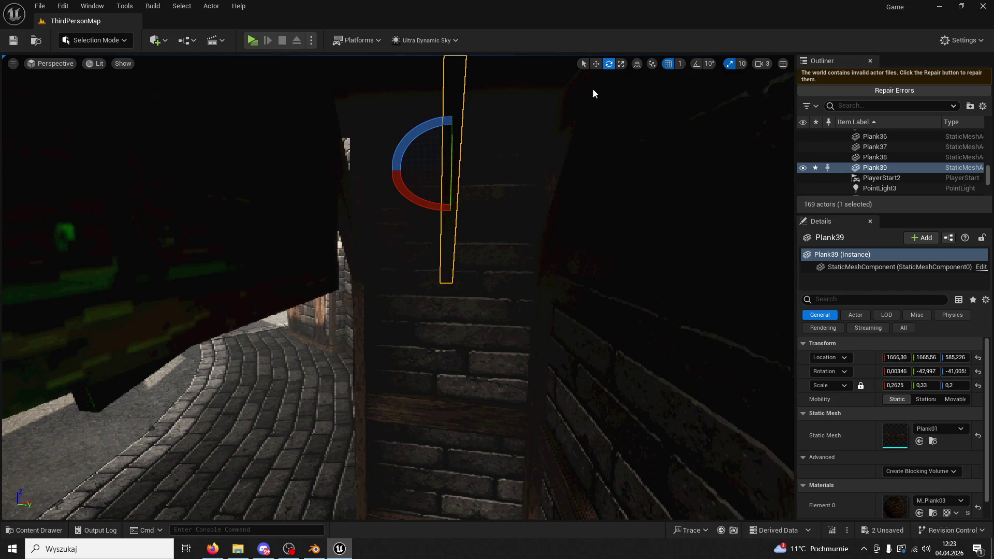
click(638, 64)
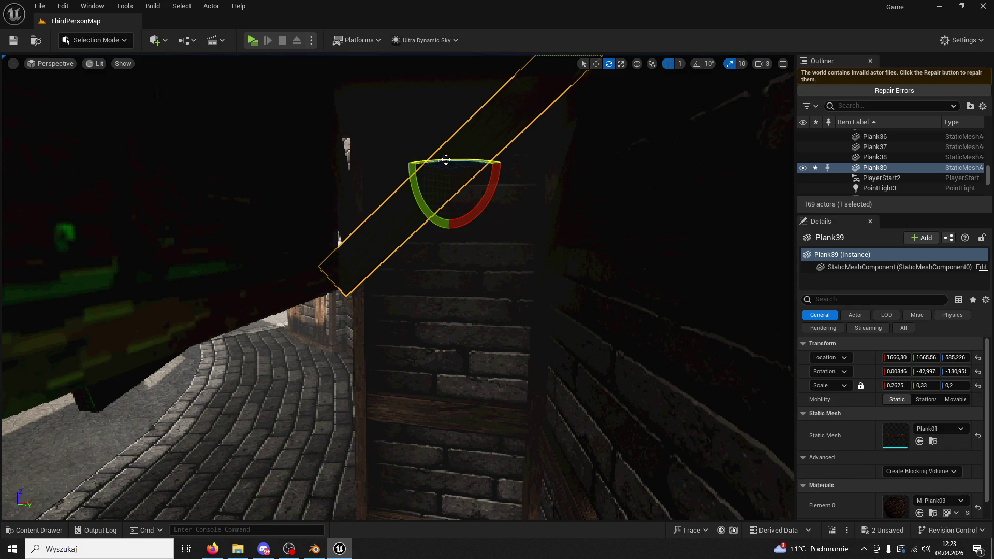
click(597, 64)
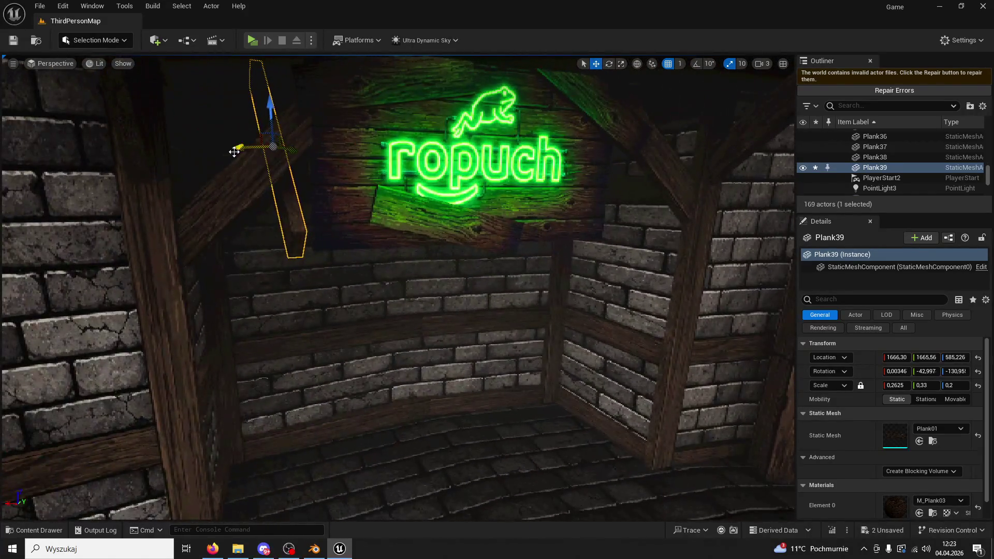
mouse_move(233, 151)
mouse_down()
mouse_move(321, 144)
mouse_move(489, 173)
mouse_up()
scroll(631, 117, down, 3)
Duplicate Plank39 as Plank40 and place it across the sign's board
click(609, 63)
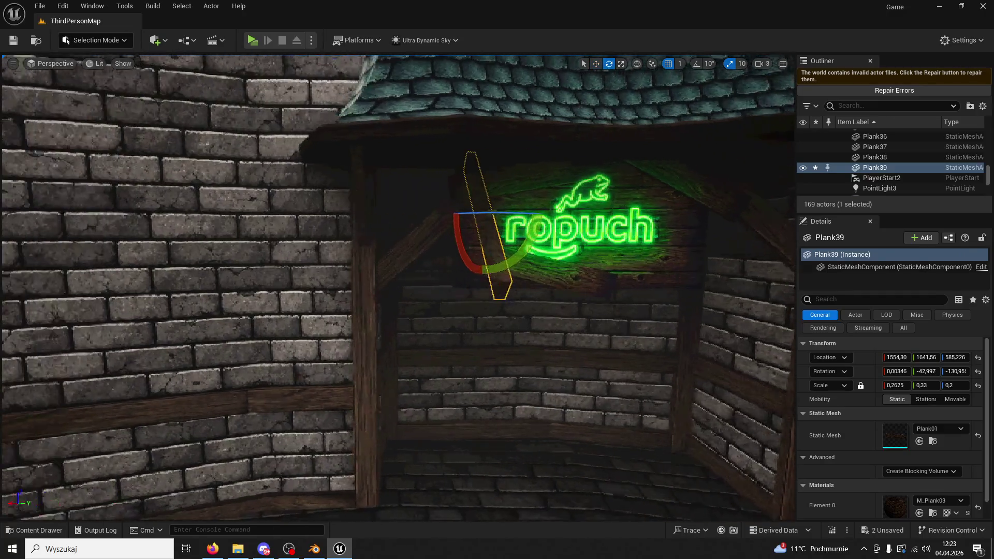
drag(591, 199, 632, 147)
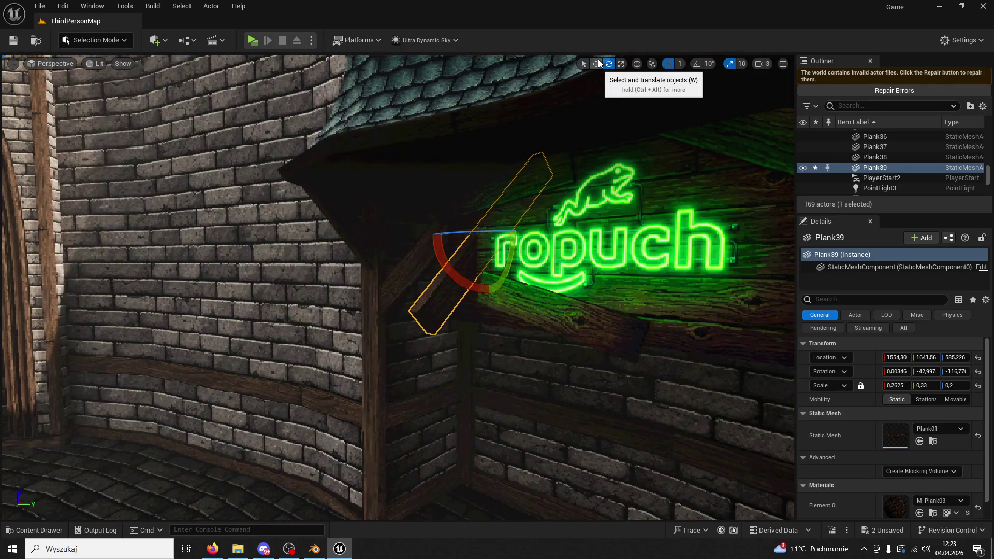
click(599, 64)
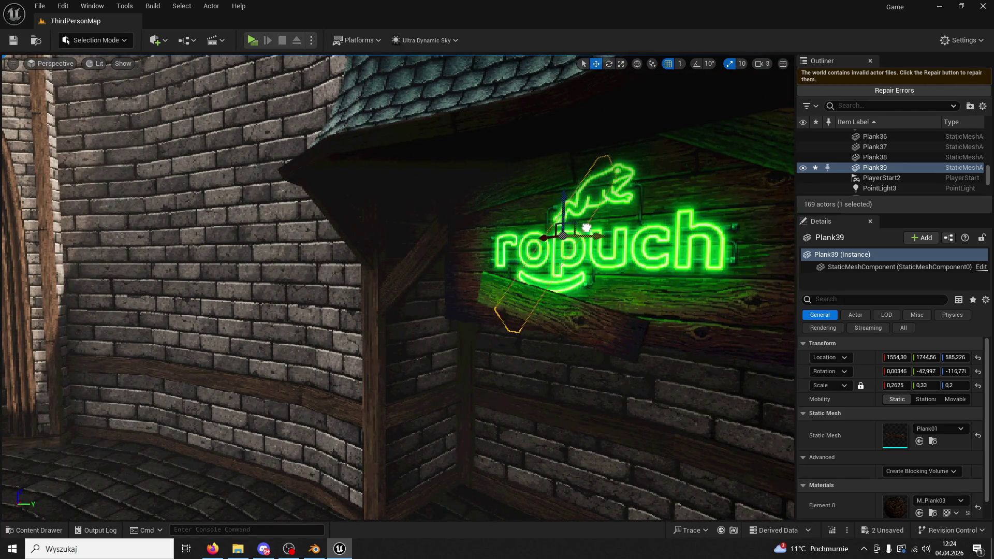
mouse_move(632, 147)
mouse_down()
mouse_move(611, 153)
mouse_move(590, 140)
mouse_move(600, 98)
mouse_up()
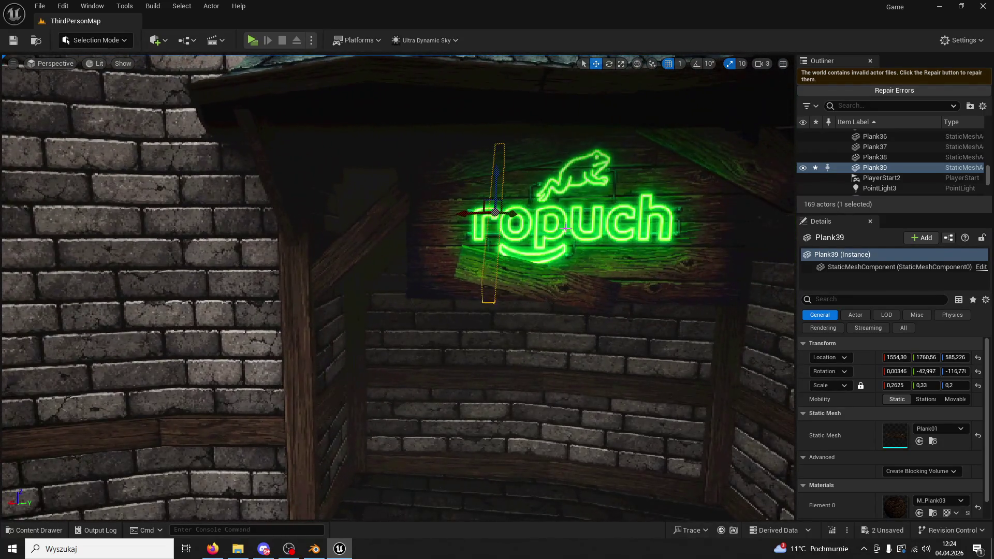
key(ctrl+d)
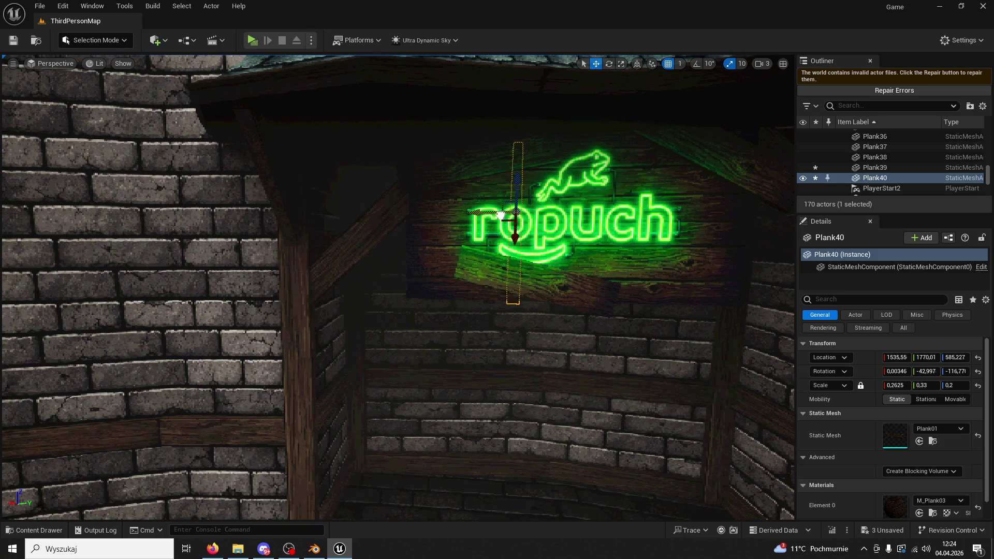
drag(642, 219, 555, 244)
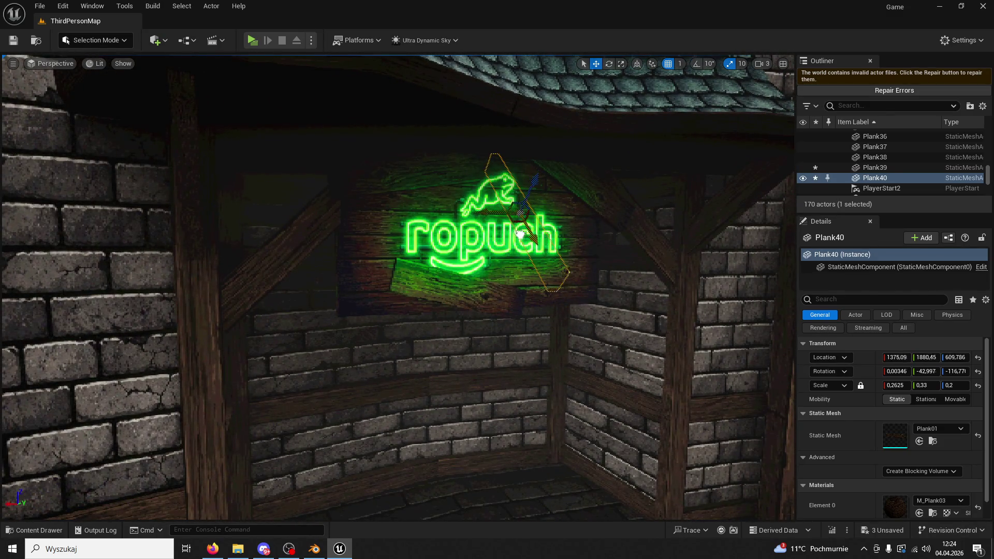
click(382, 189)
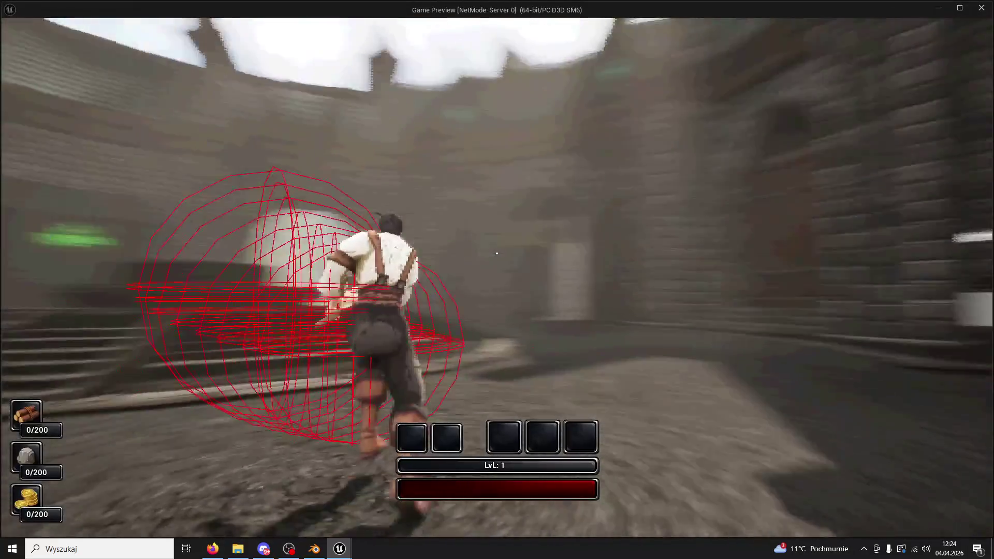
key(w)
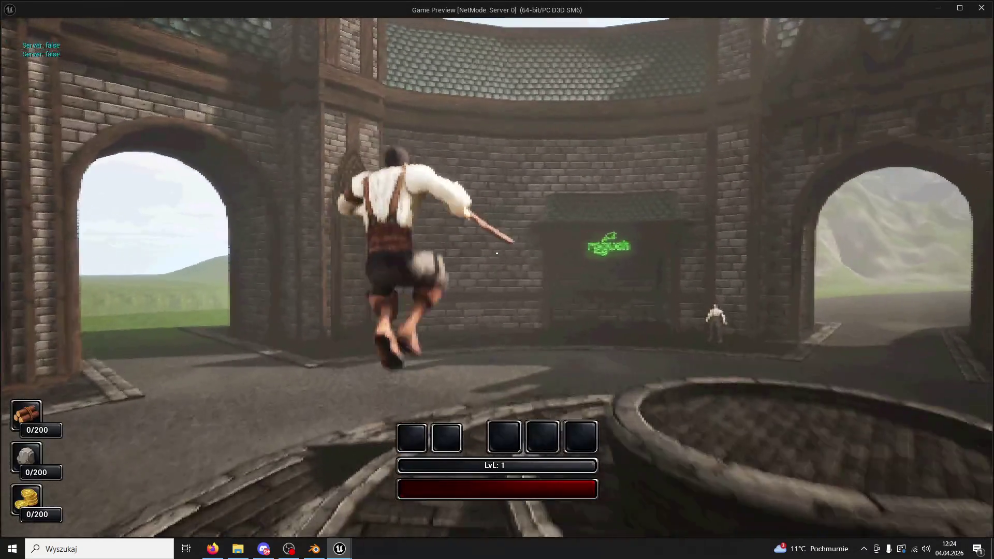
key(w)
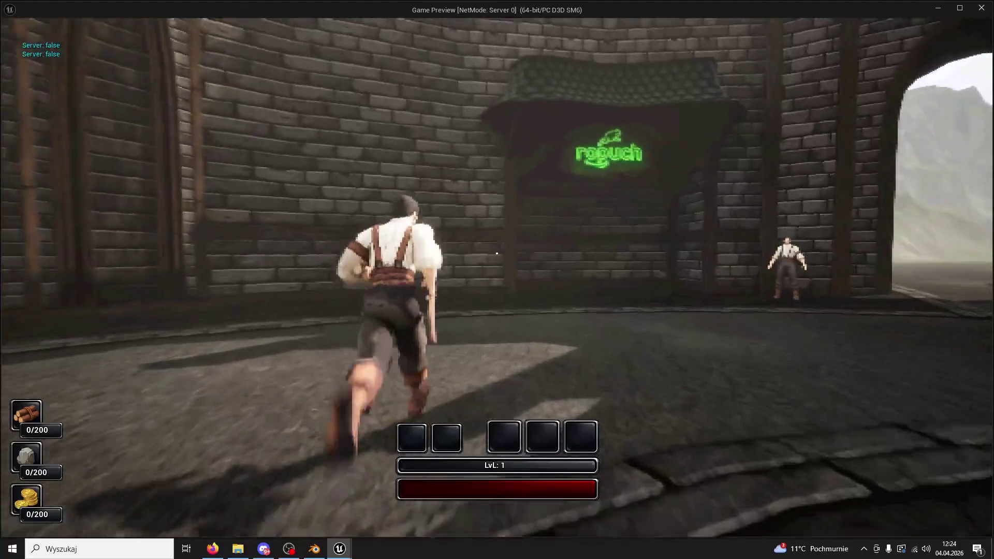
key(w)
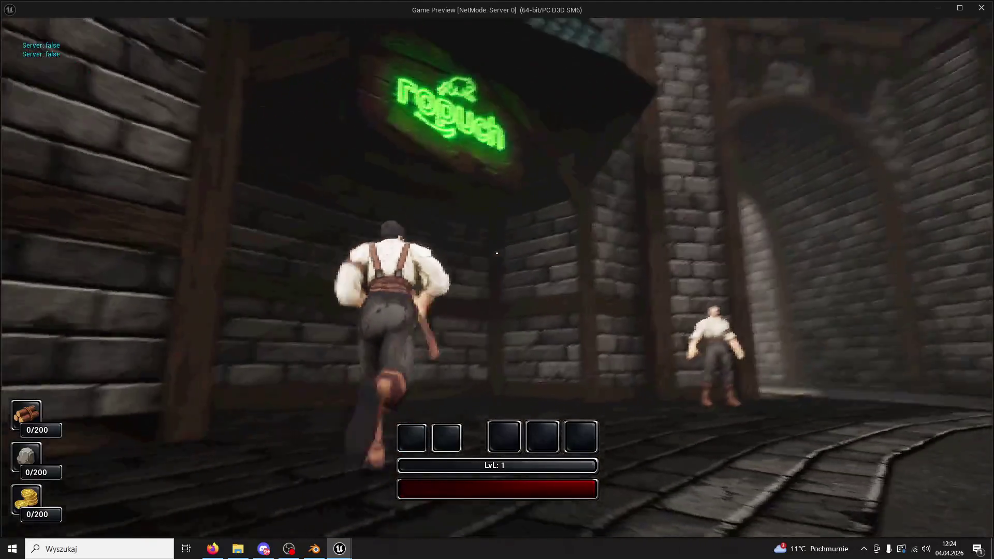
key(w)
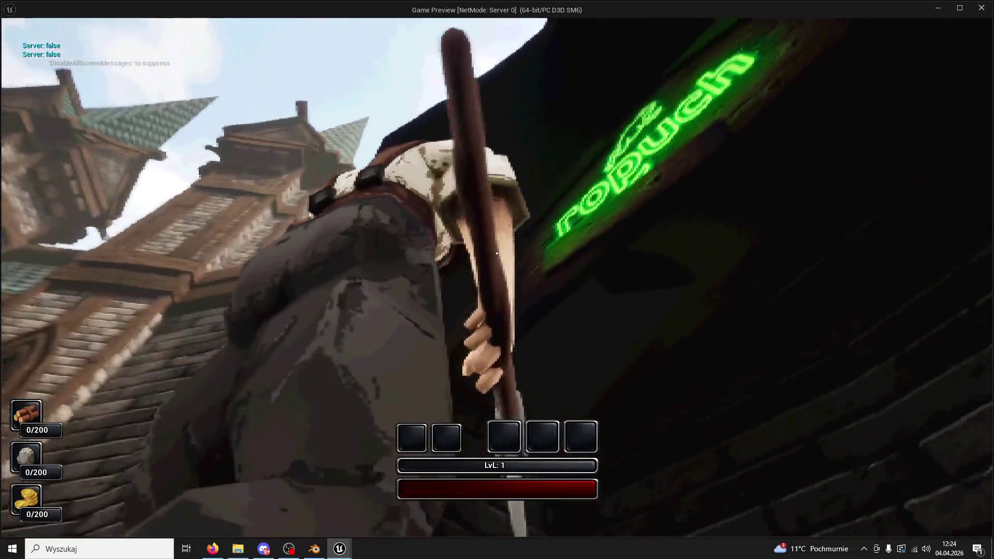
key(Escape)
key(w)
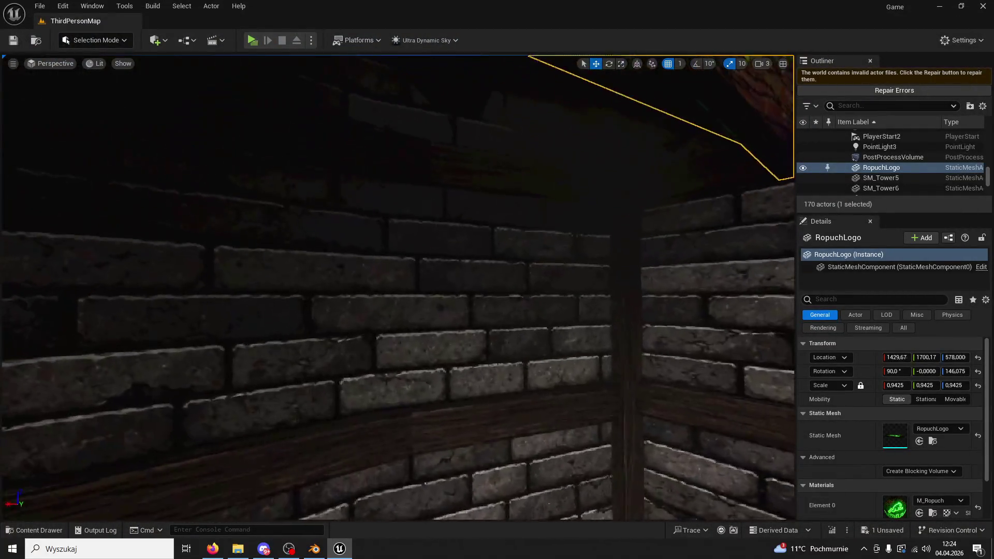
Delete both braces, Plank40 and Plank39, and fly the view back toward the sign
click(668, 223)
key(Delete)
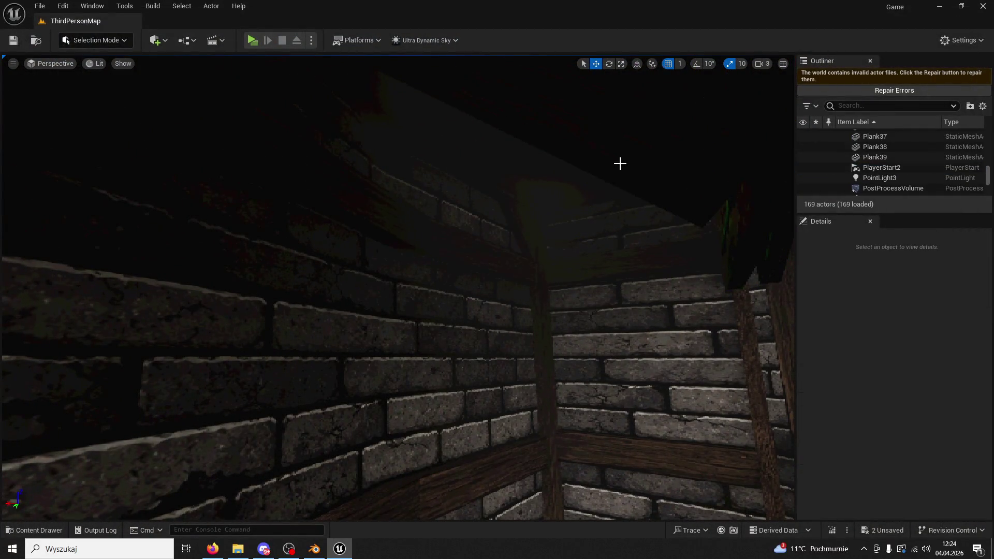
click(594, 258)
key(Delete)
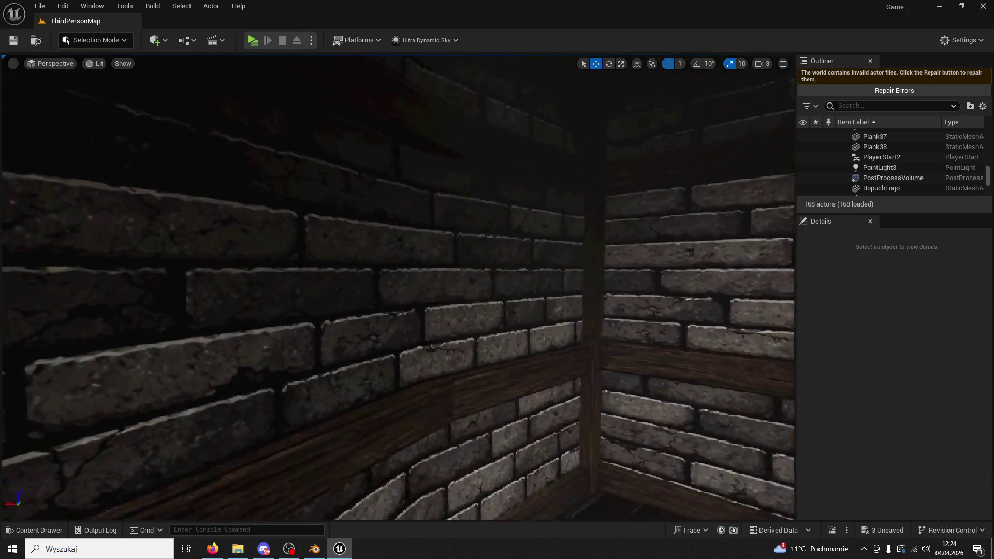
key(s)
key(w)
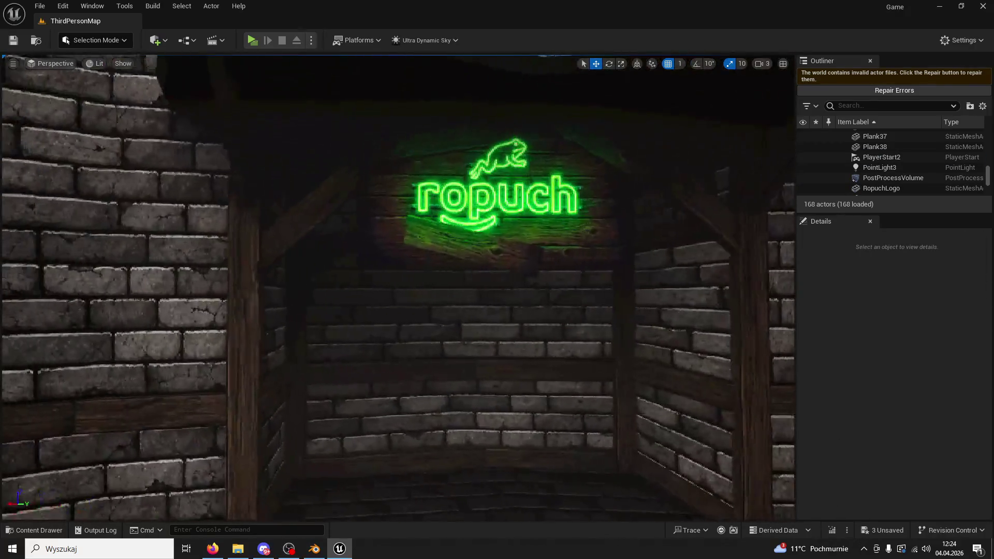
key(s)
key(w)
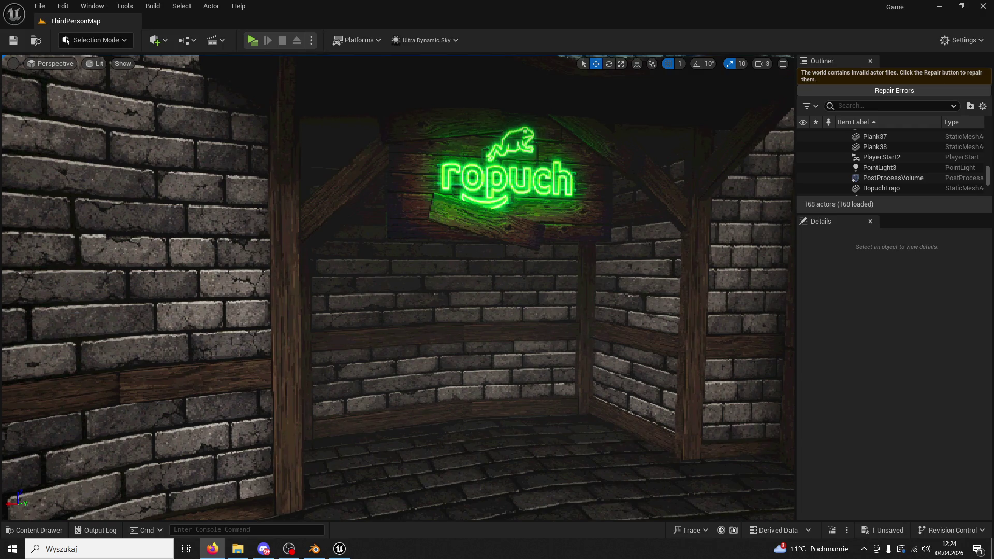
key(s)
key(w)
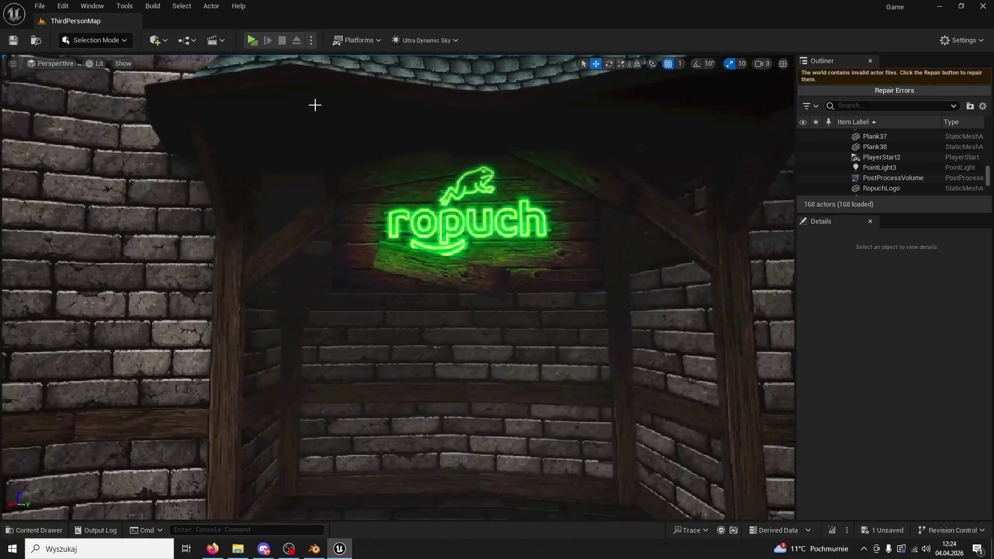
Play-test the level briefly, then open the Content Drawer on ModularV3 Structures
click(251, 38)
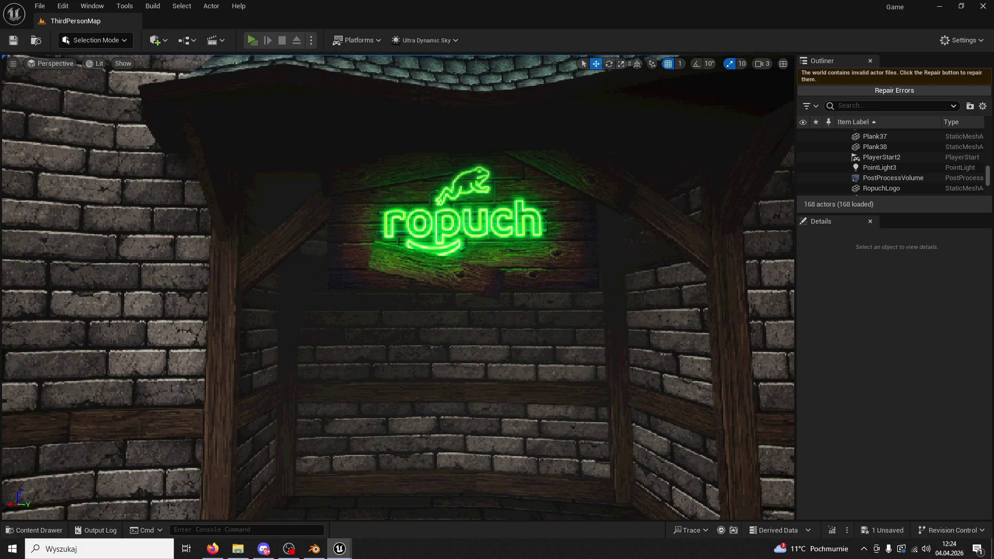
key(w)
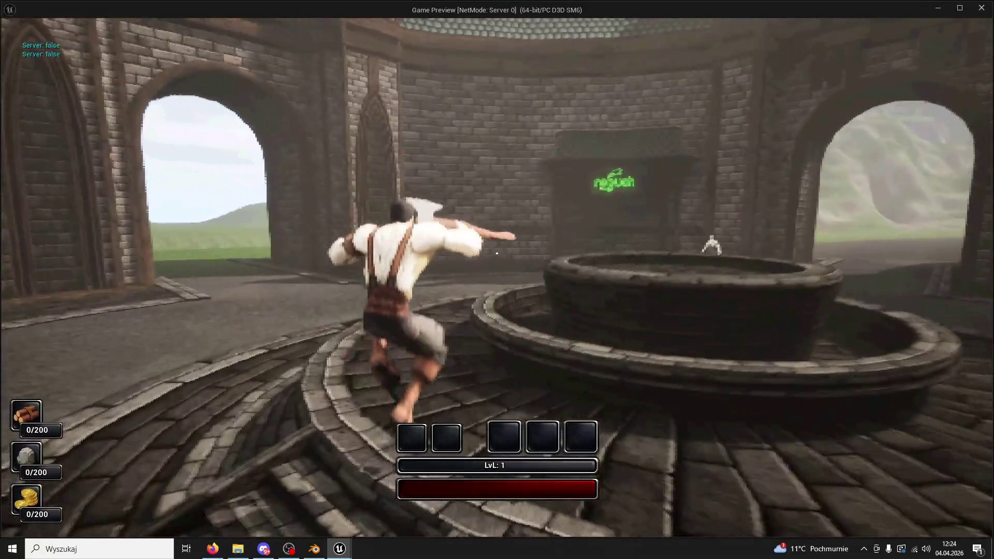
key(space)
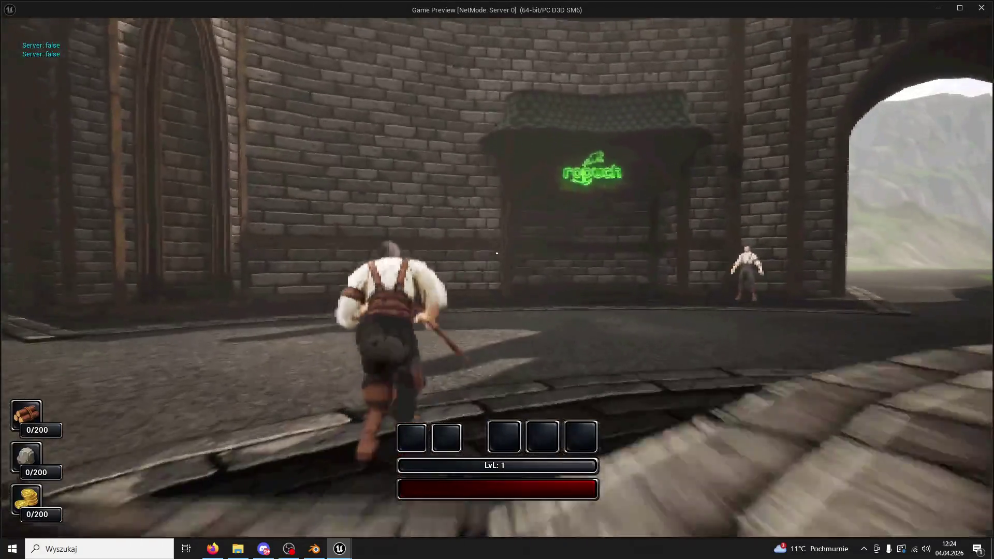
key(Escape)
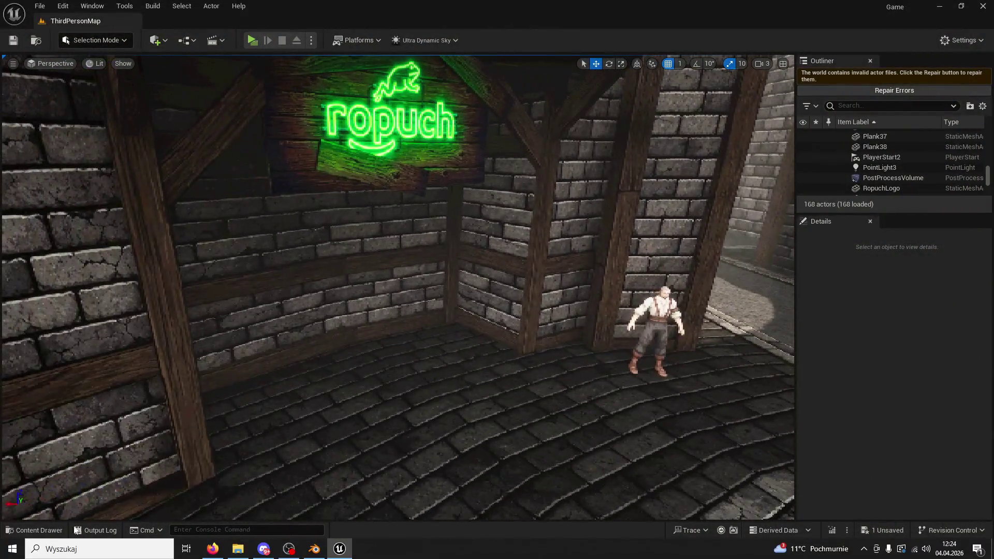
click(34, 530)
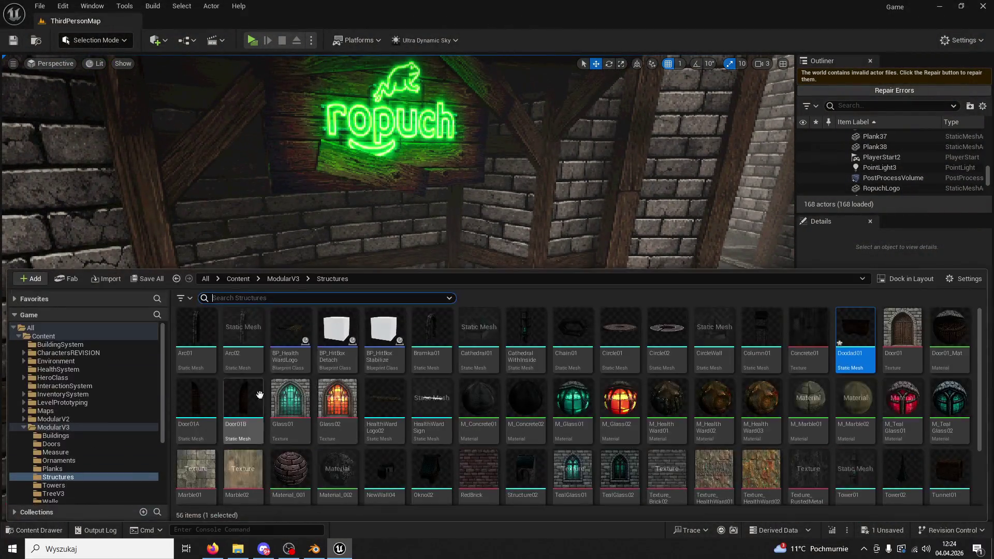
Switch the Content Drawer to the ModularV2 folder and clear an unsuccessful search
click(278, 279)
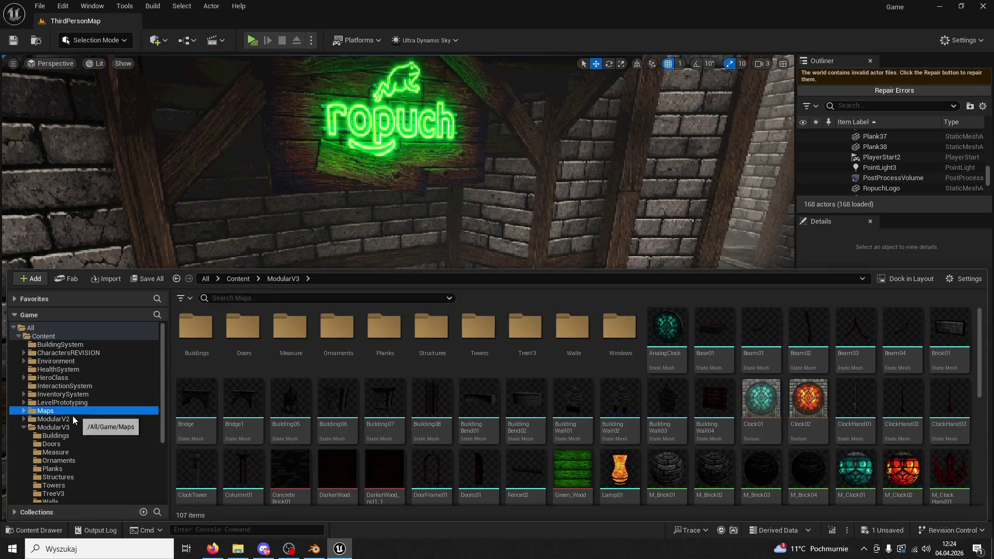
click(76, 417)
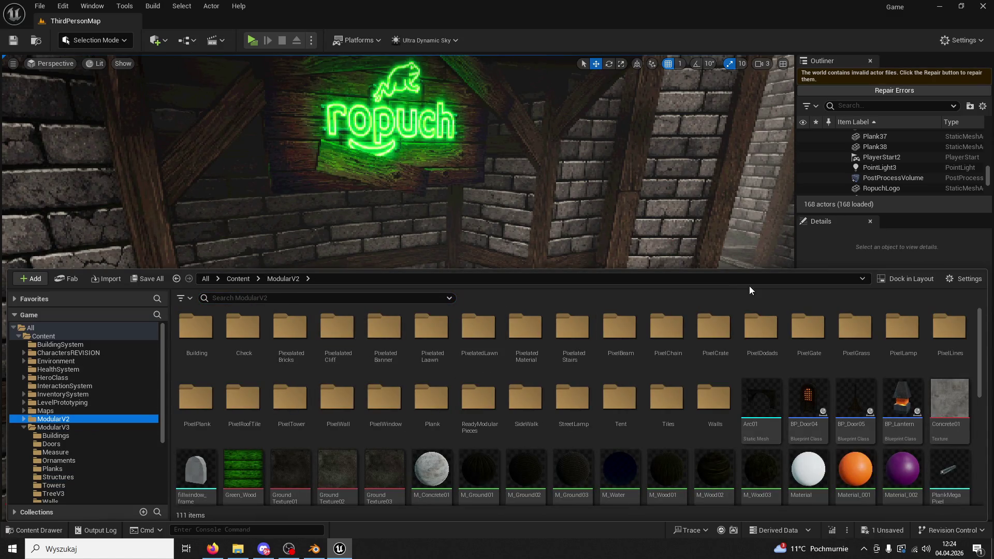
scroll(794, 310, down, 10)
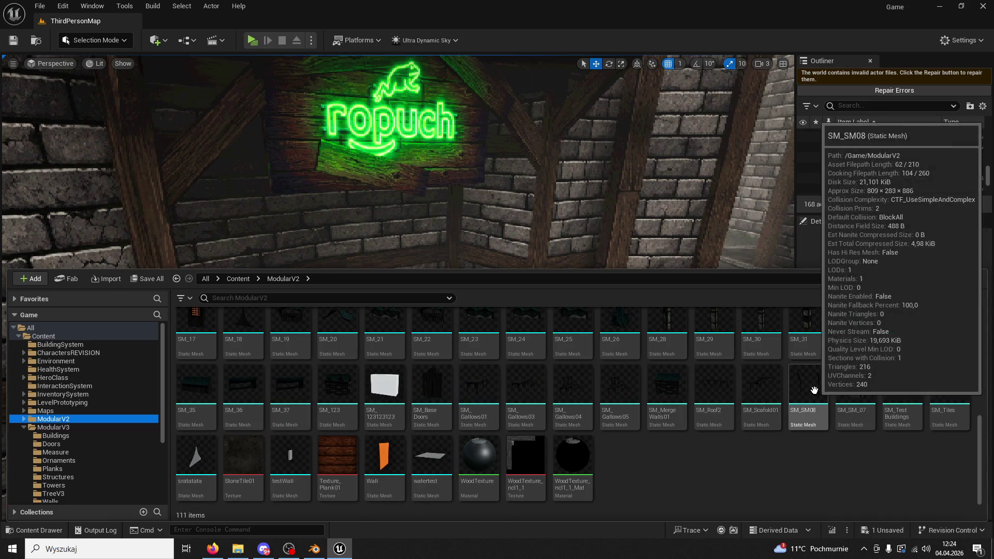
mouse_move(581, 343)
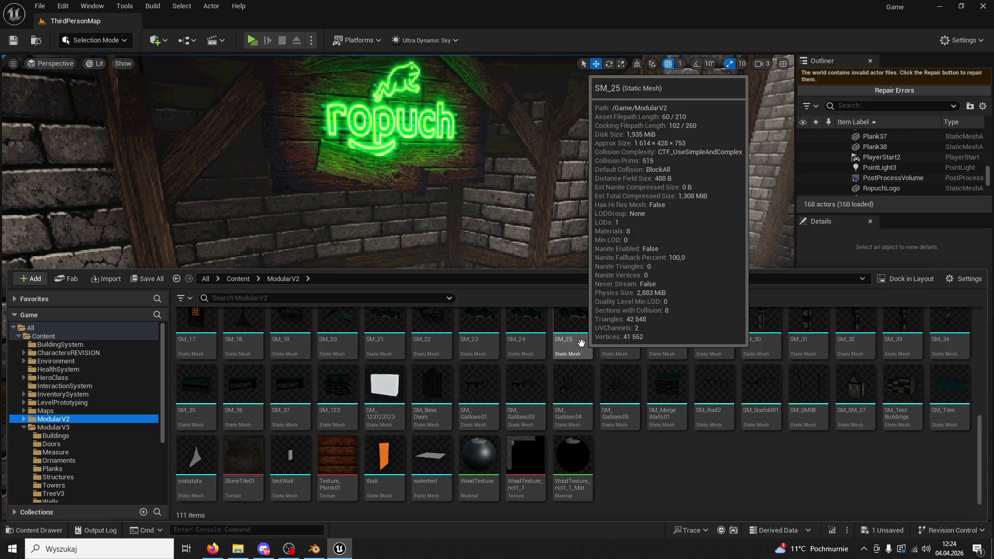
scroll(581, 343, up, 2)
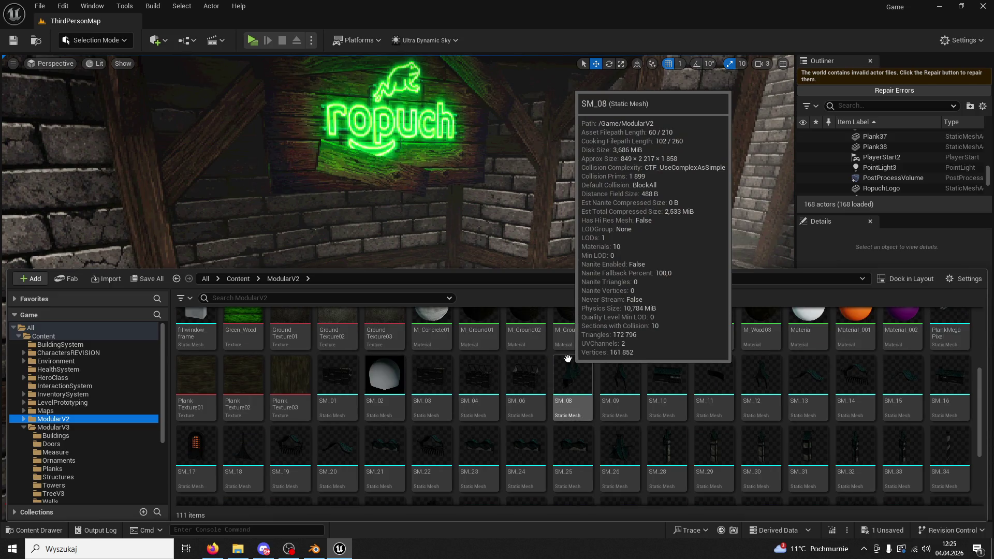
scroll(568, 359, up, 3)
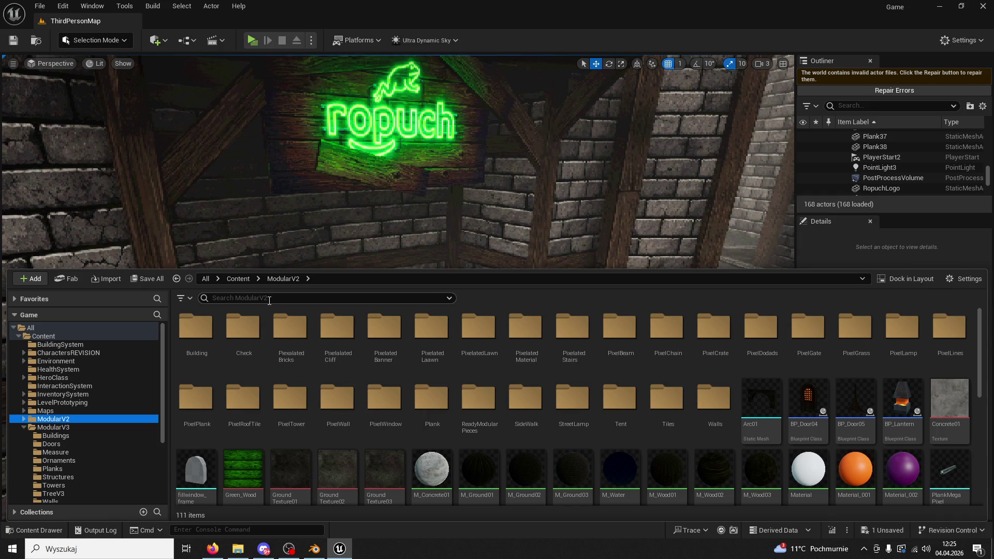
text(market)
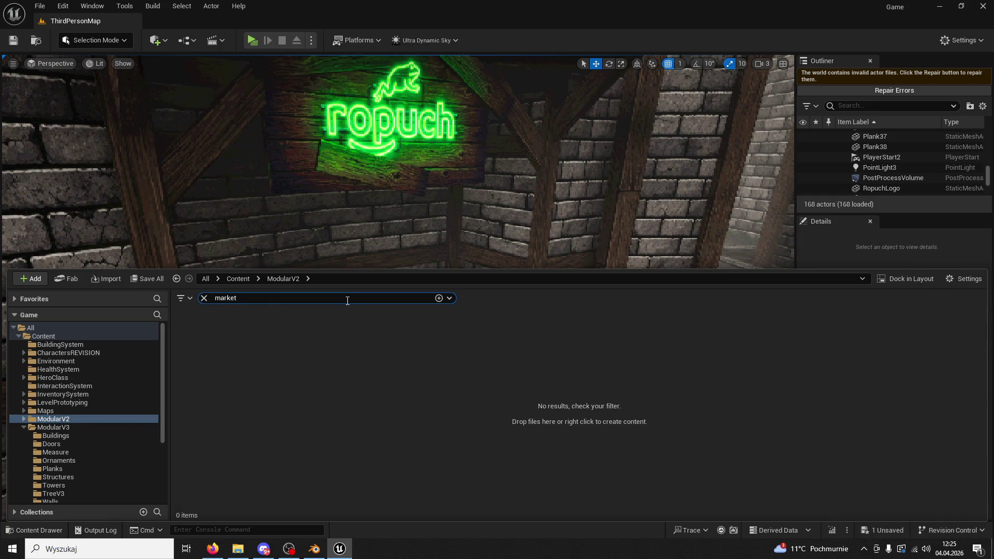
key(BackSpace)
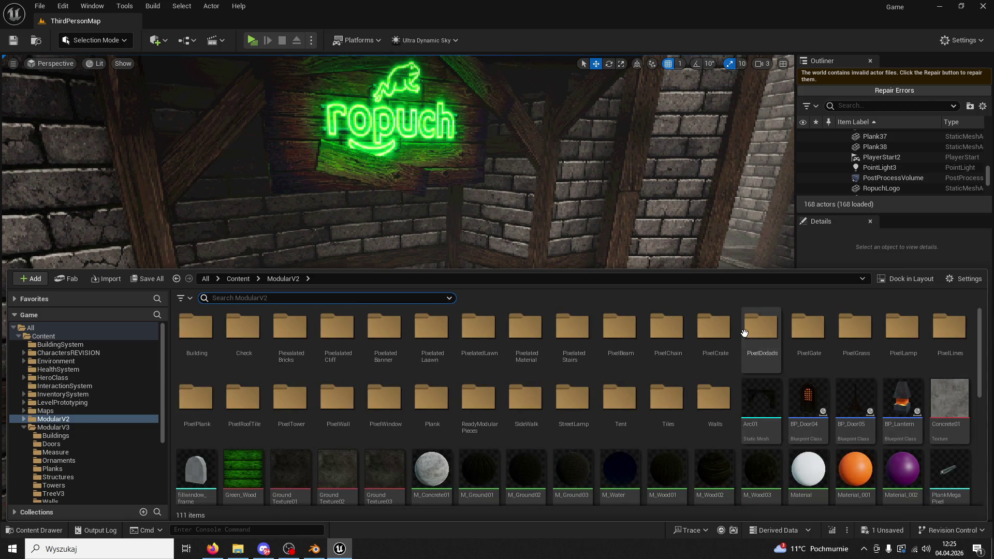
Look through the PixelDodads, PixelGate, PixelGrass, PixelLamp and PixelLines folders
double_click(762, 326)
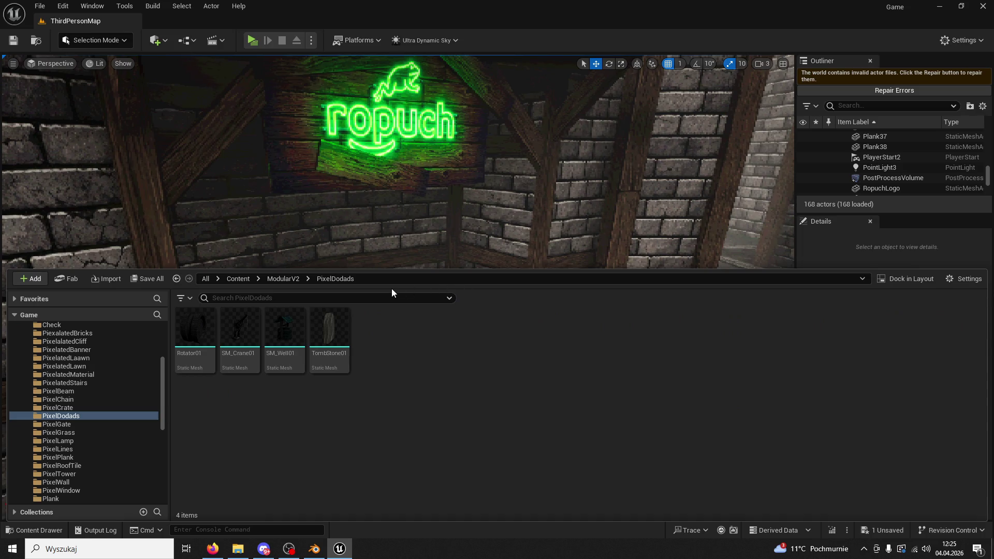
click(288, 284)
double_click(822, 337)
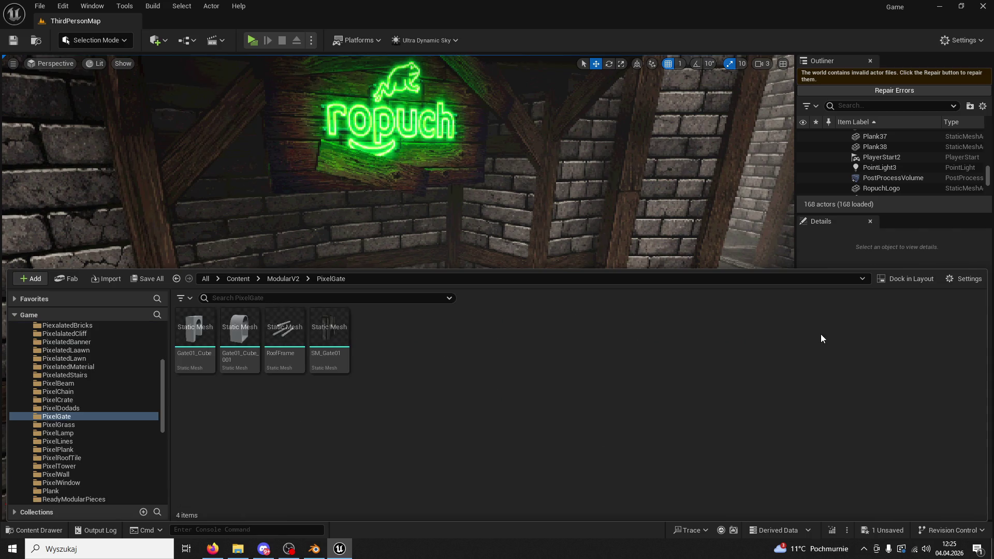
click(295, 280)
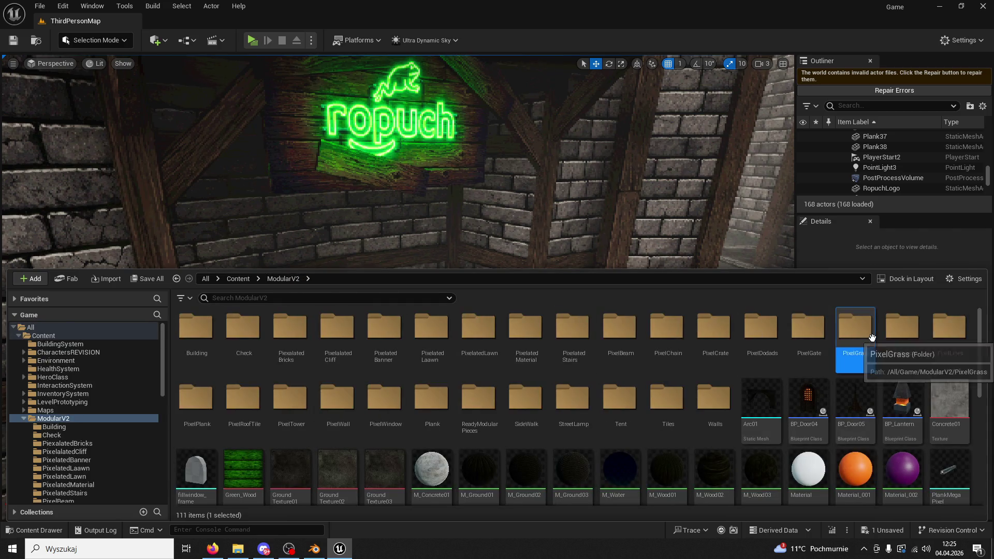
double_click(852, 336)
click(293, 279)
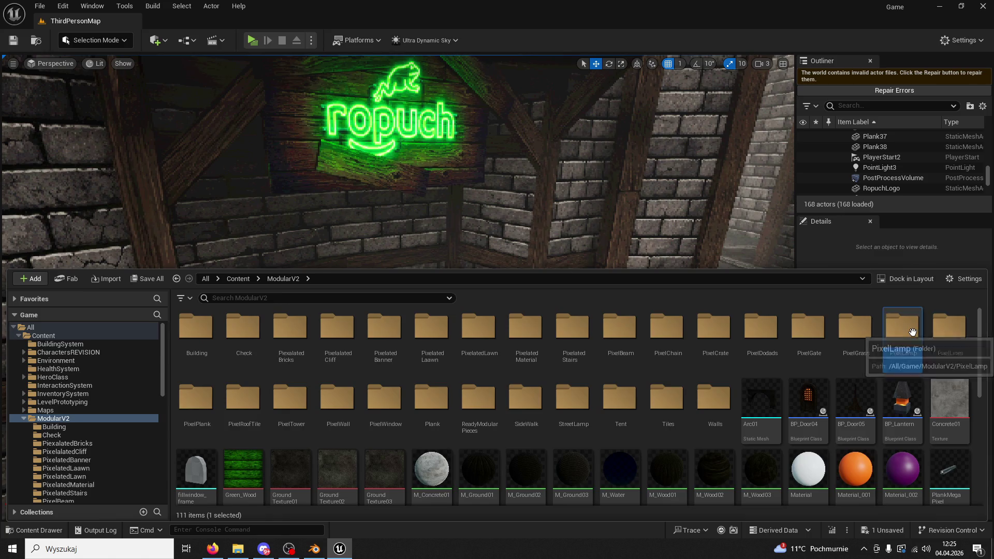
double_click(909, 331)
click(290, 281)
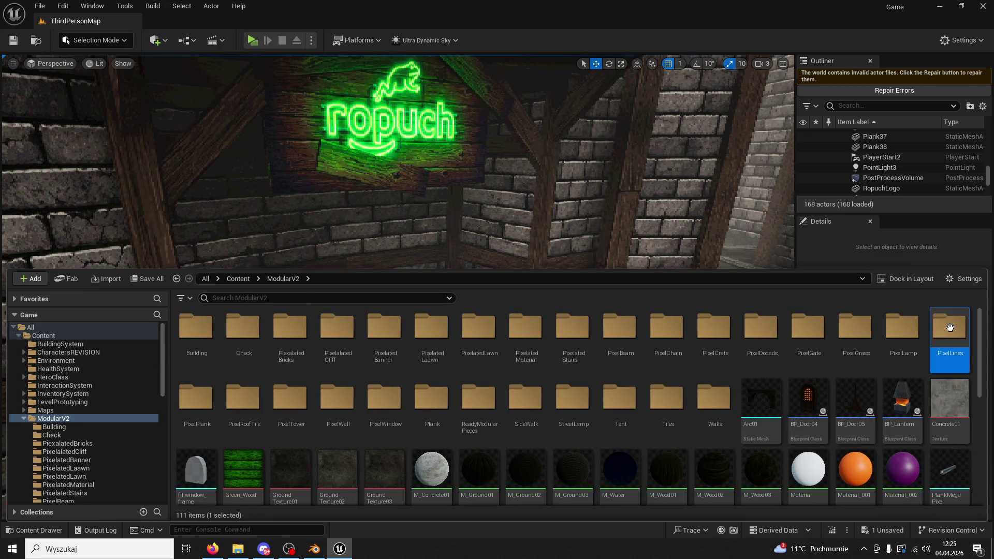
double_click(950, 336)
click(290, 280)
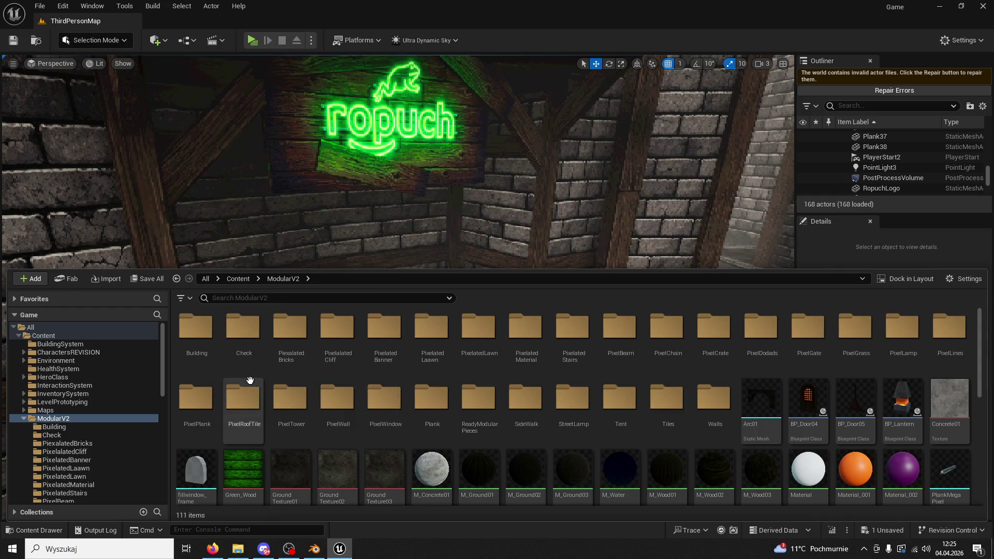
Look through PixelRoofTile, PixelTower, PixelPlank, PixelWindow and SideWalk, ending in the Tent folder
double_click(240, 399)
click(288, 279)
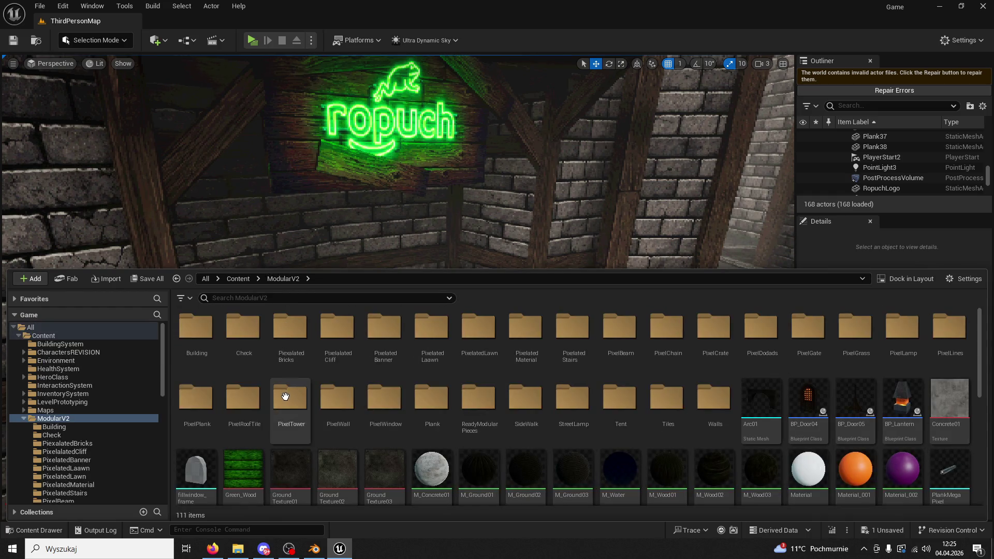
double_click(285, 399)
click(283, 279)
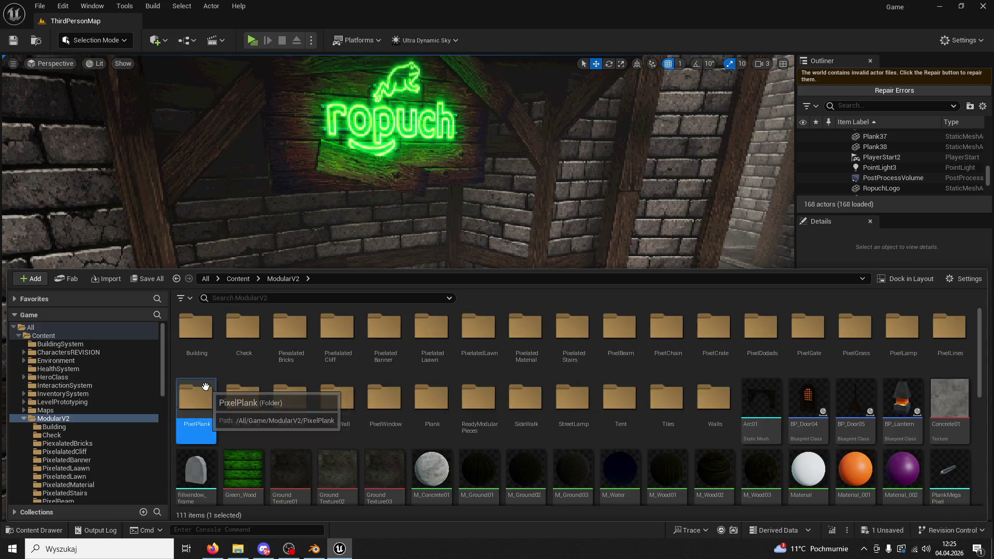
double_click(196, 398)
click(275, 279)
double_click(374, 399)
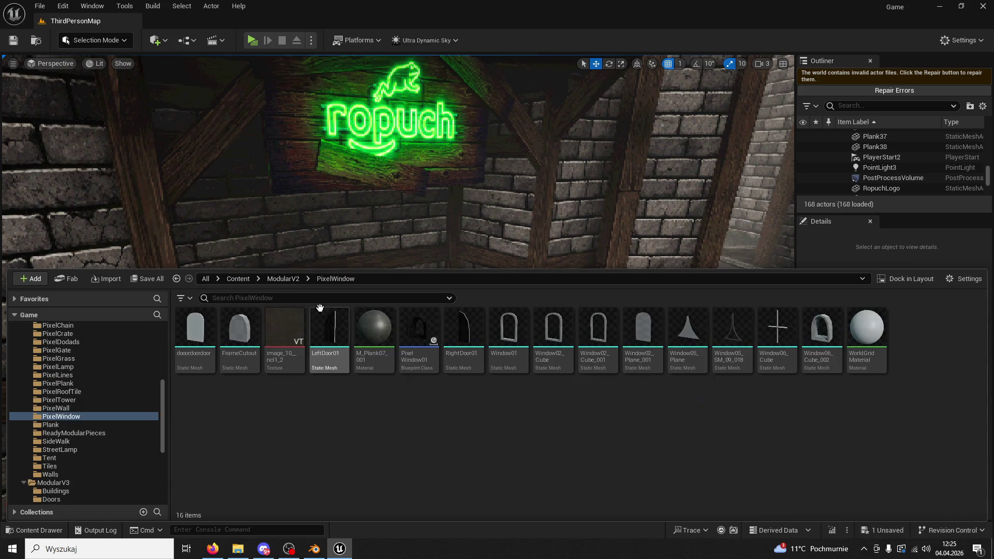
click(297, 279)
double_click(524, 401)
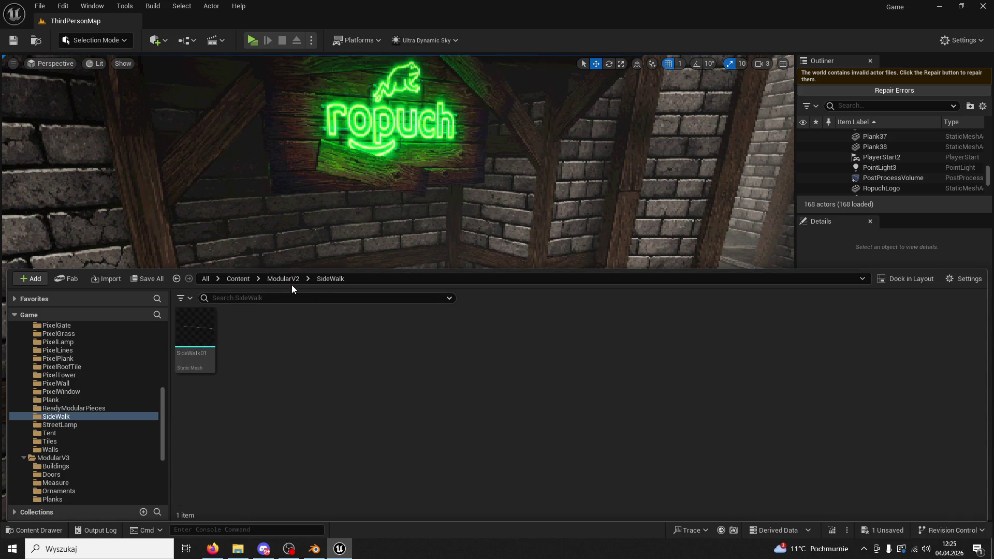
click(292, 281)
double_click(619, 404)
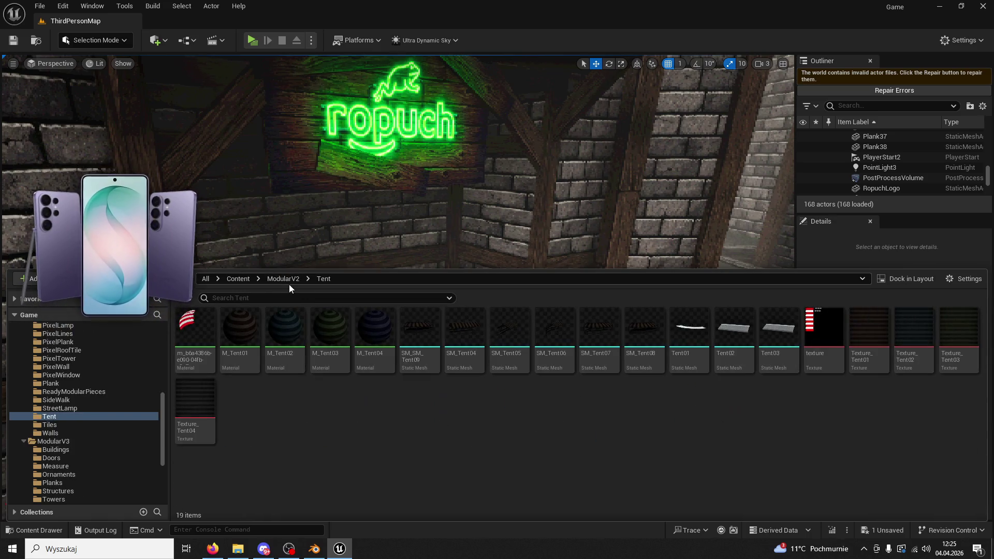
Place SM_Tent07 along the wall left of the sign and play-test the level with it
mouse_move(600, 331)
mouse_down()
mouse_move(637, 369)
mouse_move(547, 235)
mouse_move(517, 233)
mouse_move(492, 171)
mouse_up()
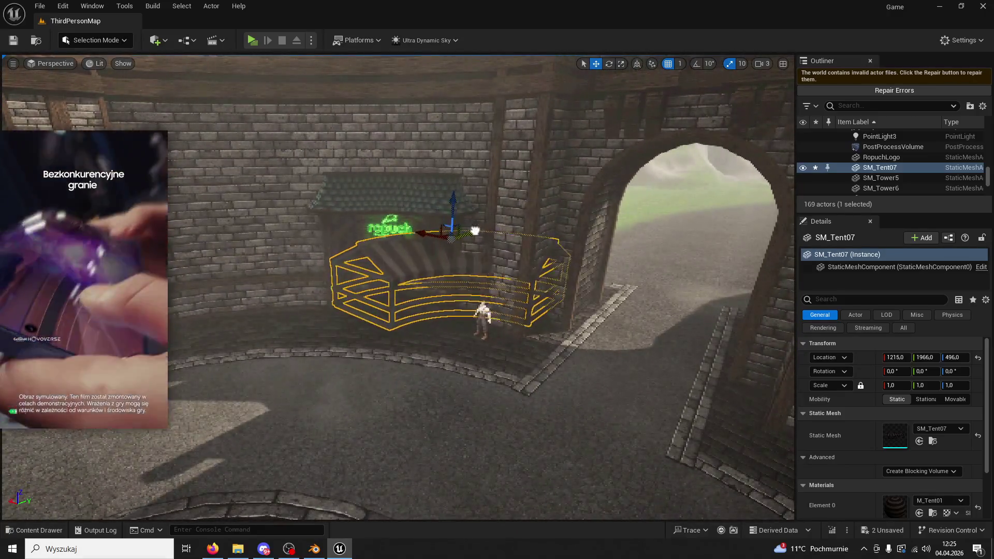
drag(469, 223, 286, 270)
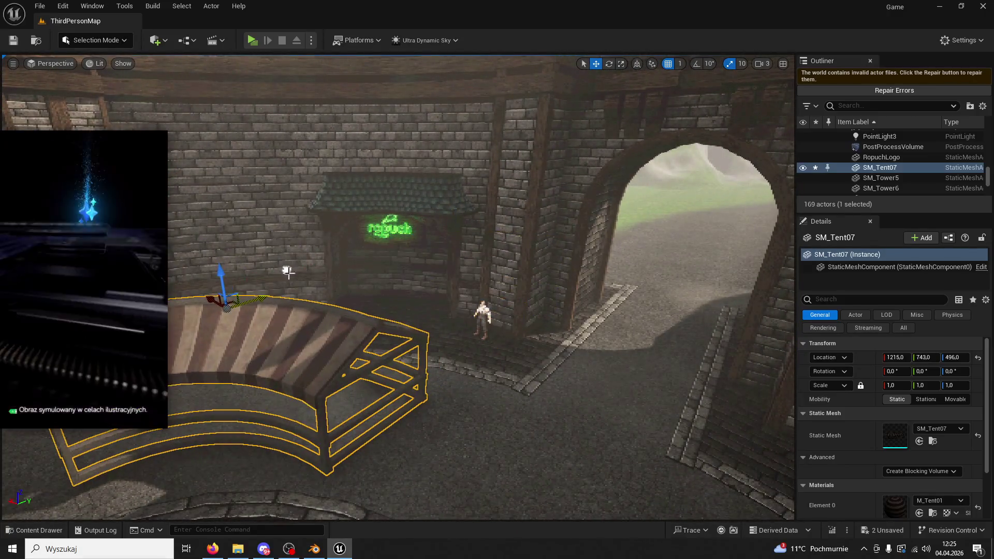
mouse_move(209, 298)
mouse_down()
mouse_move(243, 249)
mouse_move(275, 237)
mouse_move(244, 255)
mouse_move(217, 244)
mouse_move(204, 257)
mouse_move(221, 256)
mouse_up()
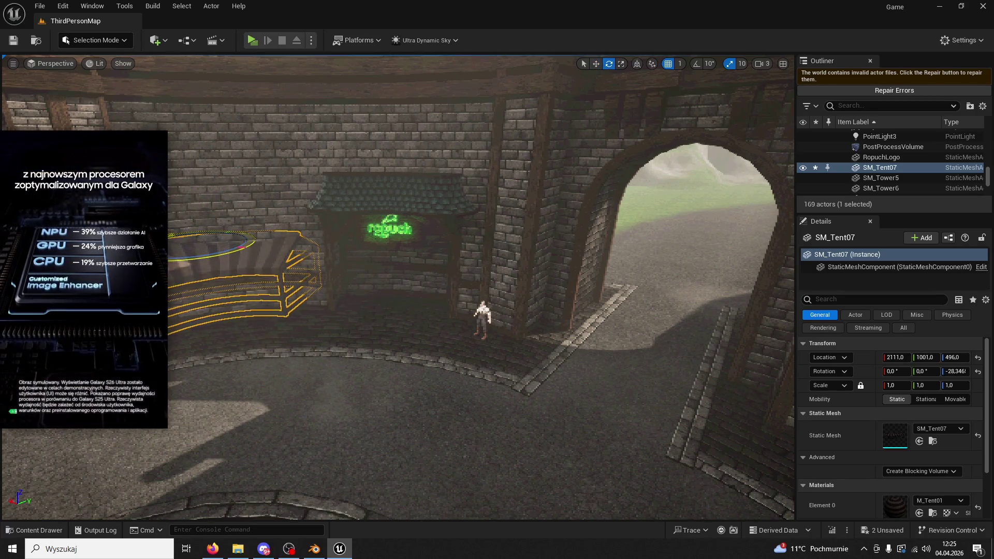
click(252, 43)
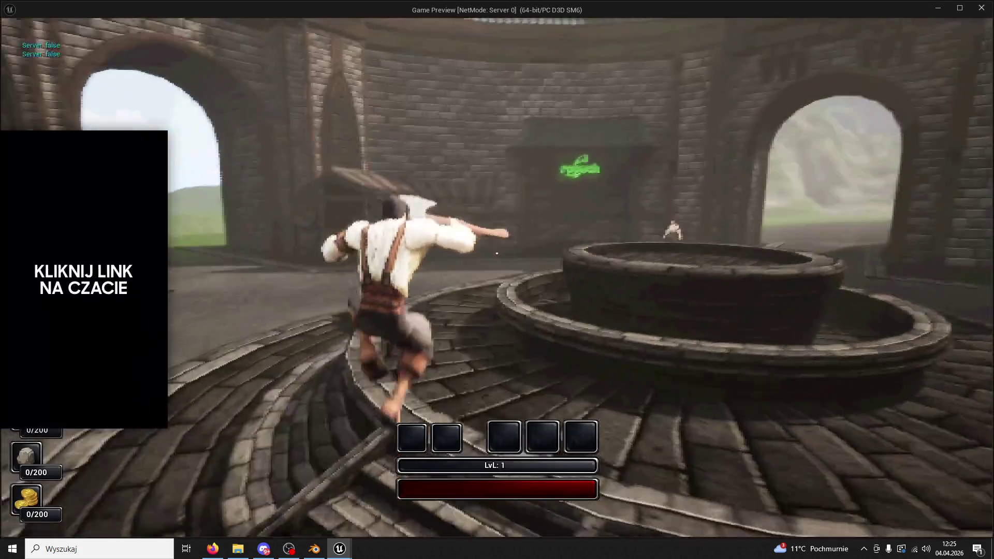
key(Escape)
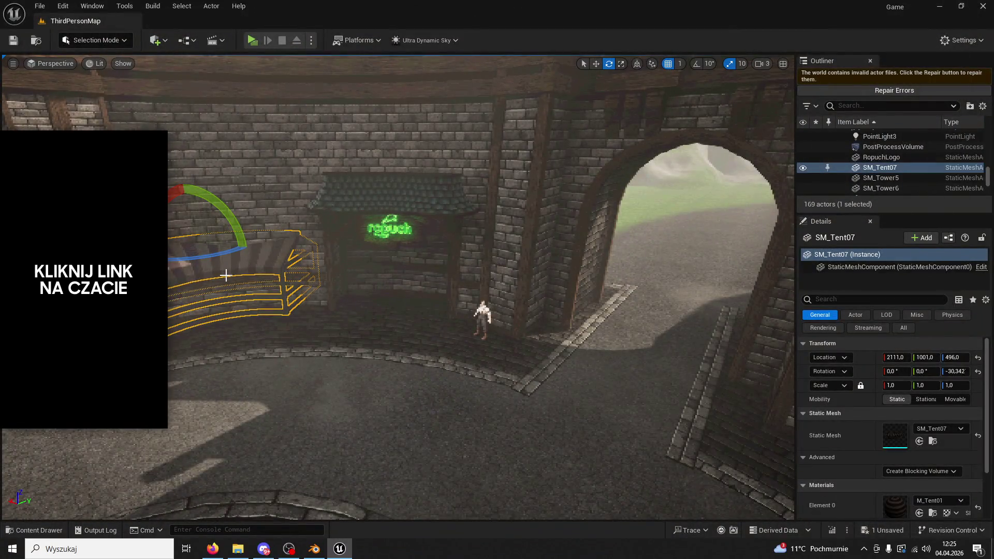
Delete the trial tent and fly the view up close to the ropuch sign
key(Delete)
scroll(327, 255, up, 5)
mouse_move(327, 255)
mouse_down()
mouse_move(286, 229)
mouse_move(319, 171)
mouse_up()
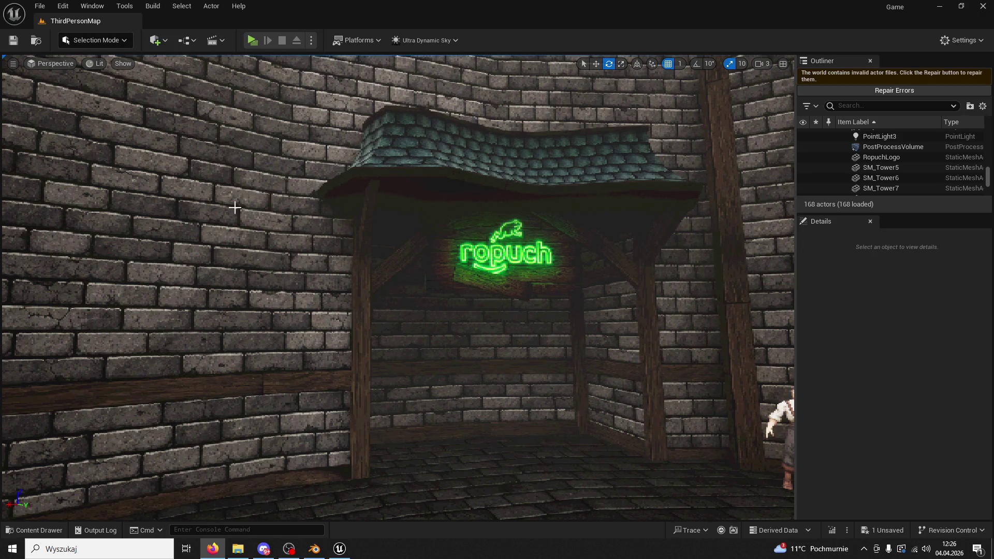
Drag Plank01 from ModularV3 > Planks under the ropuch sign and scale it to 0.23
click(52, 530)
click(265, 281)
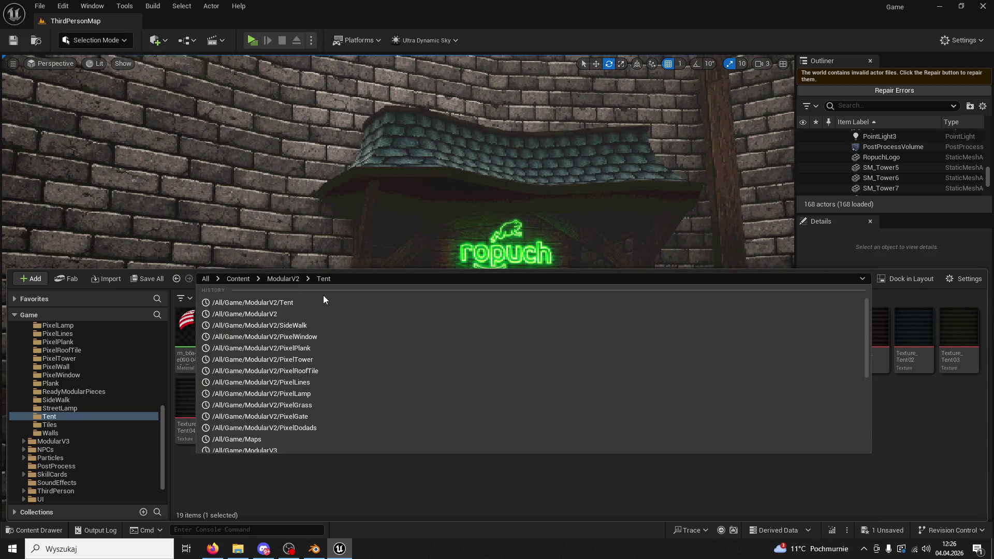
click(281, 278)
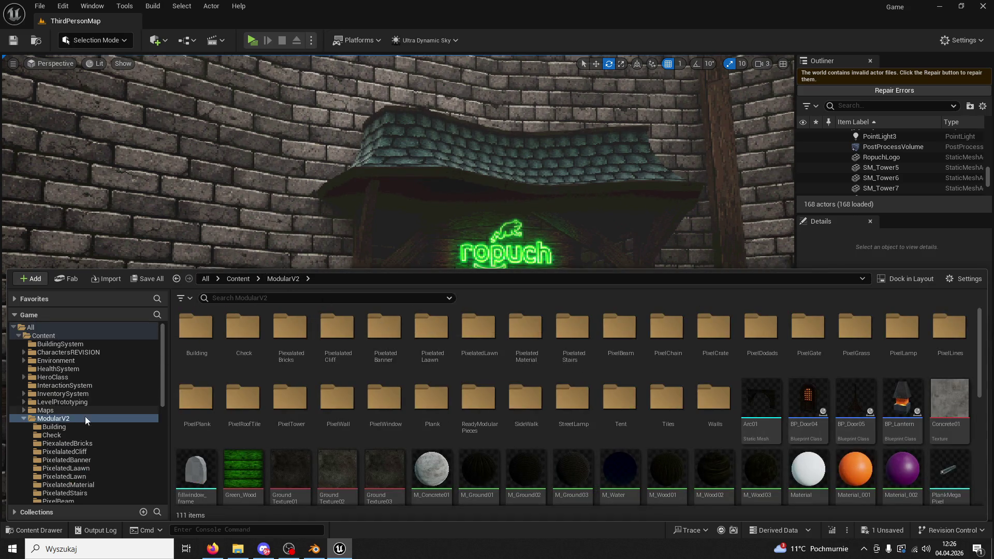
click(23, 417)
double_click(52, 427)
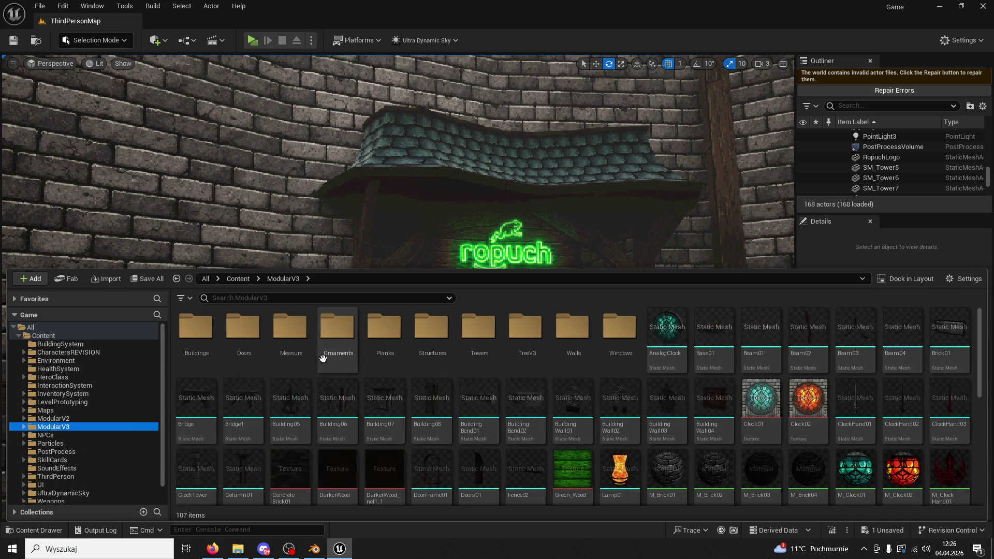
click(53, 468)
mouse_move(373, 329)
mouse_down()
mouse_move(455, 228)
mouse_move(461, 257)
mouse_up()
drag(894, 387, 854, 387)
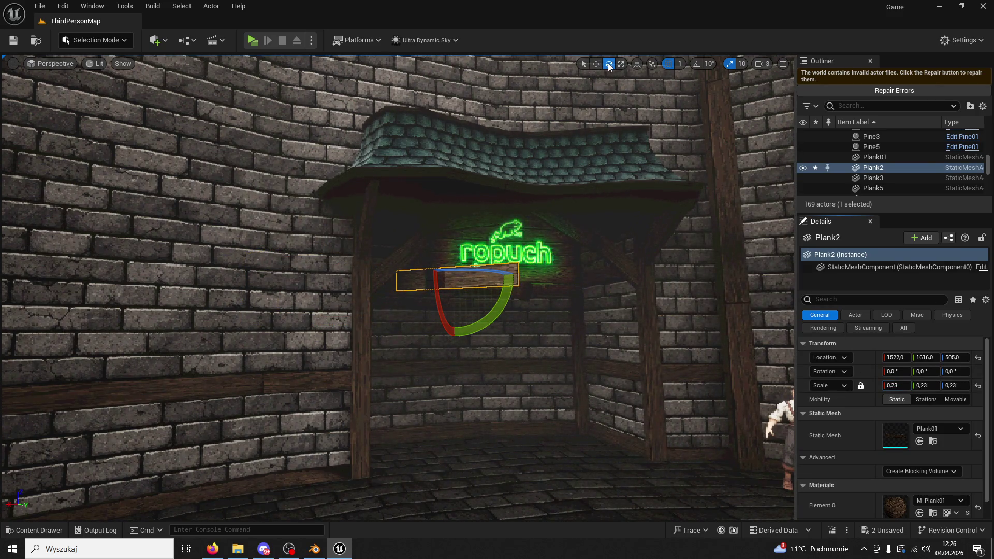
Turn the plank slightly, scale it to about 0.32, lower it, and stretch it about threefold on X
mouse_move(448, 273)
mouse_down()
mouse_move(429, 274)
mouse_move(489, 105)
mouse_up()
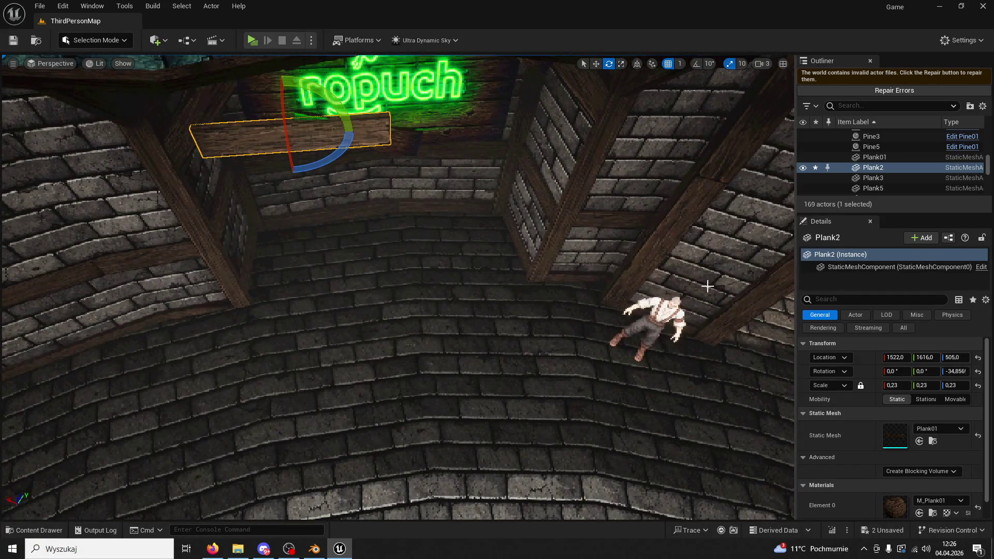
drag(900, 387, 916, 386)
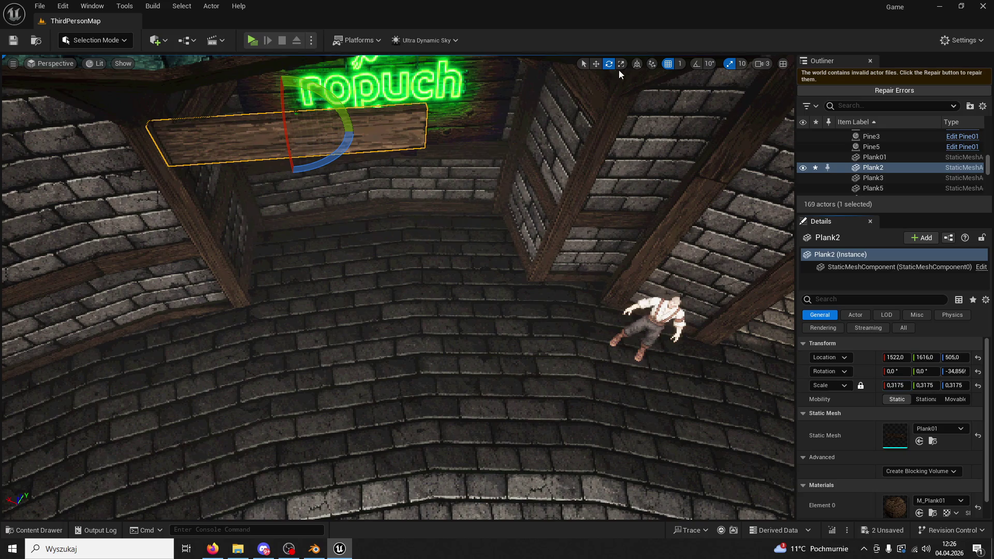
mouse_move(265, 137)
mouse_down()
mouse_move(404, 210)
mouse_move(414, 279)
mouse_move(407, 267)
mouse_up()
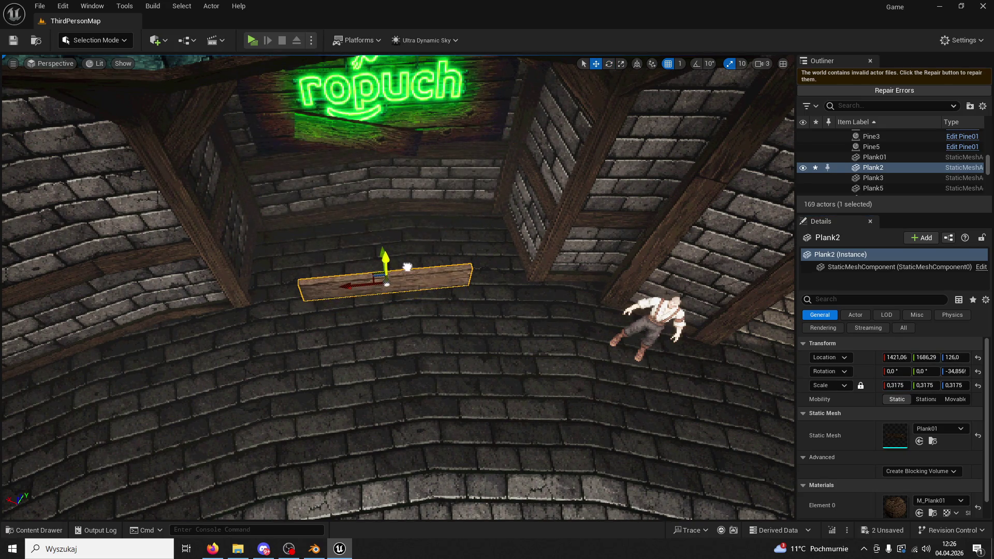
click(619, 68)
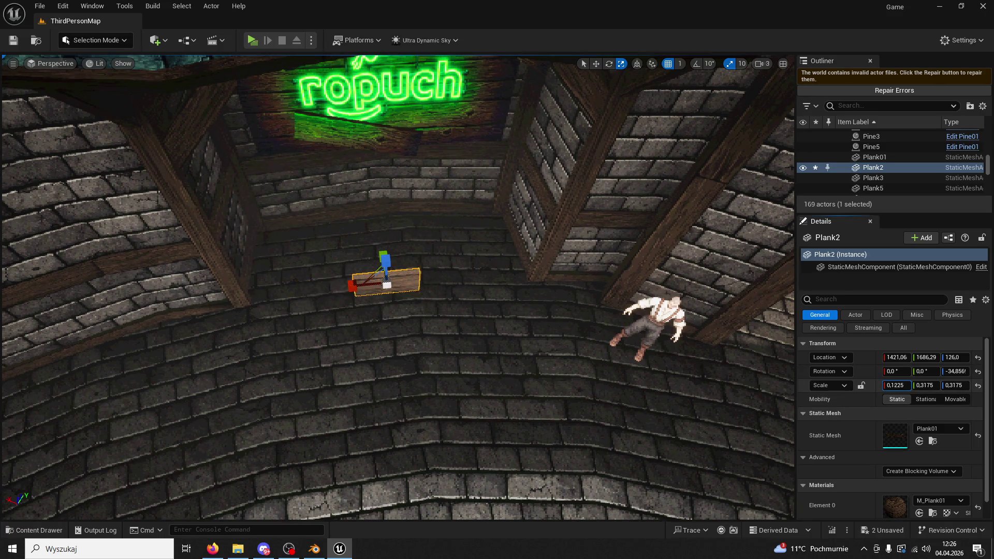
drag(352, 286, 311, 293)
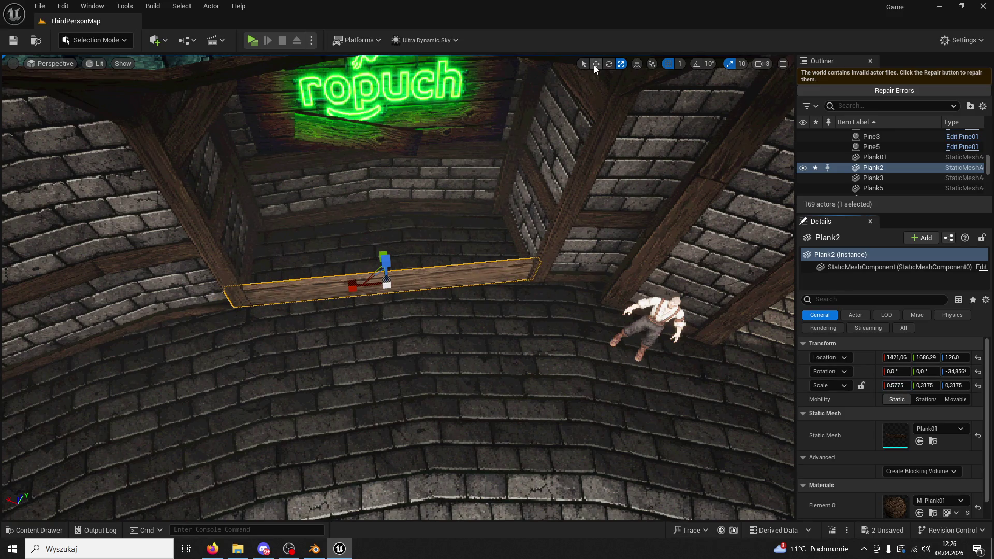
Alt-drag two copies of the plank upward, rotating the top copy
drag(392, 259, 381, 224)
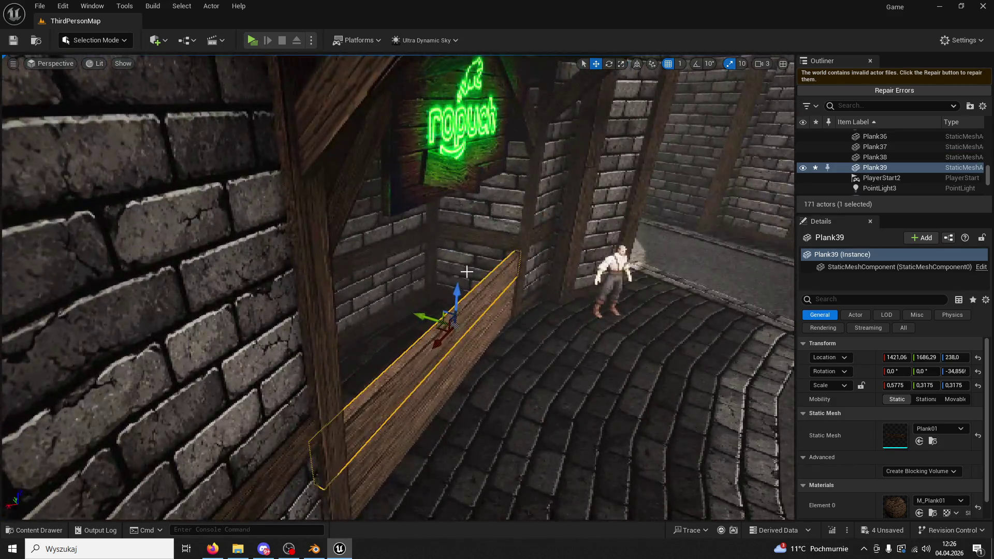
mouse_move(459, 292)
mouse_down()
mouse_move(446, 265)
mouse_move(540, 229)
mouse_up()
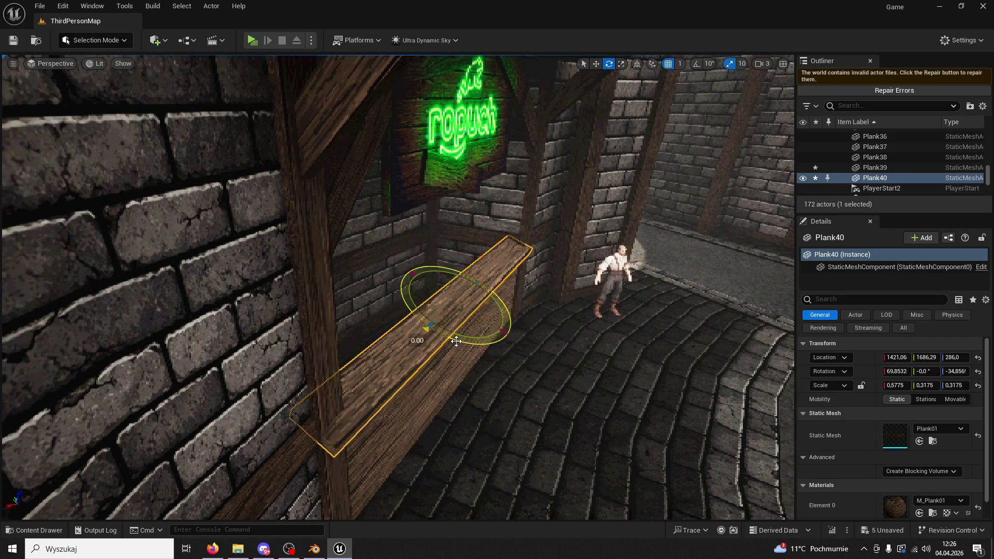
key(ctrl+z)
key(ctrl+z)
key(ctrl+z)
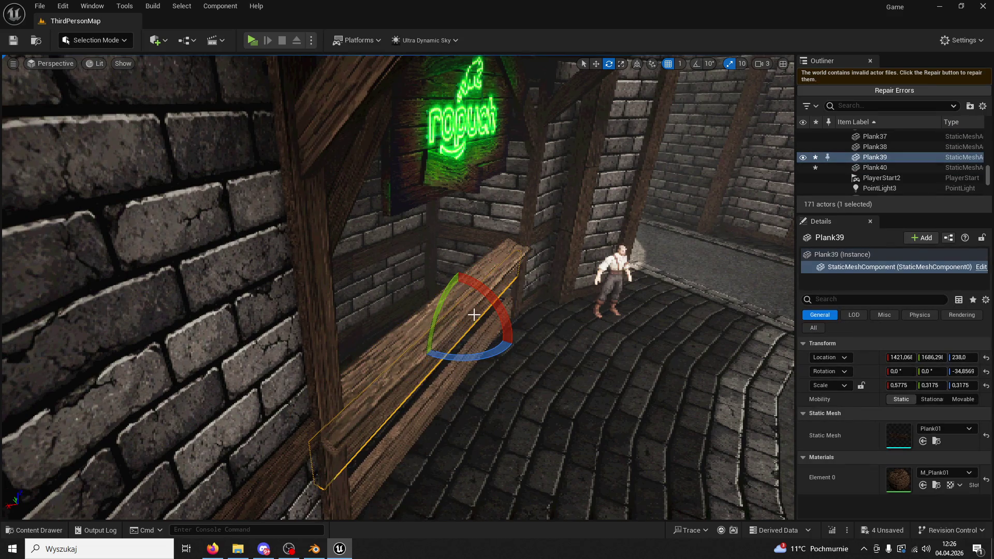
key(ctrl+y)
key(ctrl+y)
key(ctrl+y)
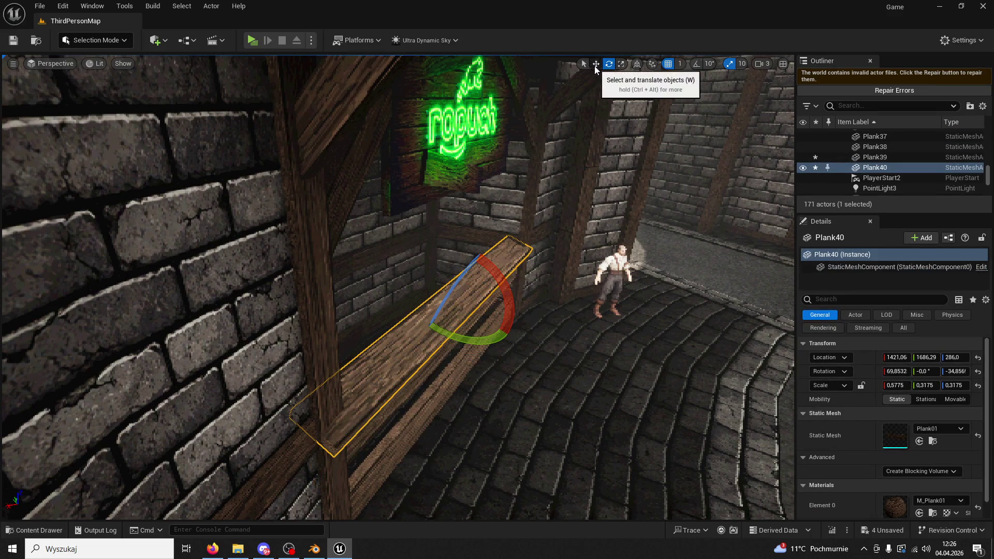
click(596, 64)
key(ctrl+z)
key(f)
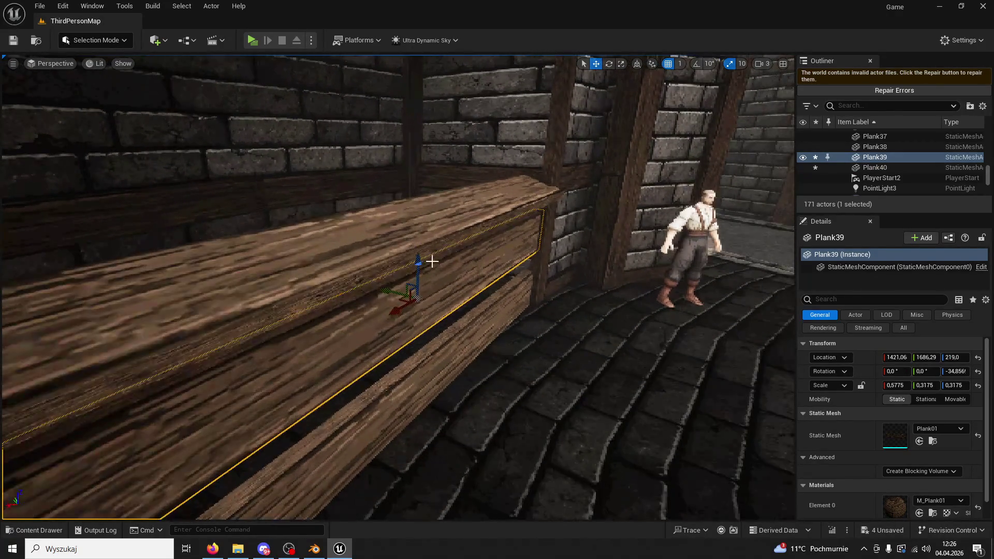
Lower Plank39 and set the tilted boards along the counter top
drag(420, 255, 424, 278)
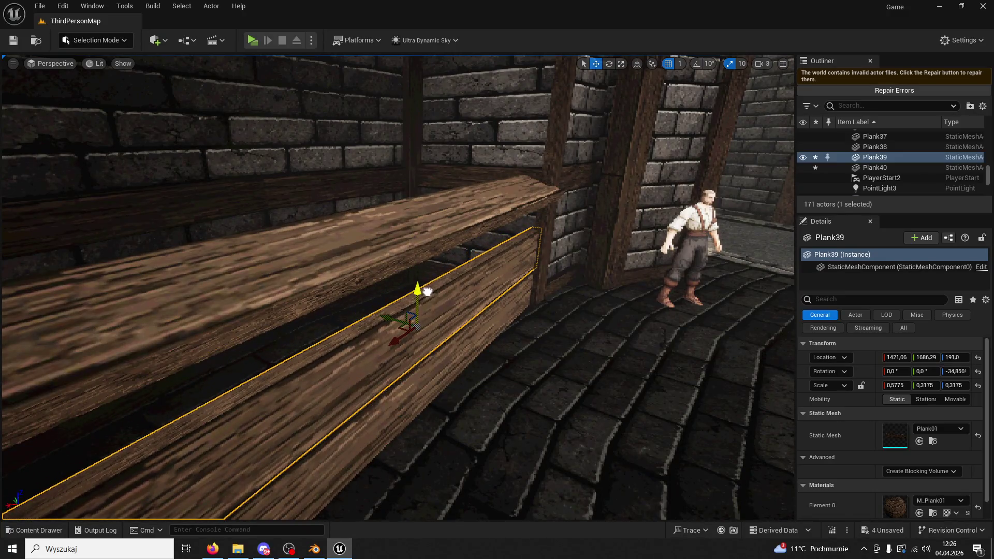
click(412, 256)
drag(406, 228, 415, 300)
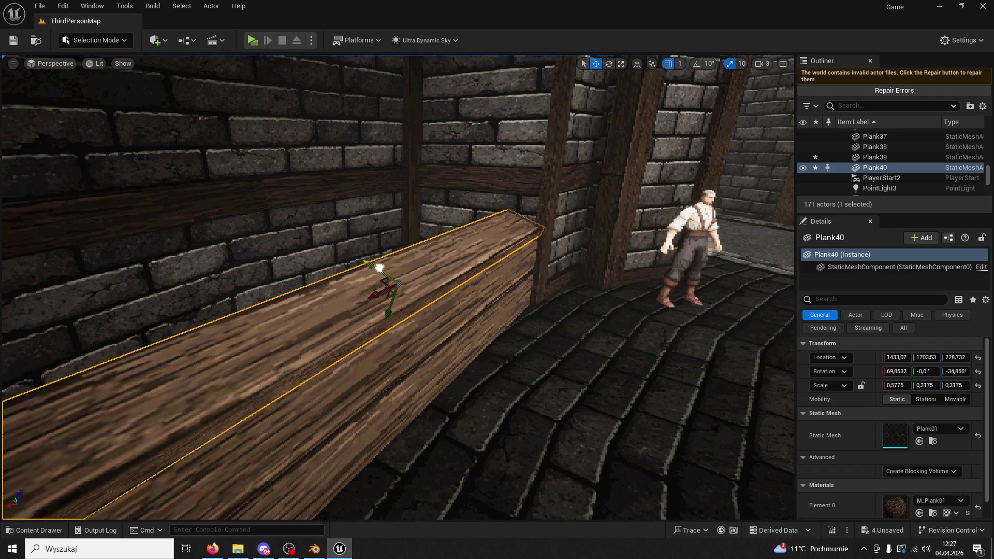
drag(373, 264, 331, 235)
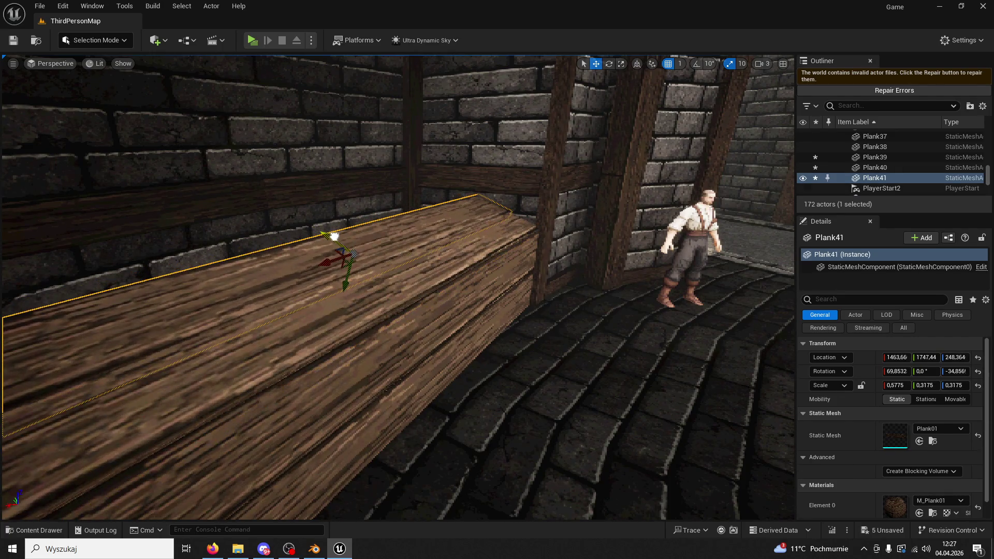
Run a first play test to the counter, then exit and select Plank40 and the lower plank
click(250, 42)
key(w)
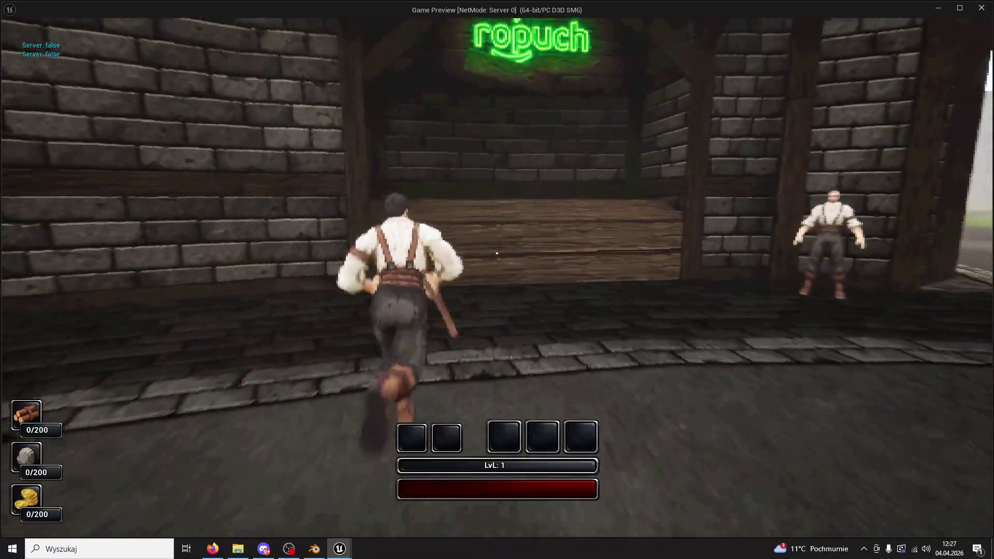
key(Escape)
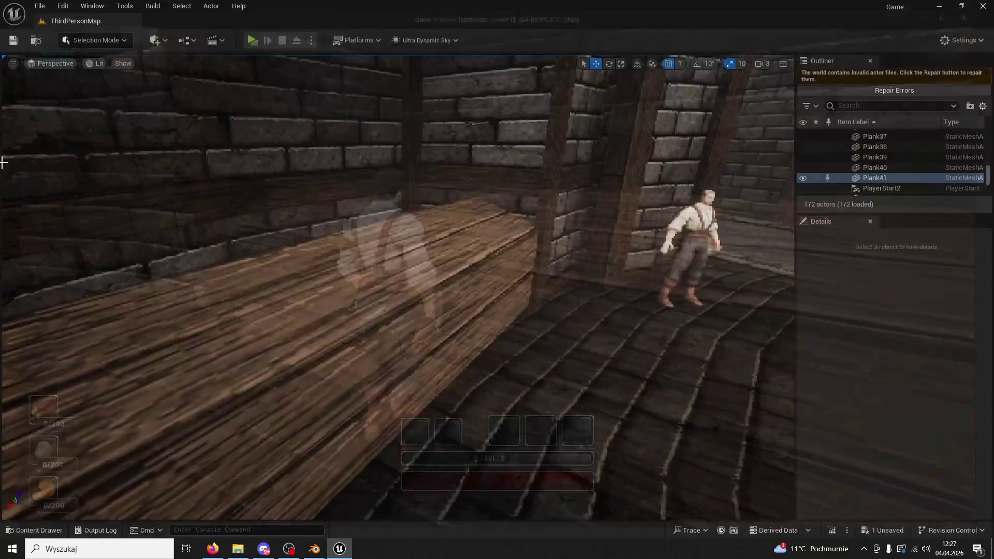
ctrl+click(343, 315)
ctrl+click(417, 380)
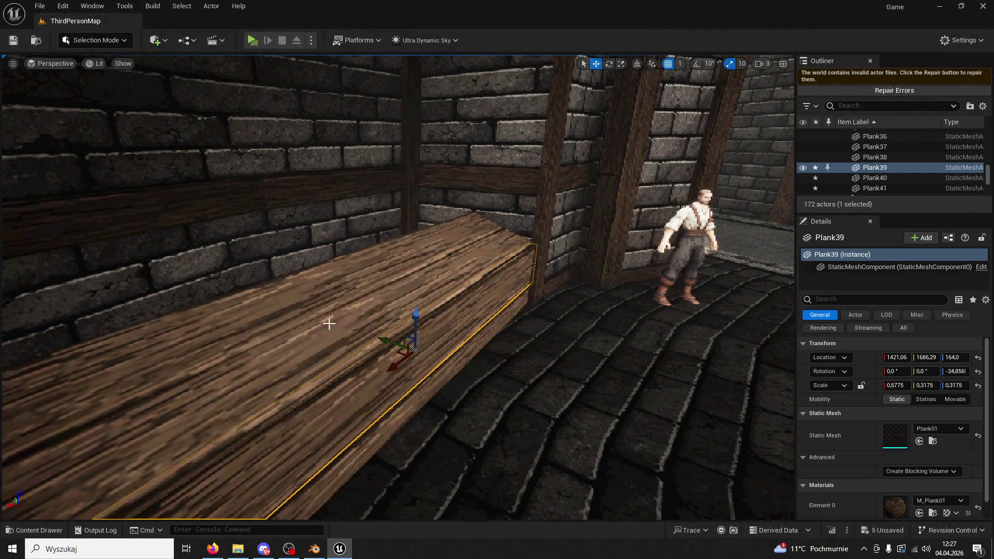
Play again, running along the counter past the ropuch shop, down the stone stairs to face the shop
click(251, 41)
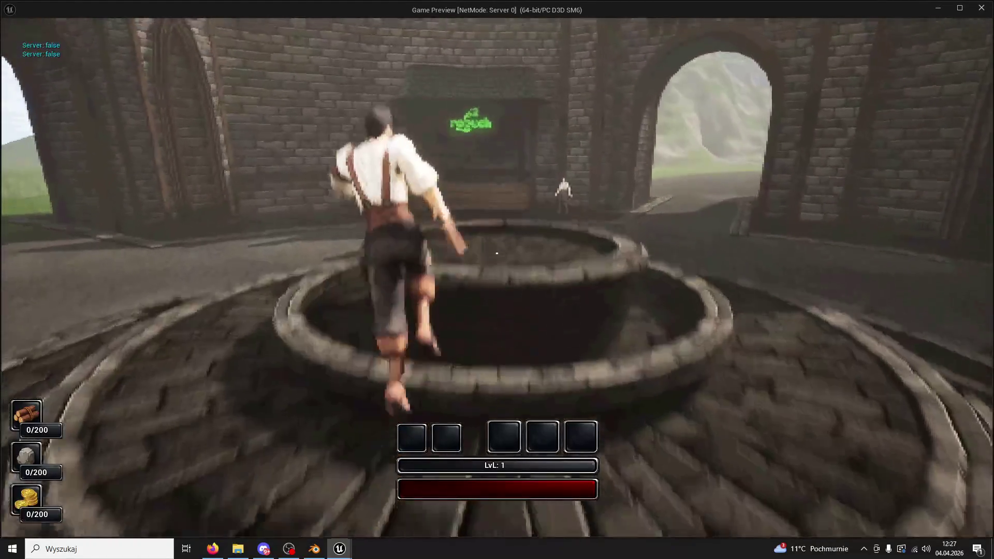
key(w)
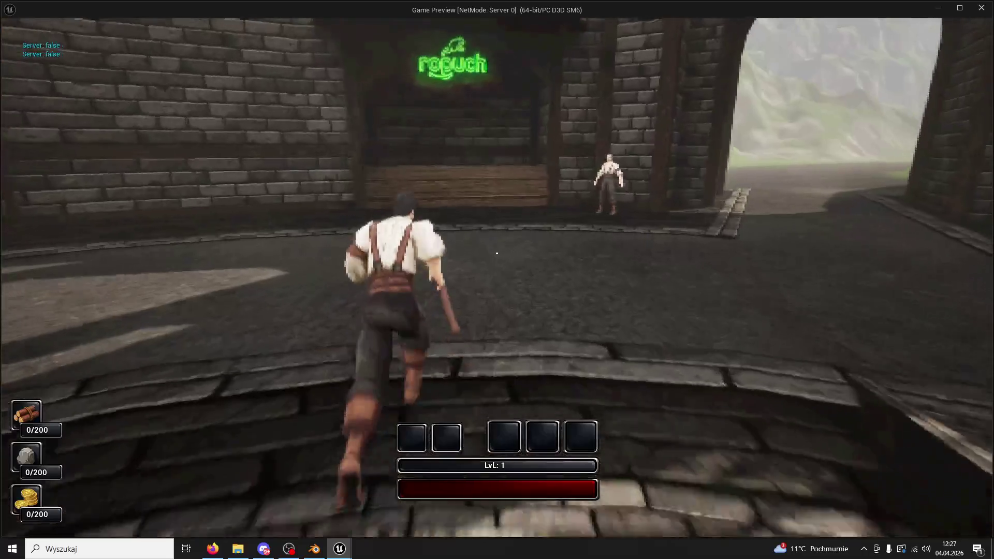
key(w)
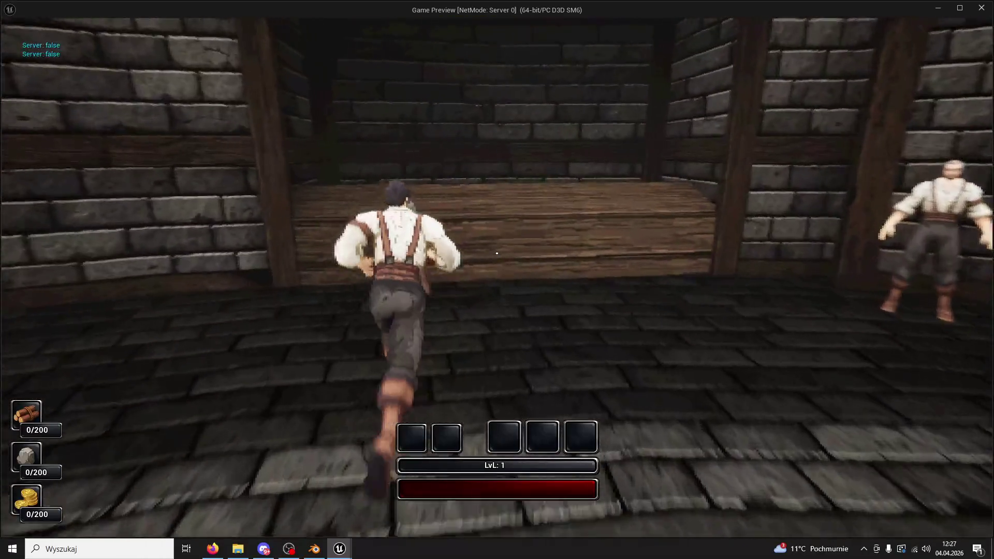
key(w)
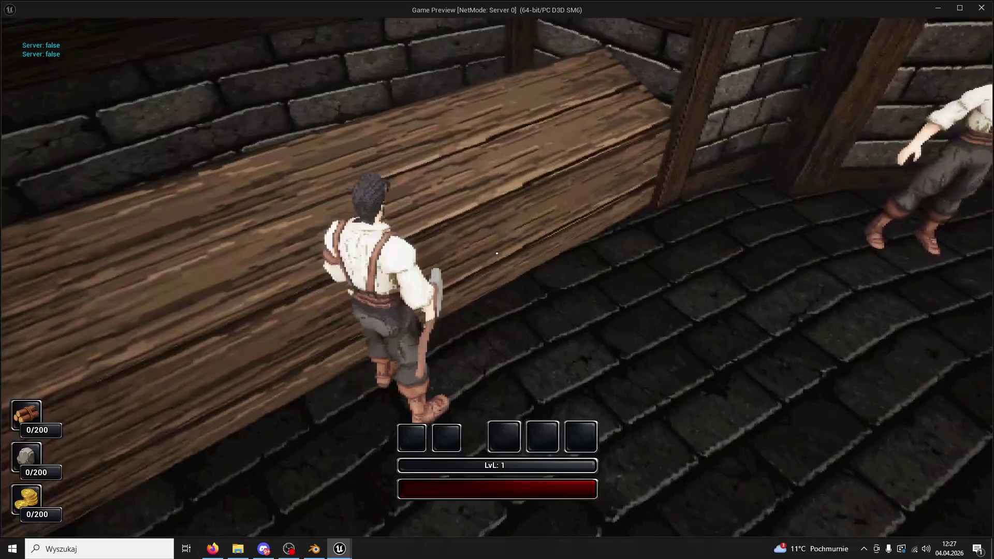
key(w)
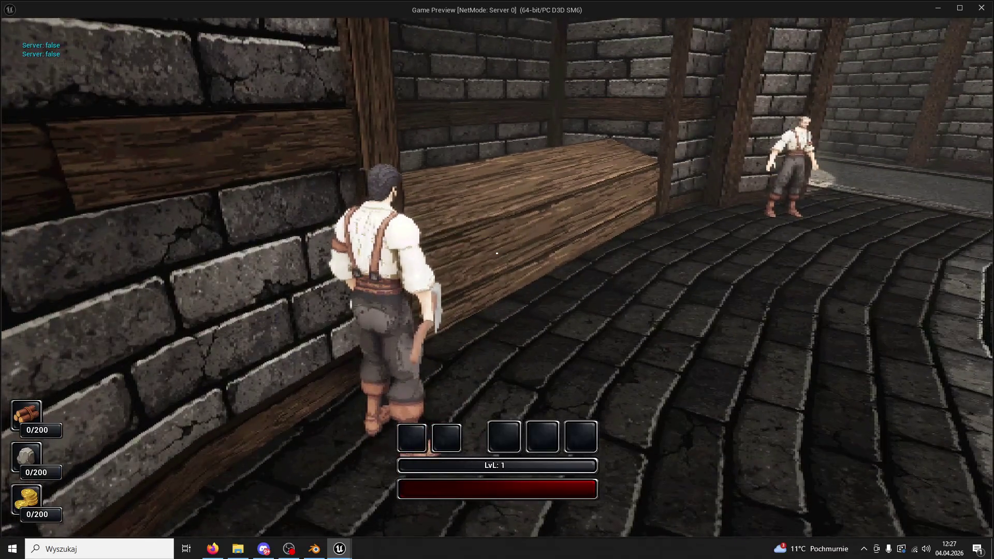
key(w)
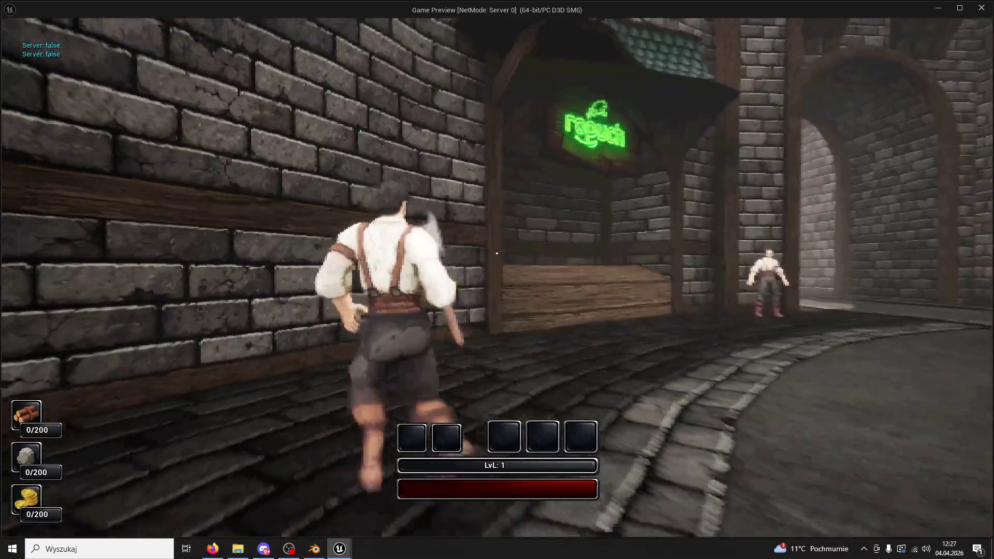
key(w)
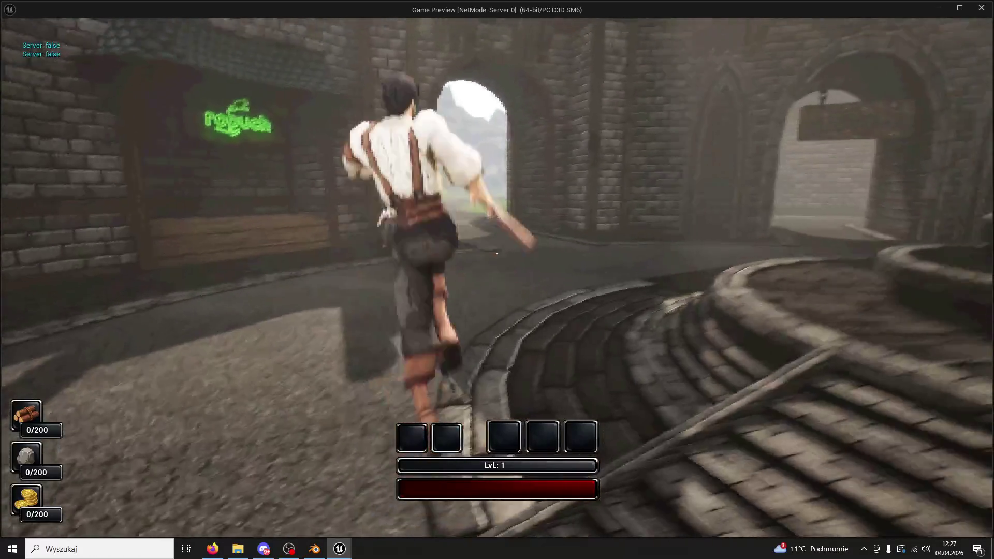
key(w)
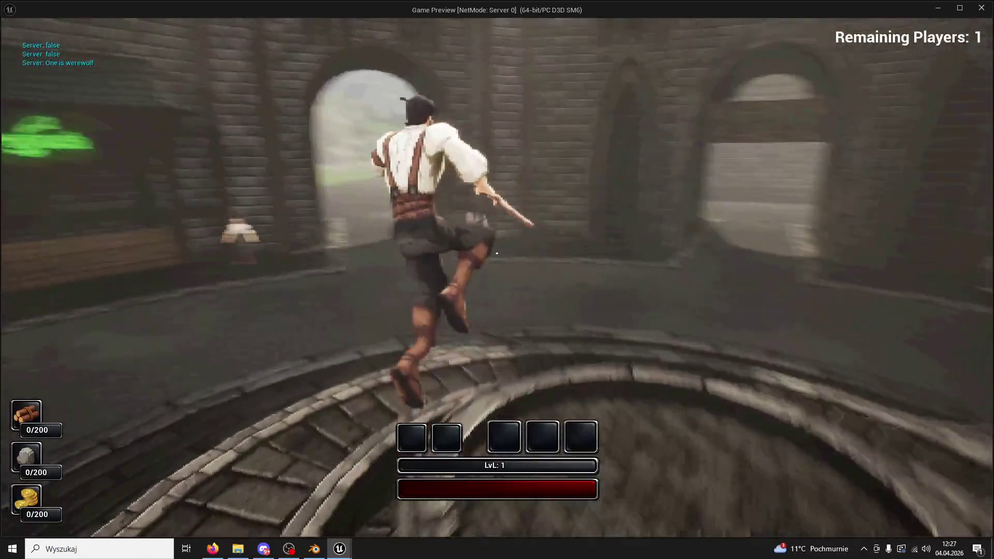
key(w)
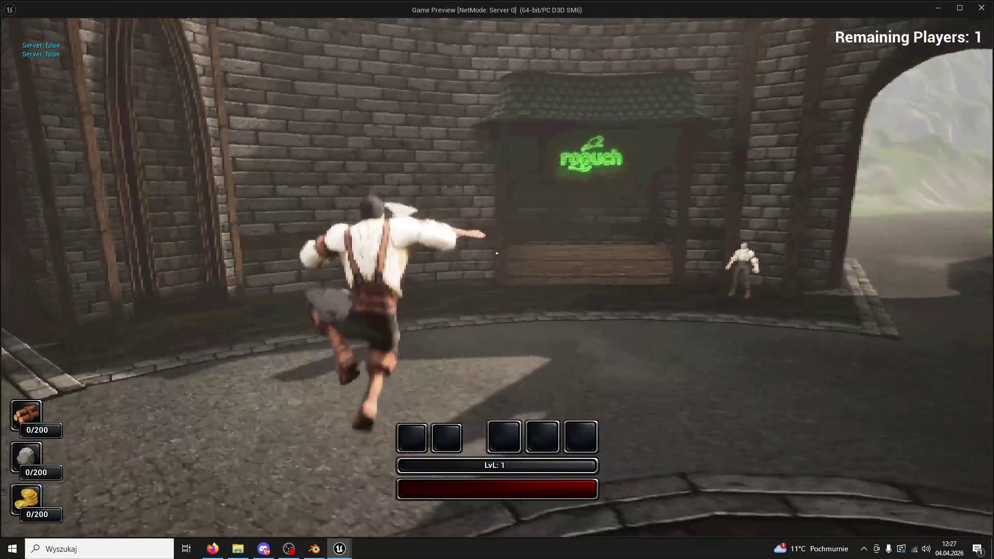
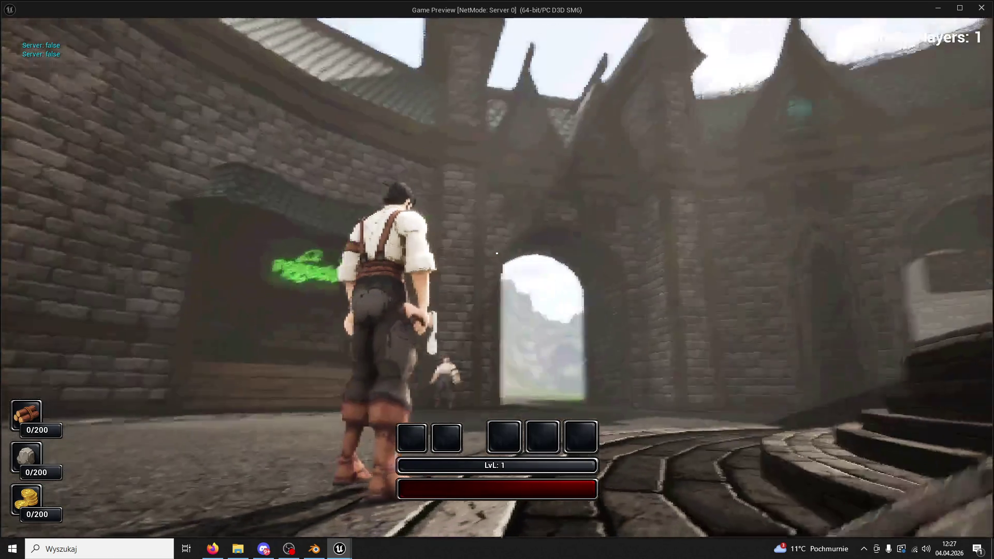
Run and jump the character to the ropuch stall, stop the preview, and frame the counter and sign
key(w)
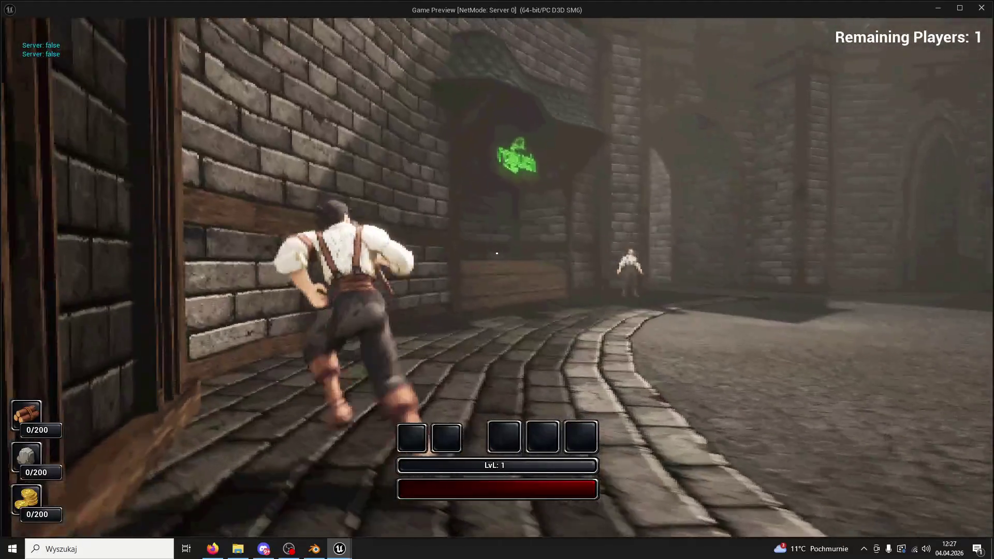
key(space)
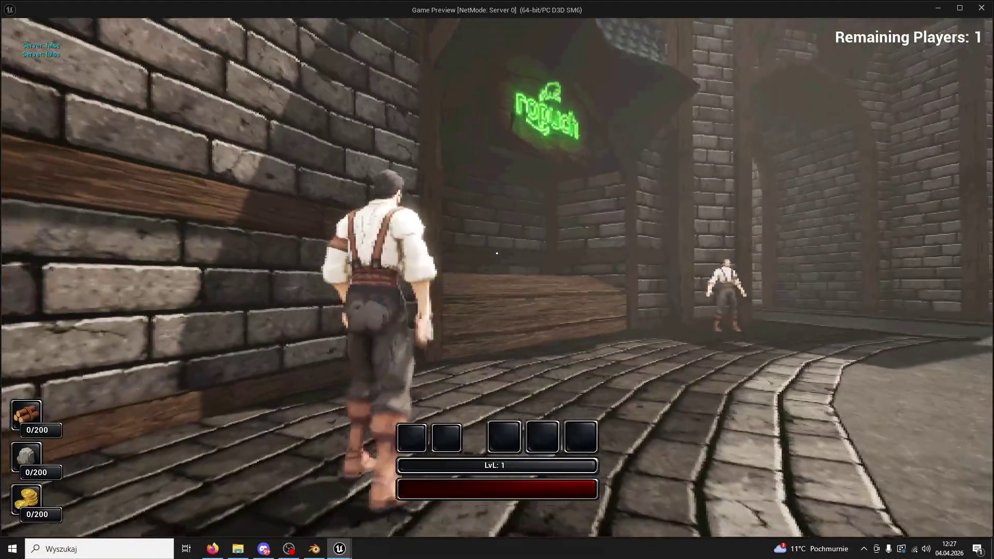
key(Escape)
key(f)
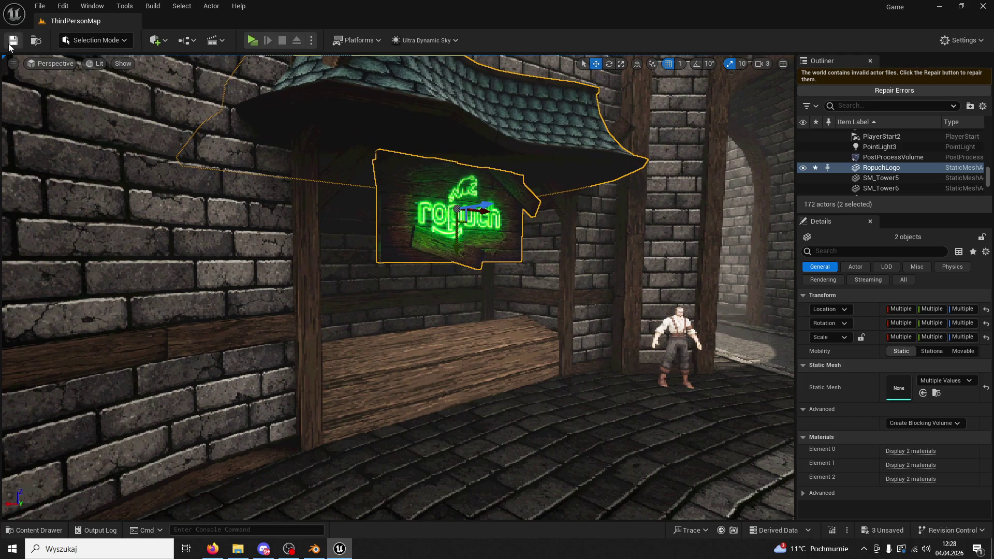
Play-test the level, running and jumping up to the ropuch stall counter, then stop
click(252, 41)
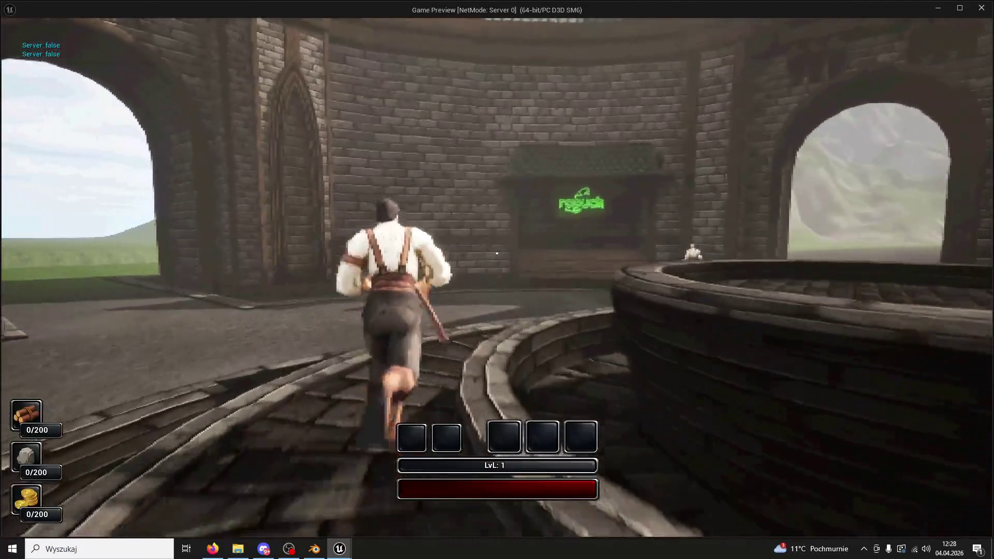
key(space)
key(w)
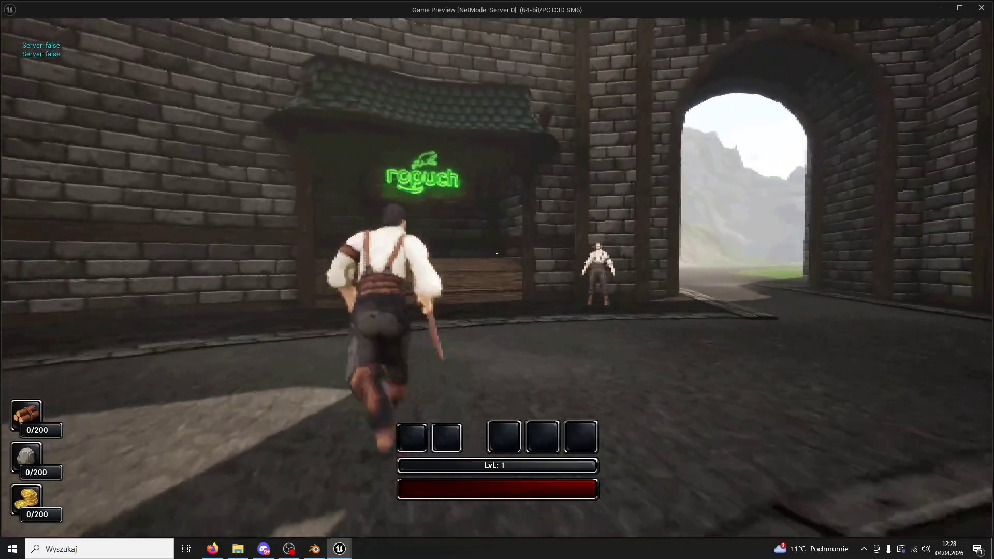
key(w)
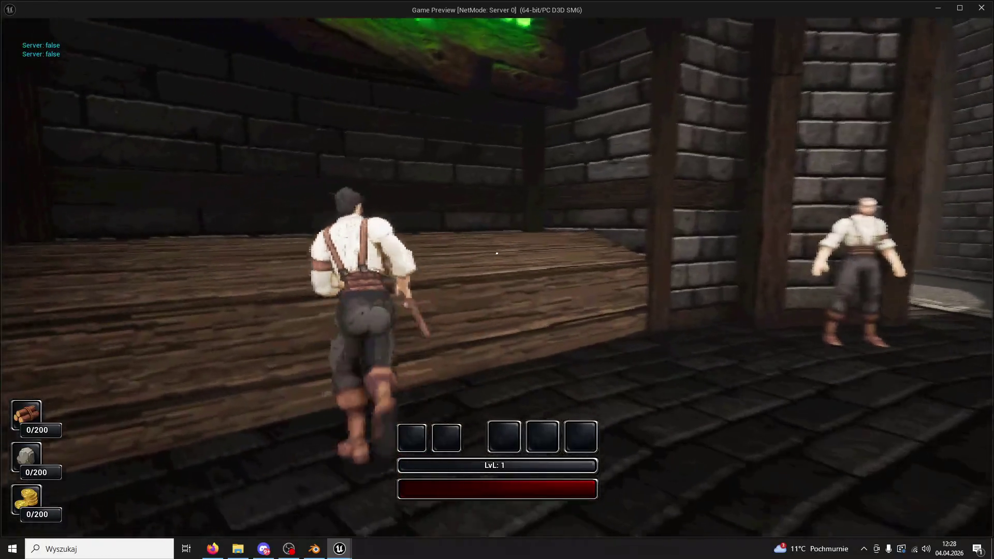
key(Escape)
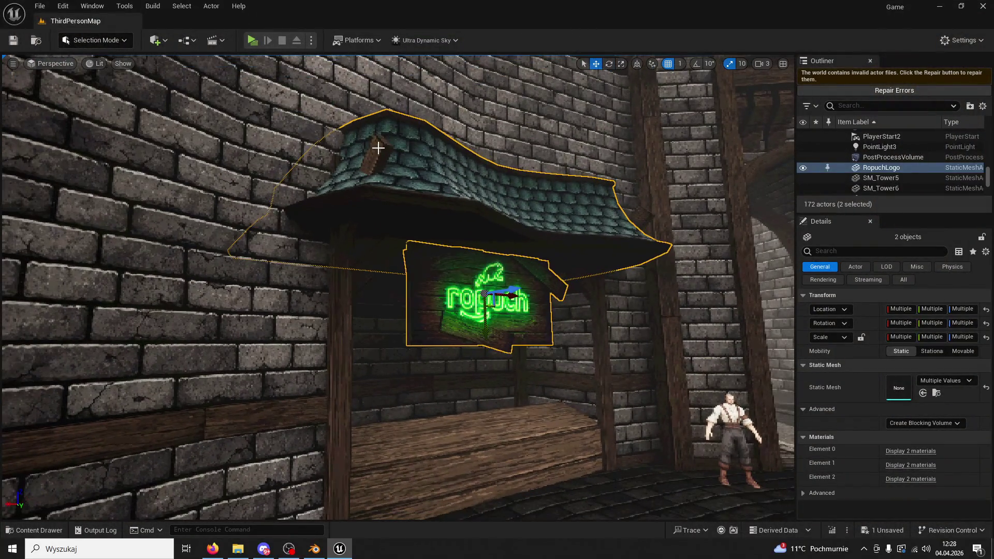
Lower roof support planks Plank37 and Plank38 slightly along the world Z axis
click(377, 152)
ctrl+click(629, 214)
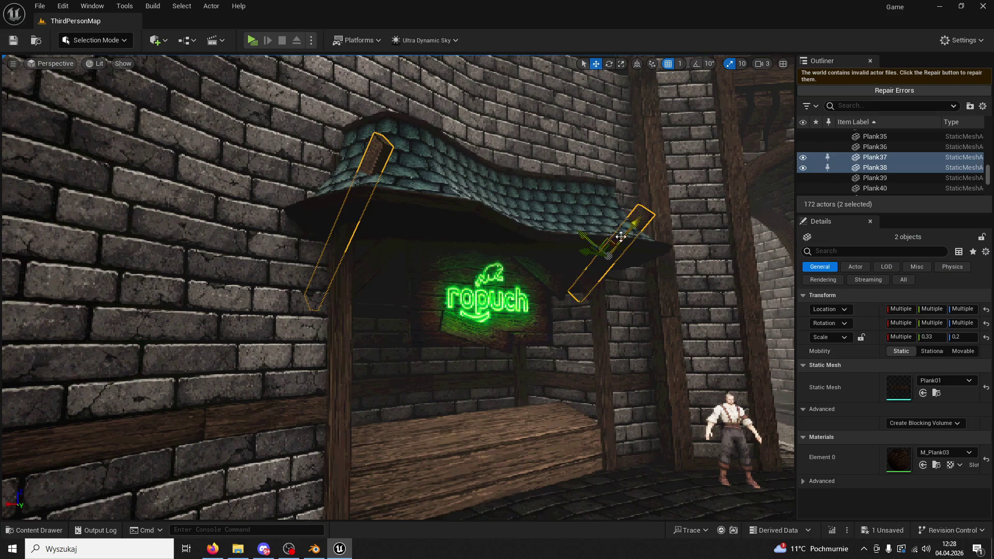
click(639, 65)
drag(607, 223, 608, 227)
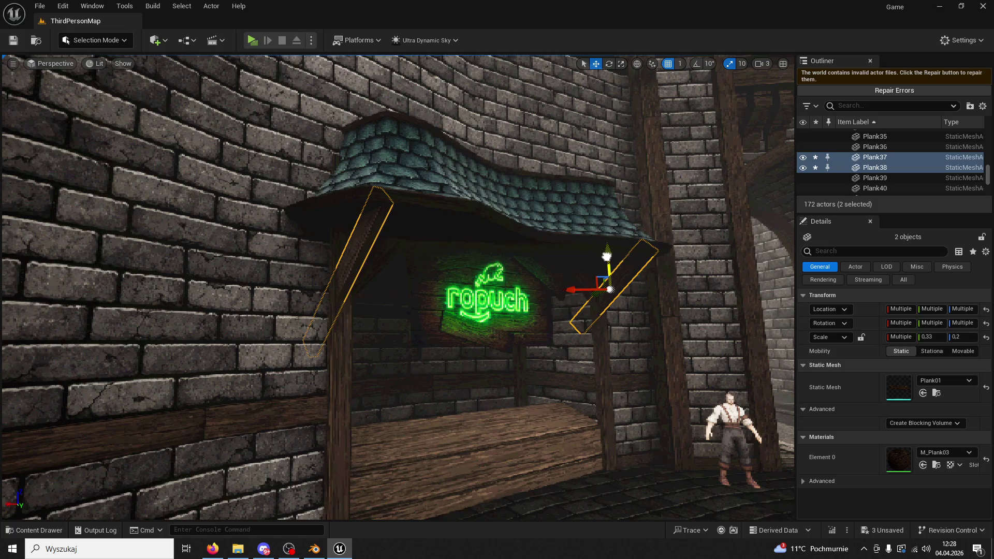
Raise the ropuch sign and the stall roof Doodad01, then start another game preview
click(603, 386)
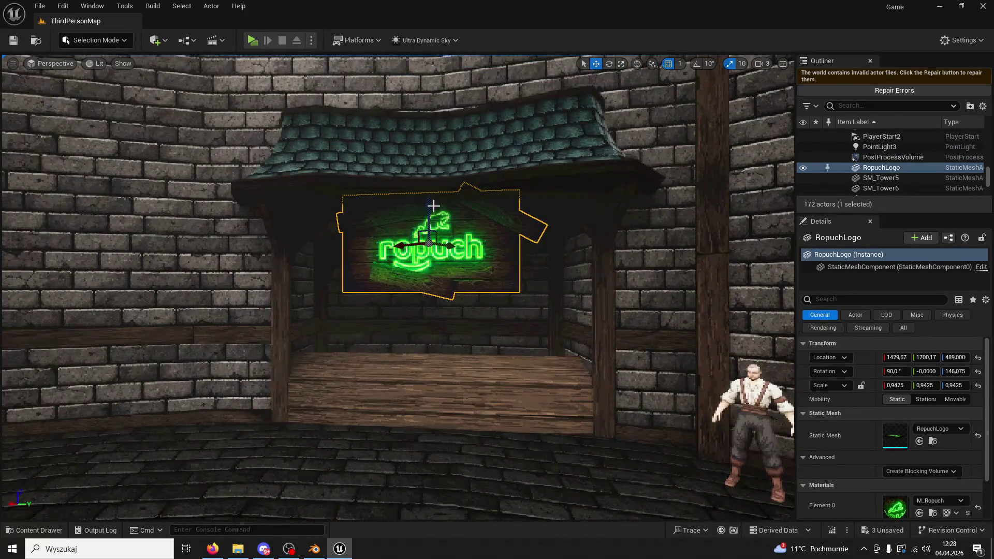
drag(428, 210, 425, 187)
click(316, 141)
drag(429, 152, 421, 137)
drag(47, 58, 266, 119)
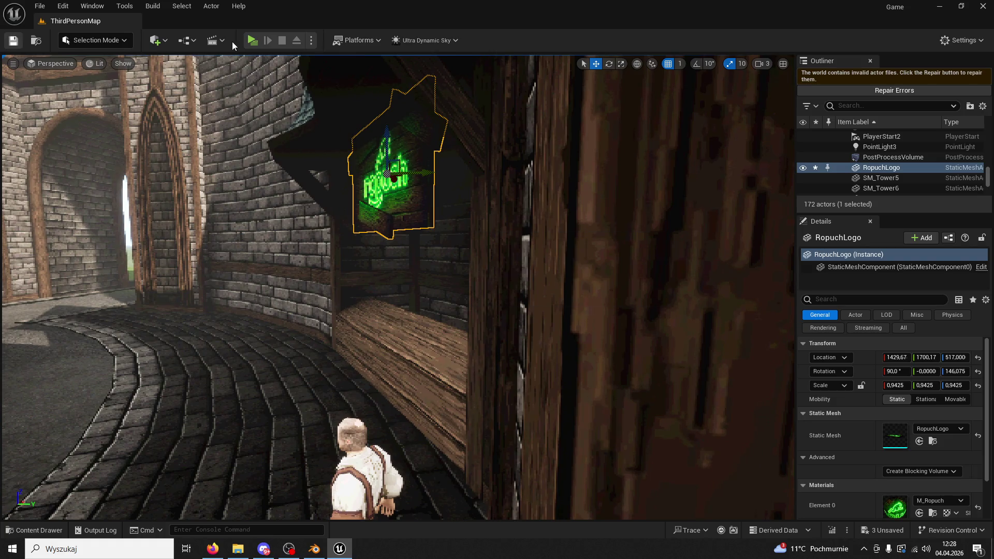
click(248, 37)
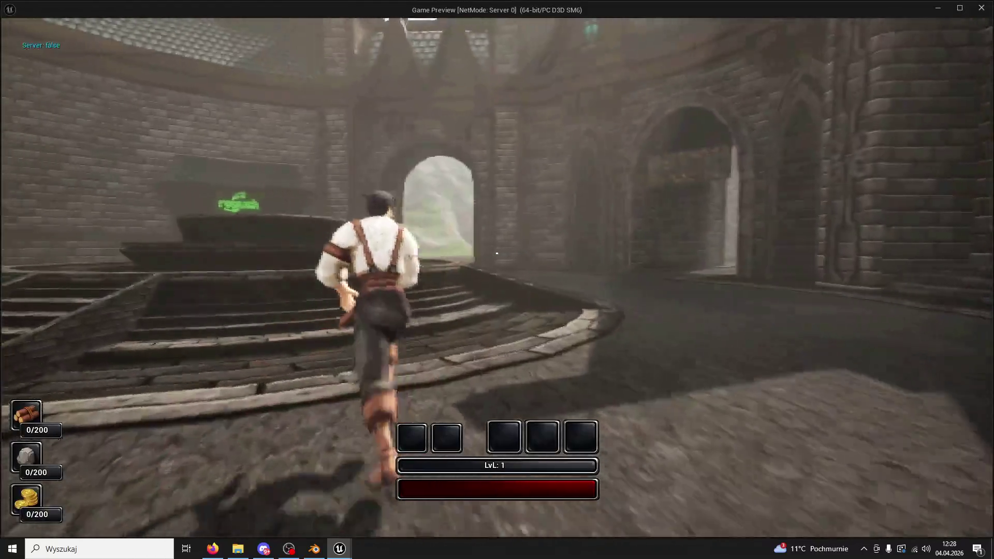
Run up the stairs and along the counter beneath the raised ropuch sign, then stop the preview
key(w)
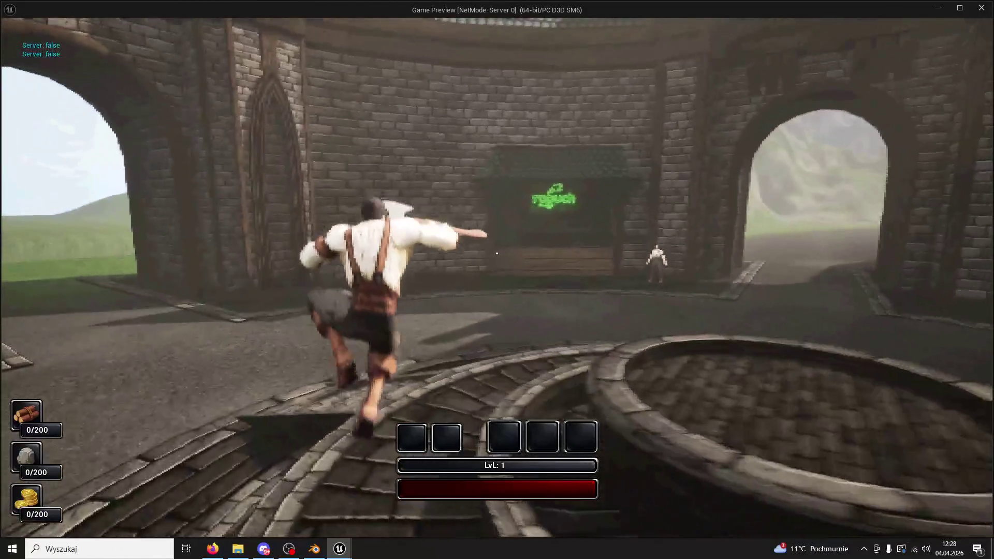
key(w)
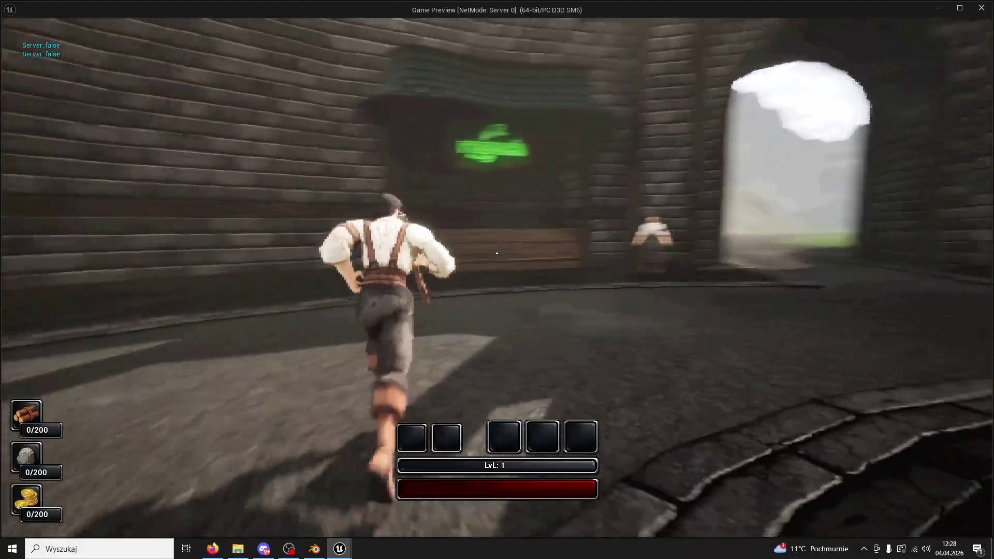
key(w)
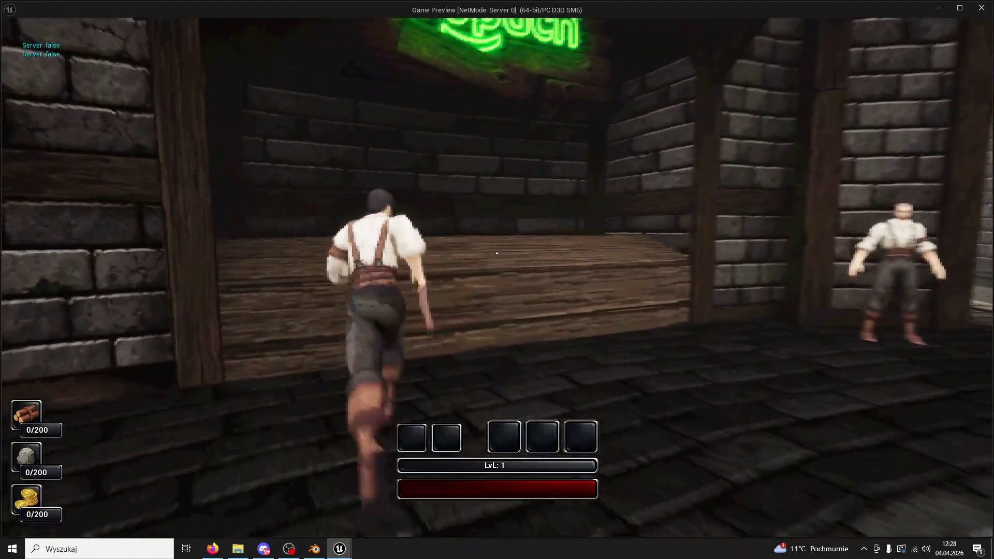
key(w)
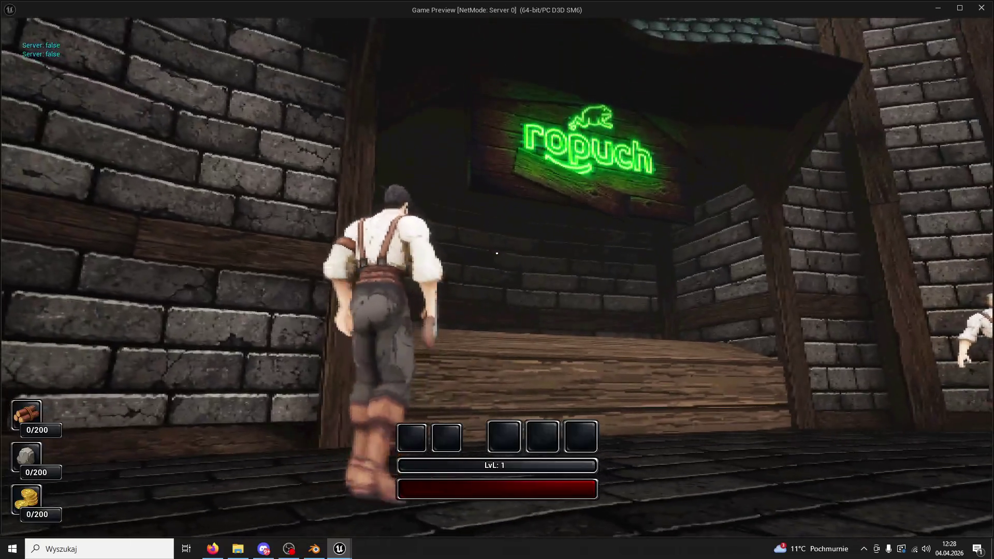
key(w)
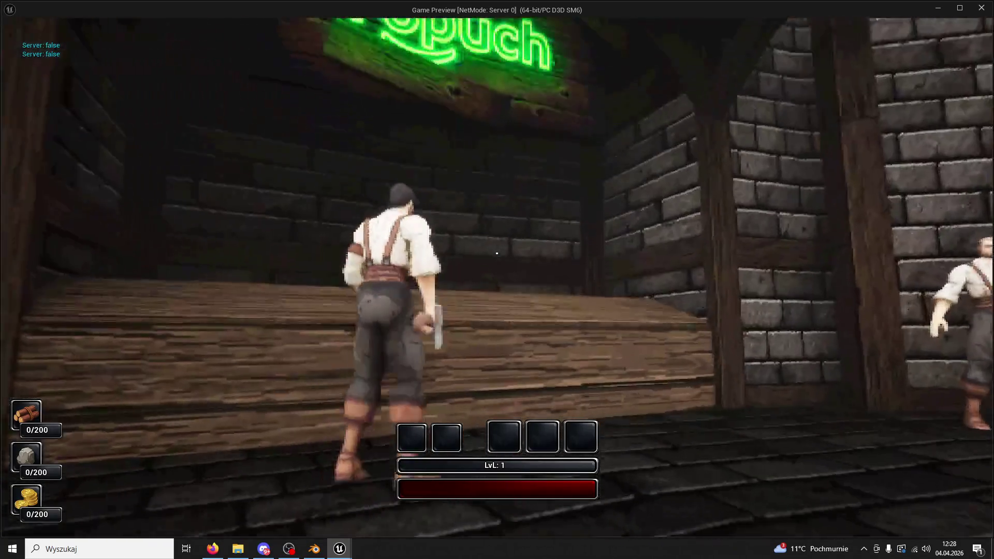
key(Escape)
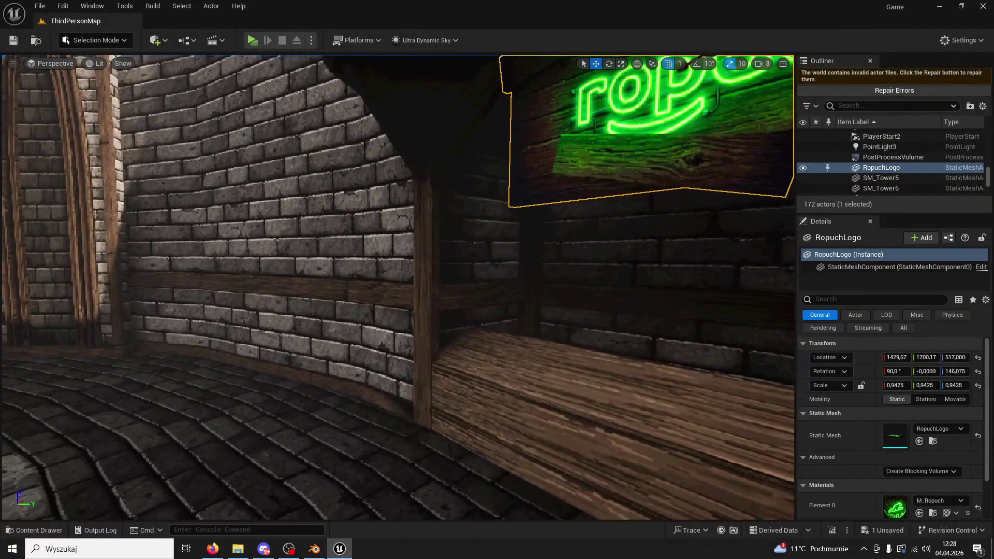
Duplicate the counter's four edge planks and lower the copies onto the counter
click(562, 295)
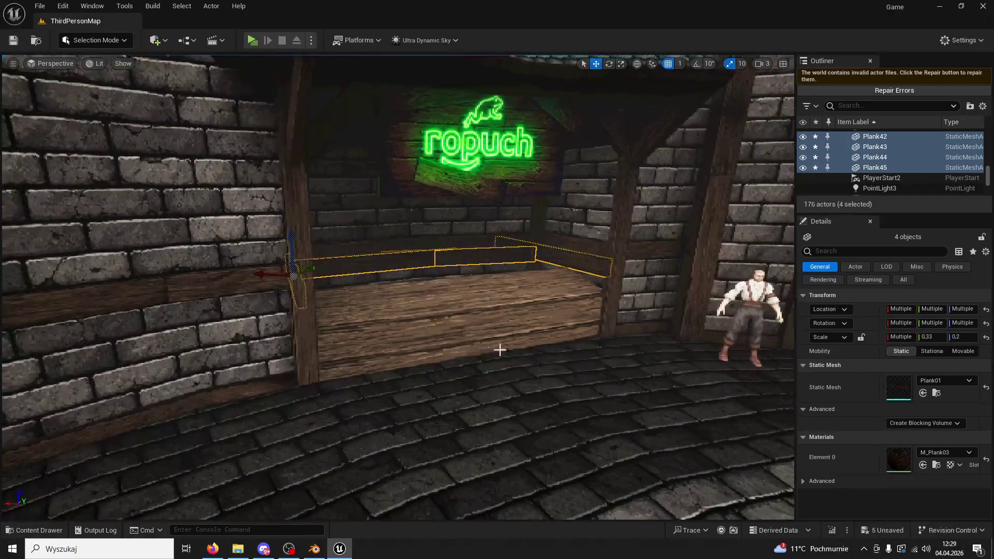
click(530, 338)
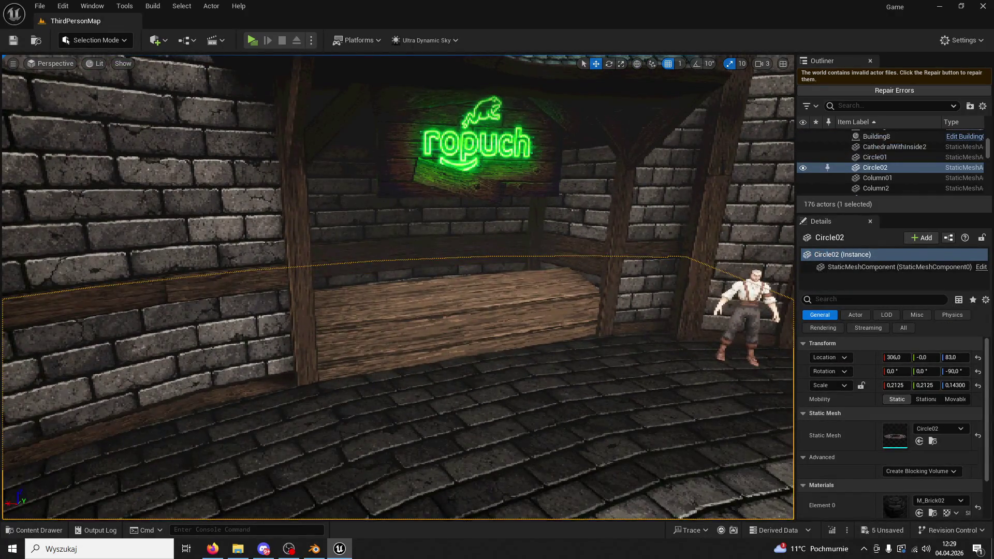
click(590, 315)
key(ctrl+v)
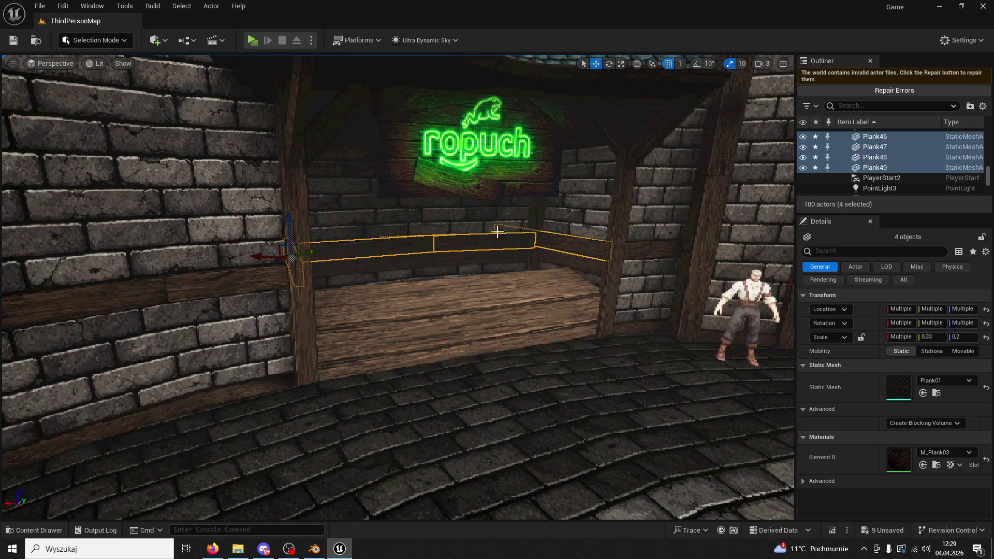
drag(292, 224, 286, 243)
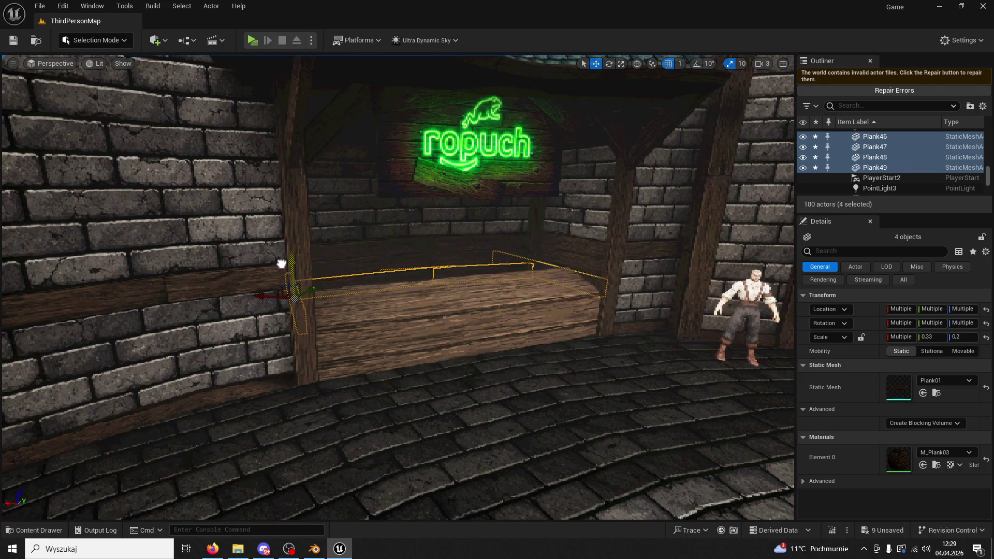
Delete the old counter plank Plank43
click(548, 350)
key(f)
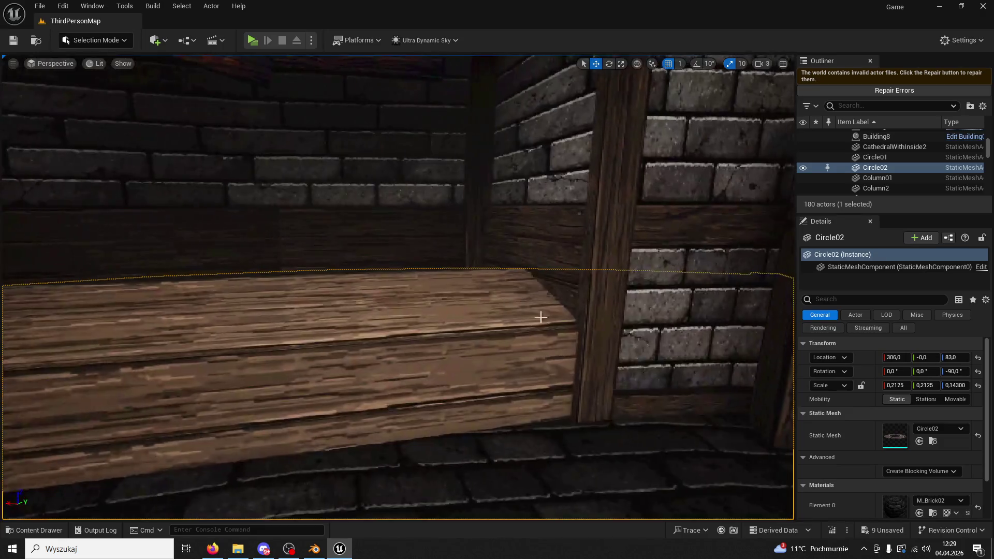
key(Delete)
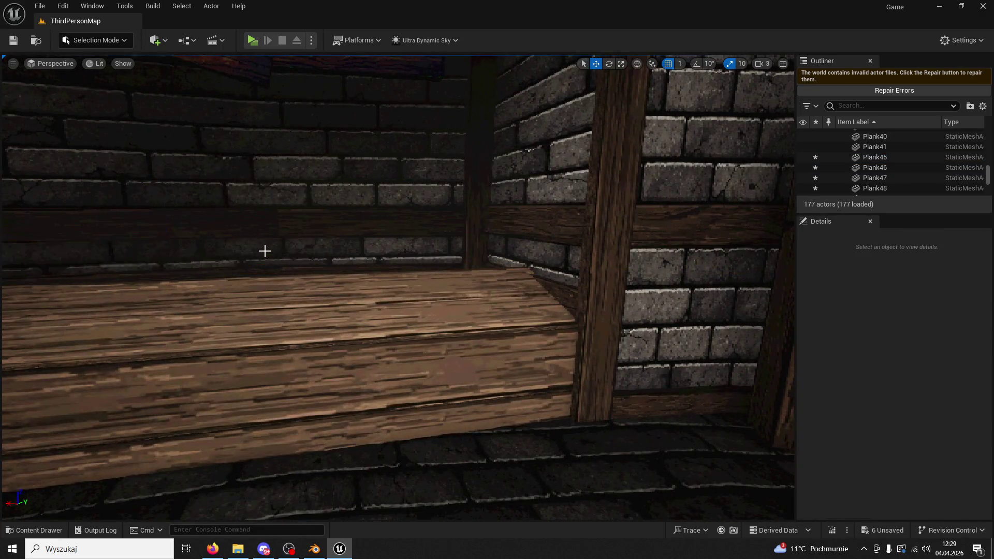
drag(264, 251, 277, 249)
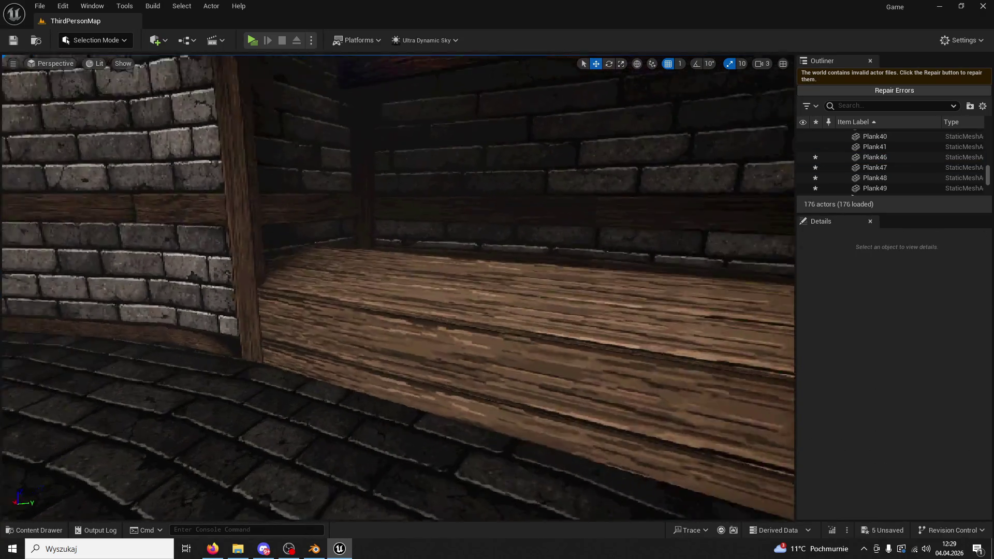
drag(360, 255, 416, 270)
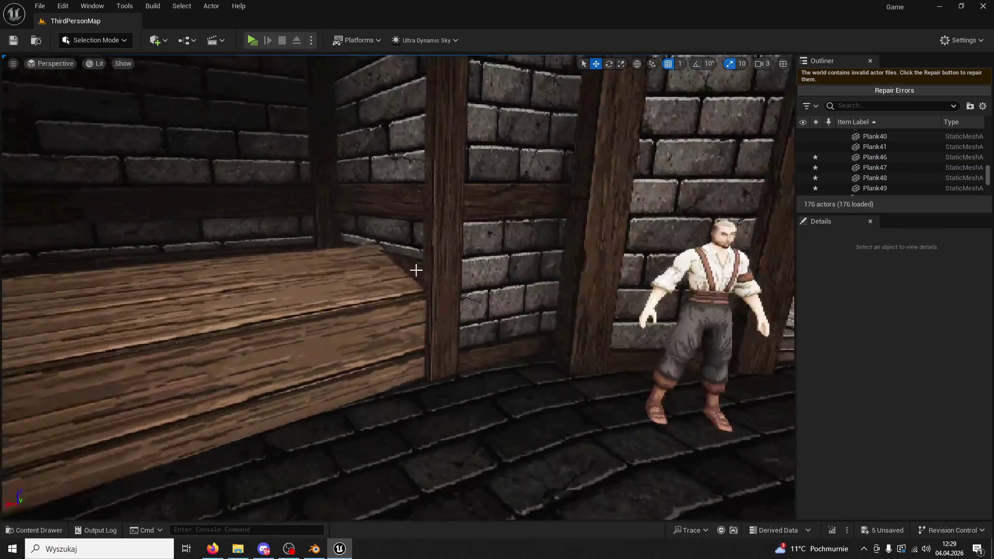
Select new planks Plank46, Plank47 and Plank48, frame them, and start a game preview
click(415, 273)
key(f)
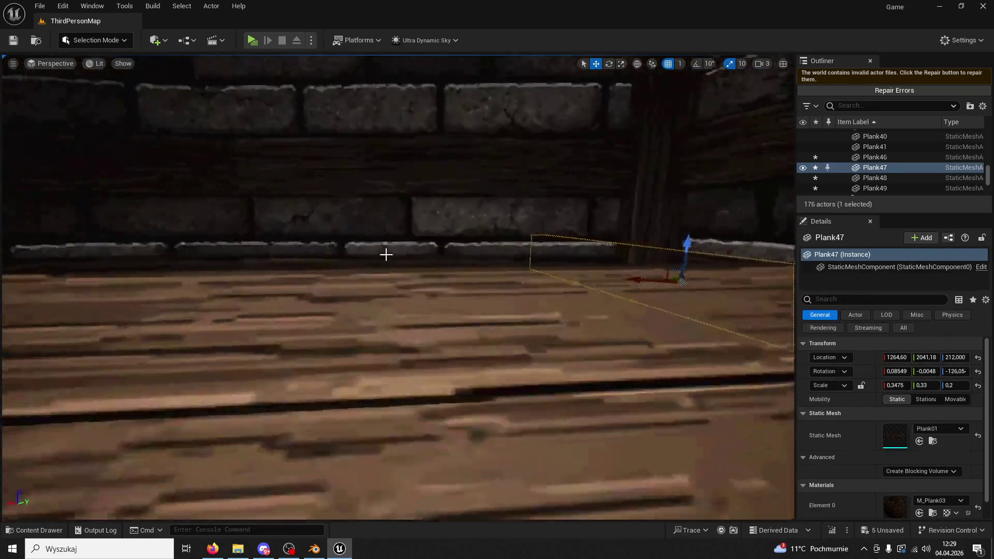
ctrl+click(394, 257)
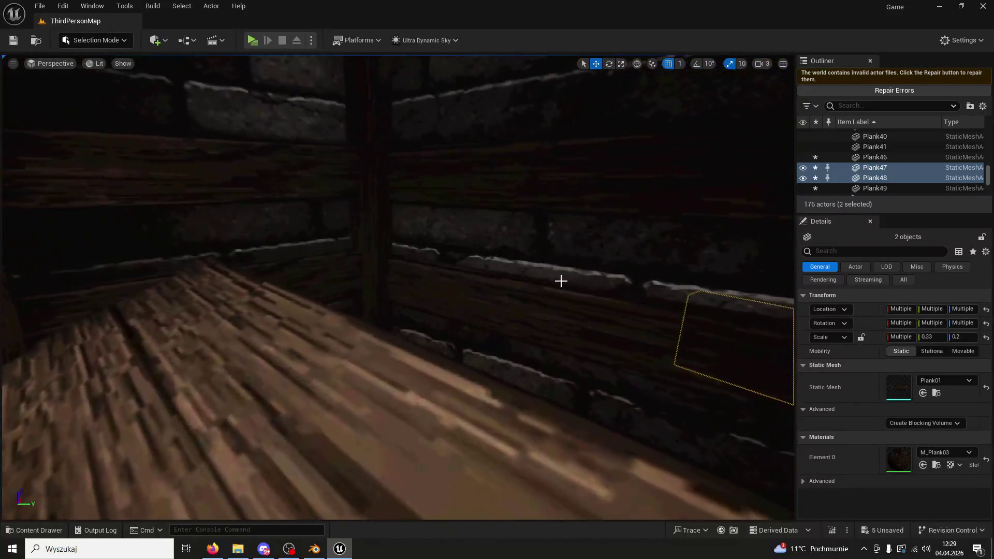
ctrl+click(420, 276)
key(f)
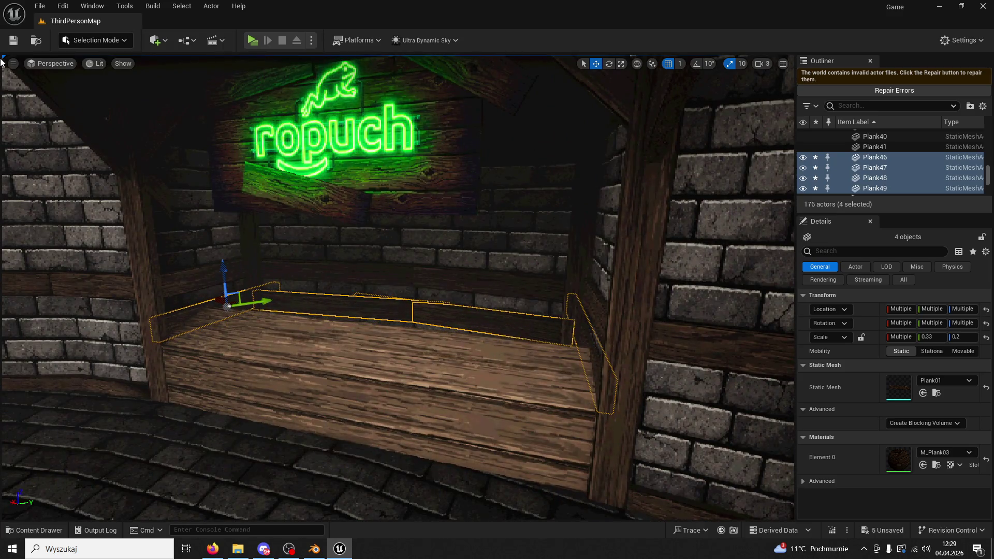
key(alt+p)
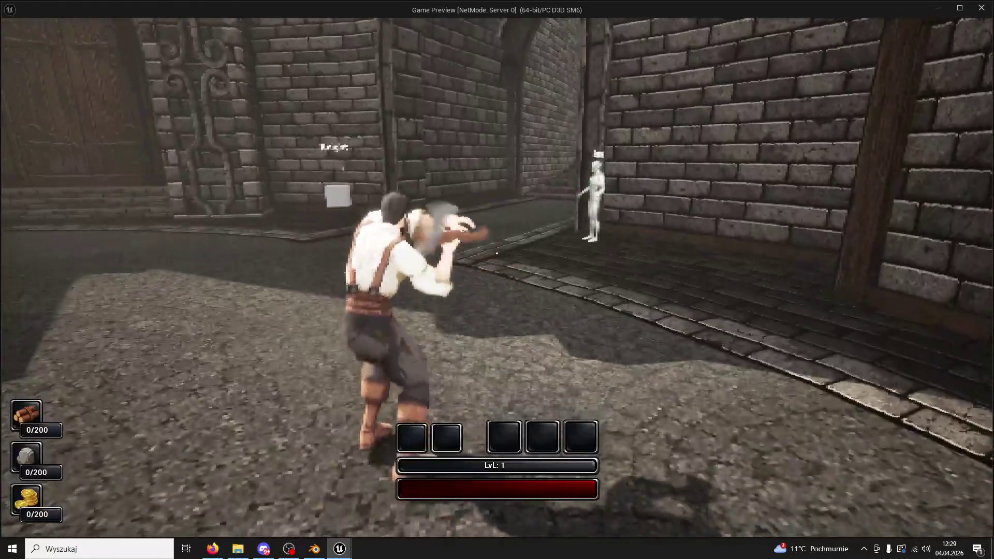
Walk the character around the well to the stall counter, look it over, then stop Play In Editor
key(w)
key(a)
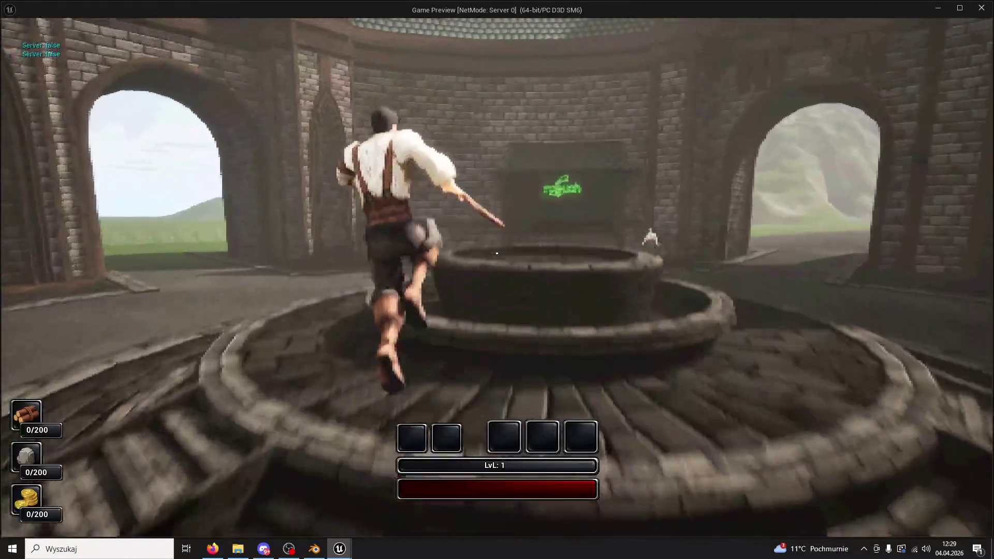
key(w)
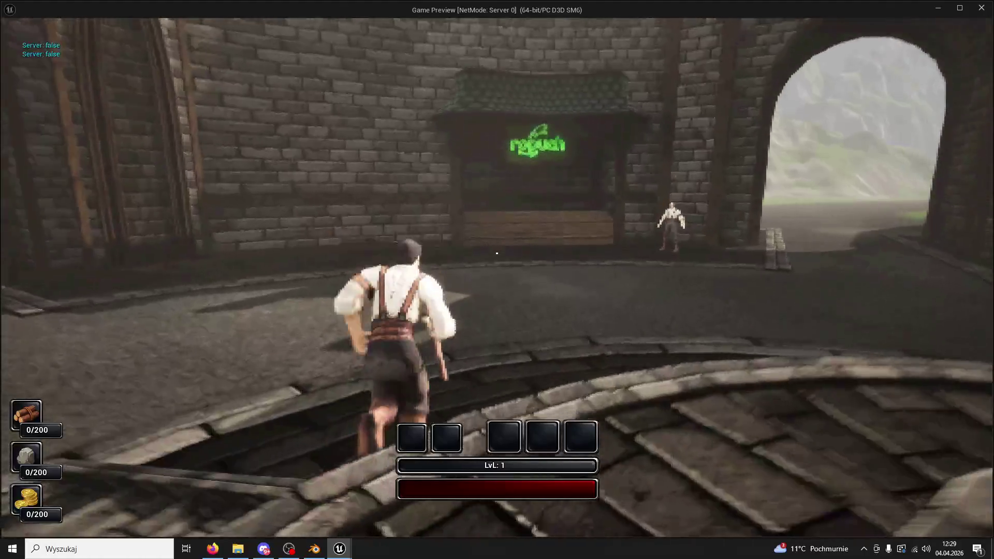
key(w)
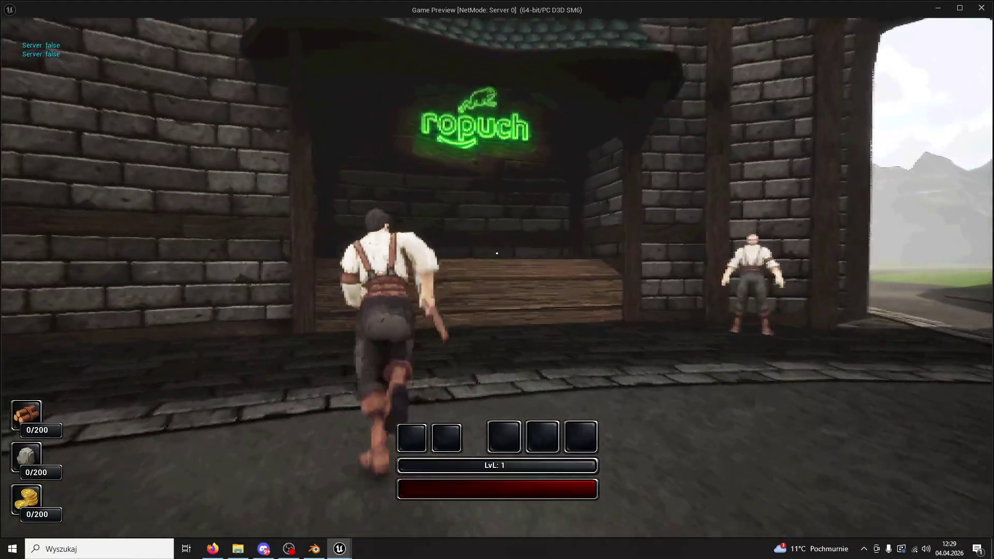
key(s)
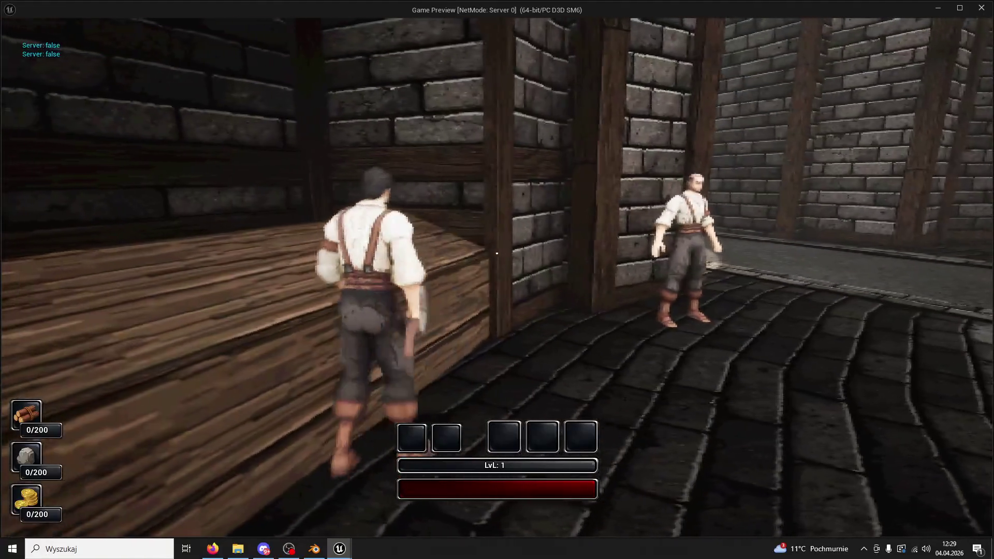
key(w)
key(s)
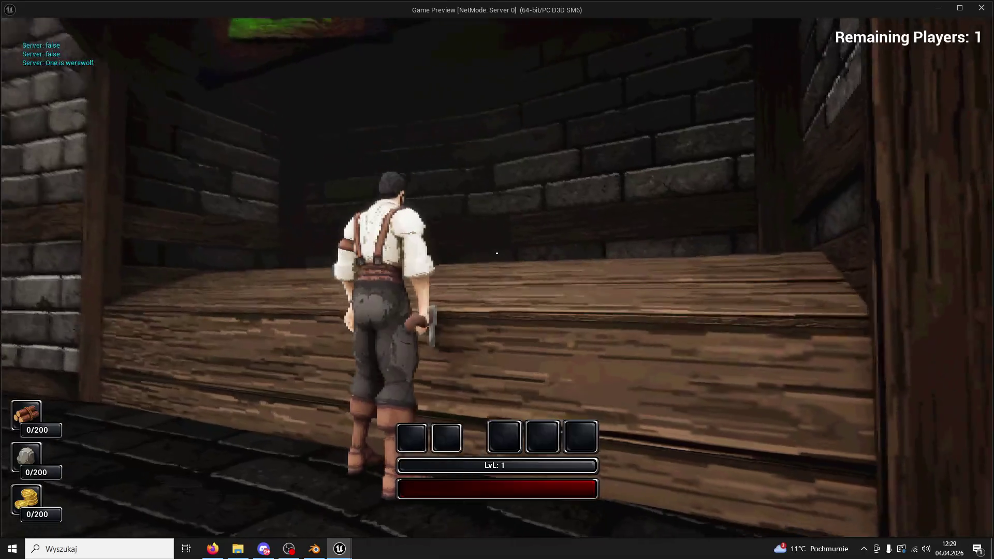
key(a)
key(Escape)
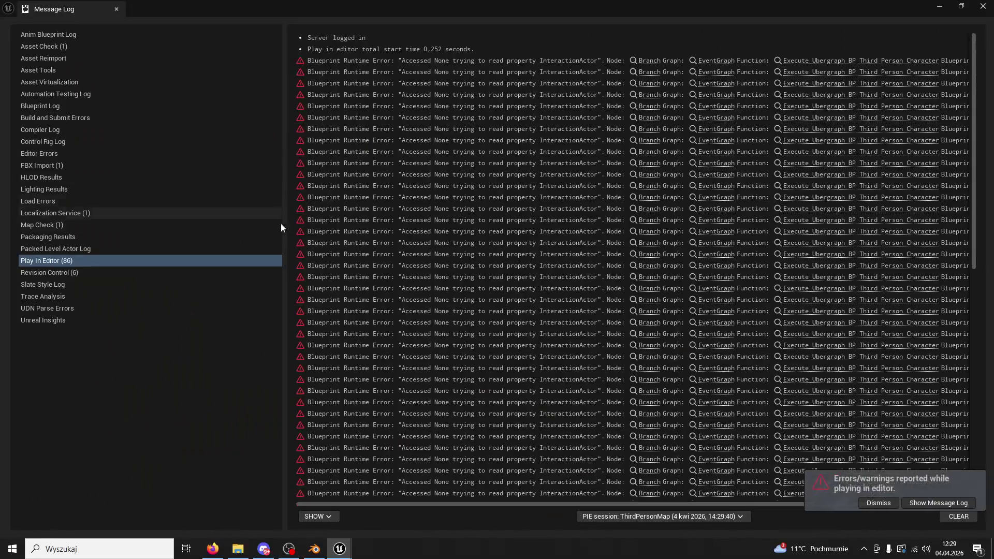
Close the Message Log and lower four counter planks slightly
click(116, 10)
click(505, 306)
ctrl+click(548, 361)
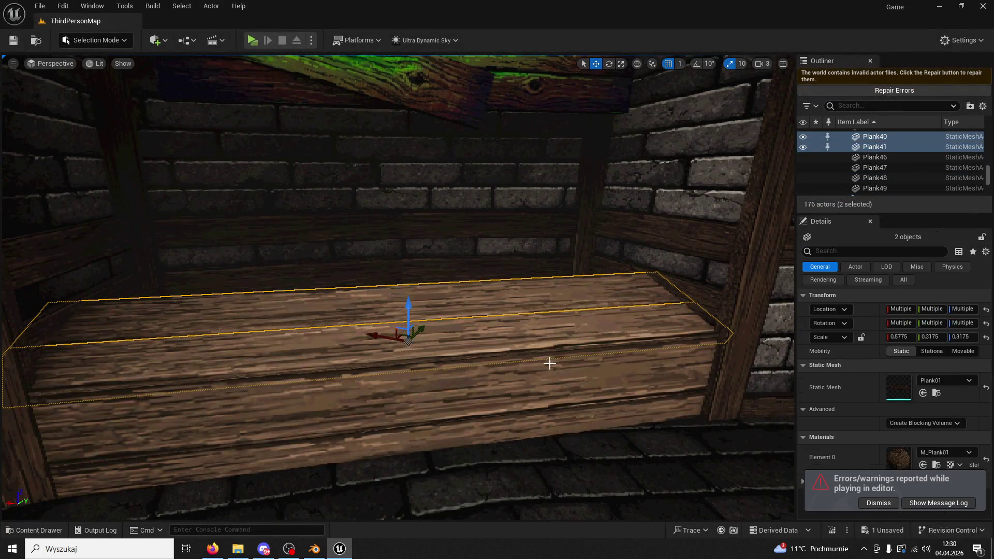
ctrl+click(588, 413)
ctrl+click(518, 409)
drag(413, 415, 419, 424)
Select counter planks Plank47 and Plank48 and turn the view toward them
scroll(557, 358, down, 3)
click(582, 298)
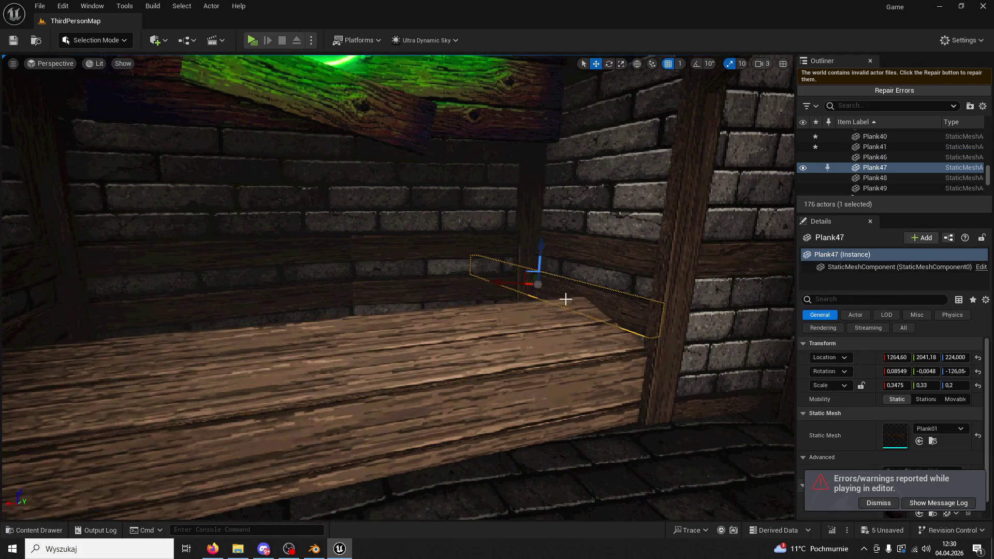
ctrl+click(314, 299)
drag(327, 291, 355, 277)
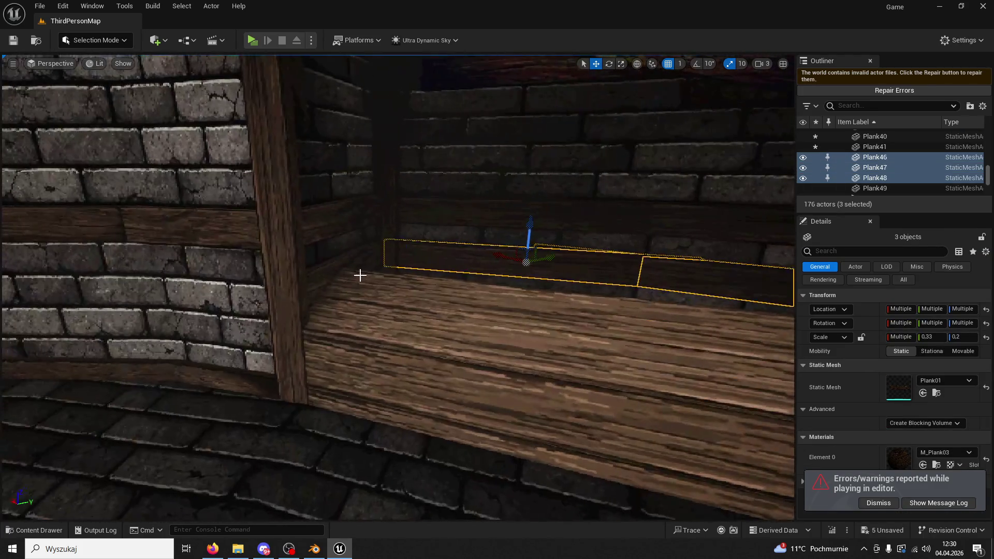
scroll(375, 245, up, 3)
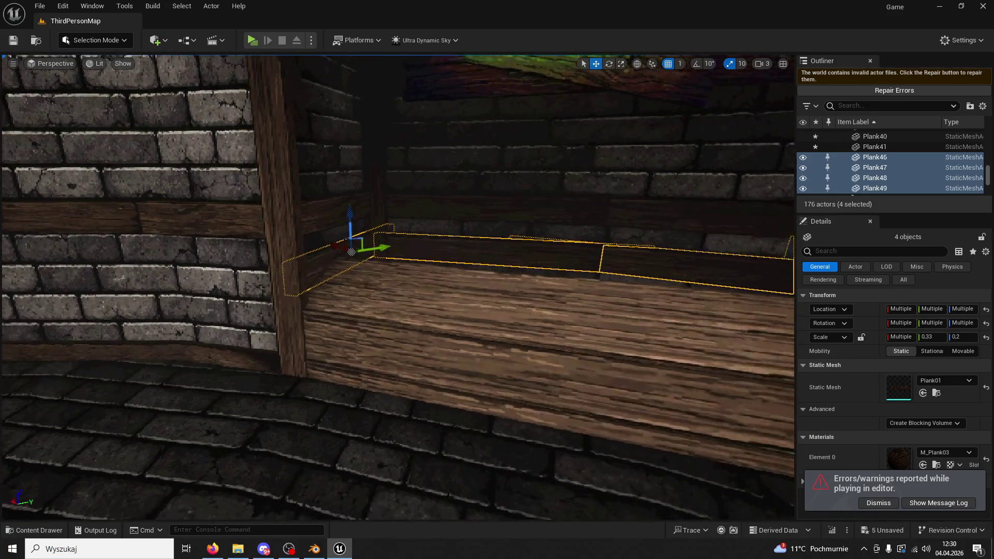
Slide the Davido NPC along the floor beside the counter and start a game preview
drag(350, 241, 569, 300)
click(723, 356)
mouse_move(692, 446)
mouse_down()
mouse_move(548, 435)
mouse_move(457, 402)
mouse_up()
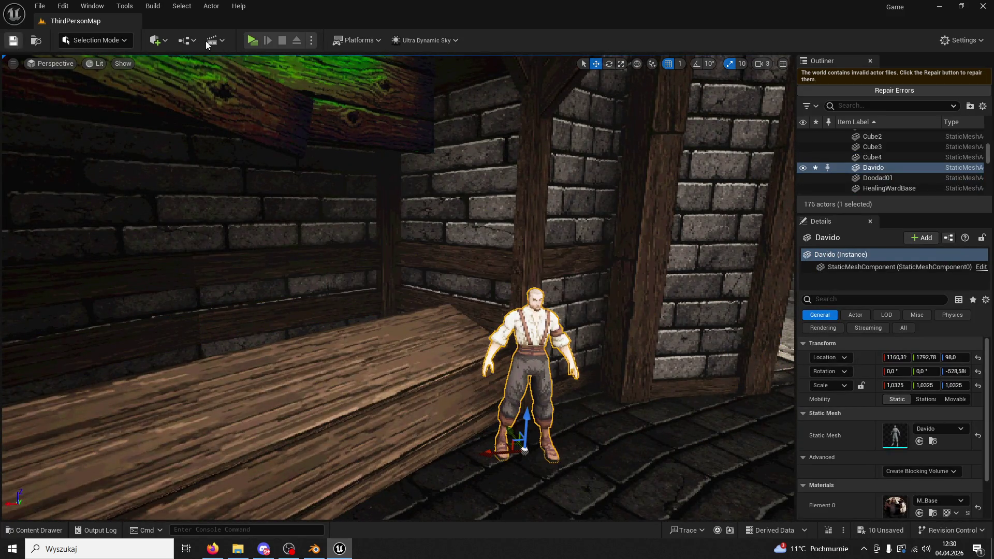
click(252, 41)
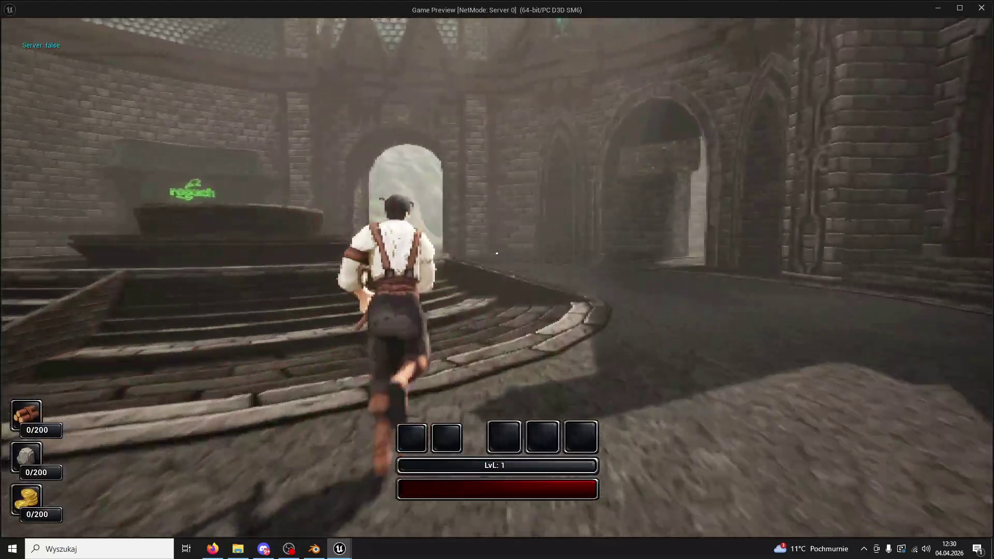
Run up the courtyard stairs into the stall beside the NPC and back out toward the archway
key(space)
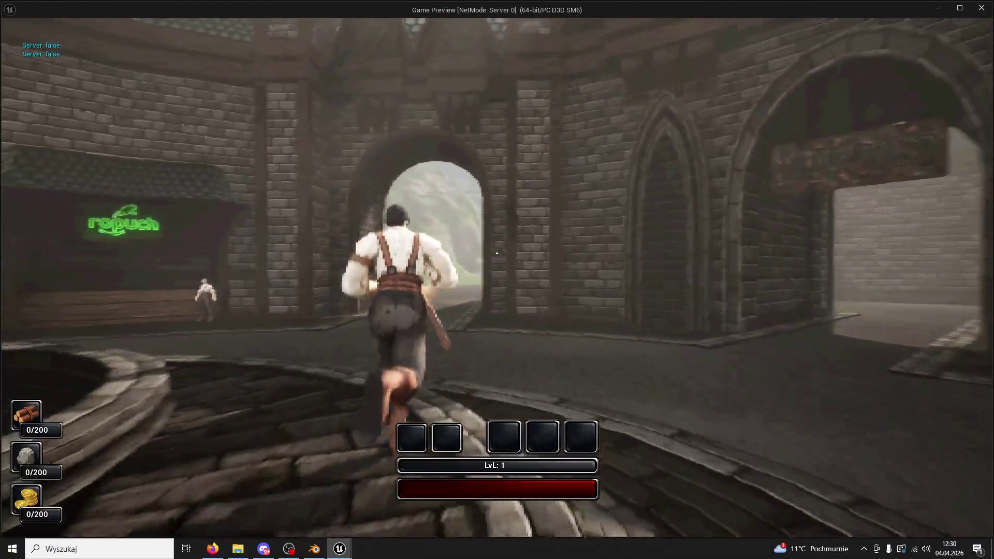
key(w)
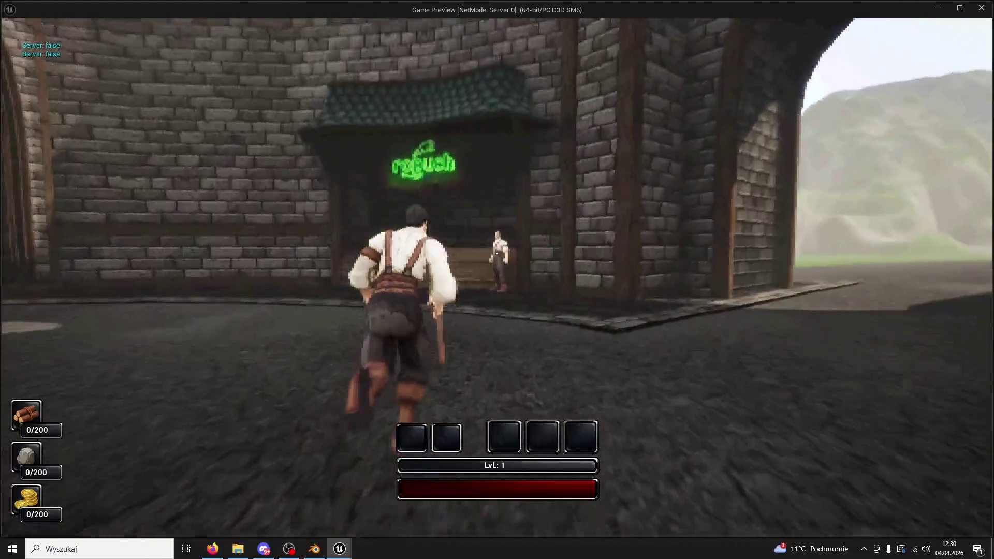
key(w)
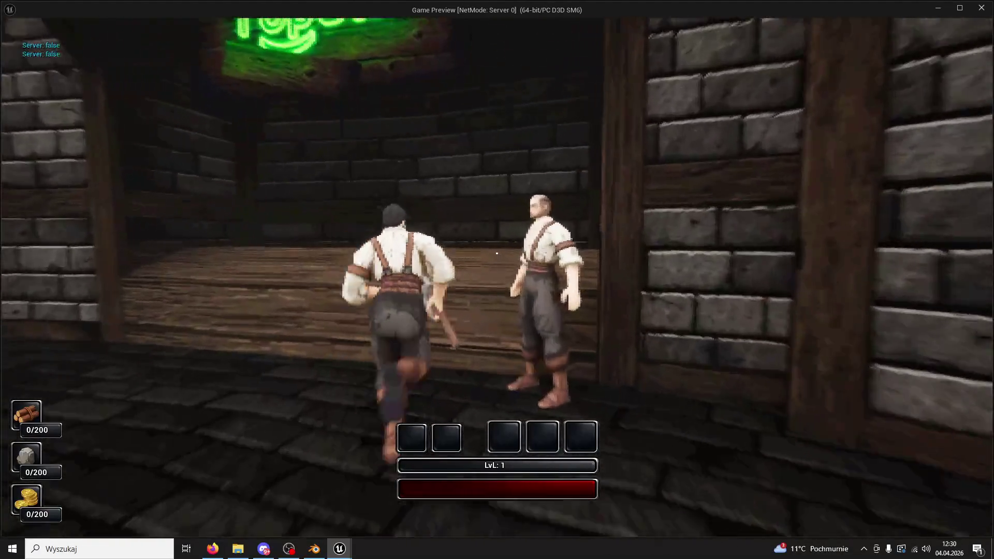
key(w)
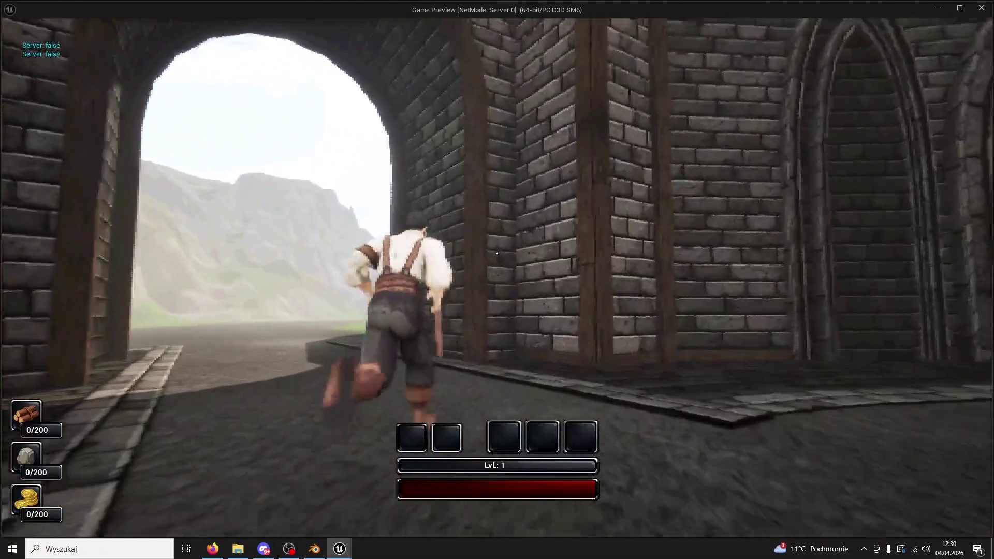
key(w)
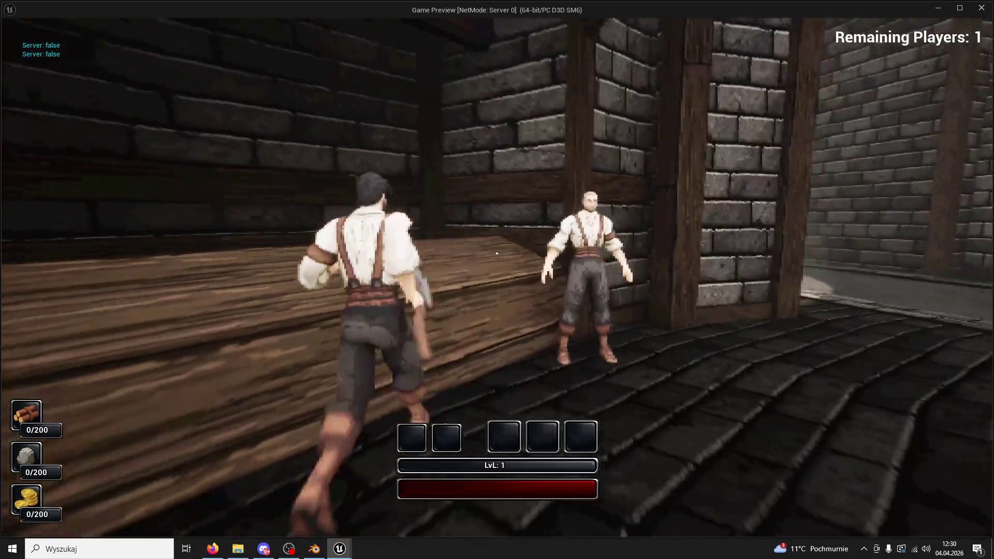
key(w)
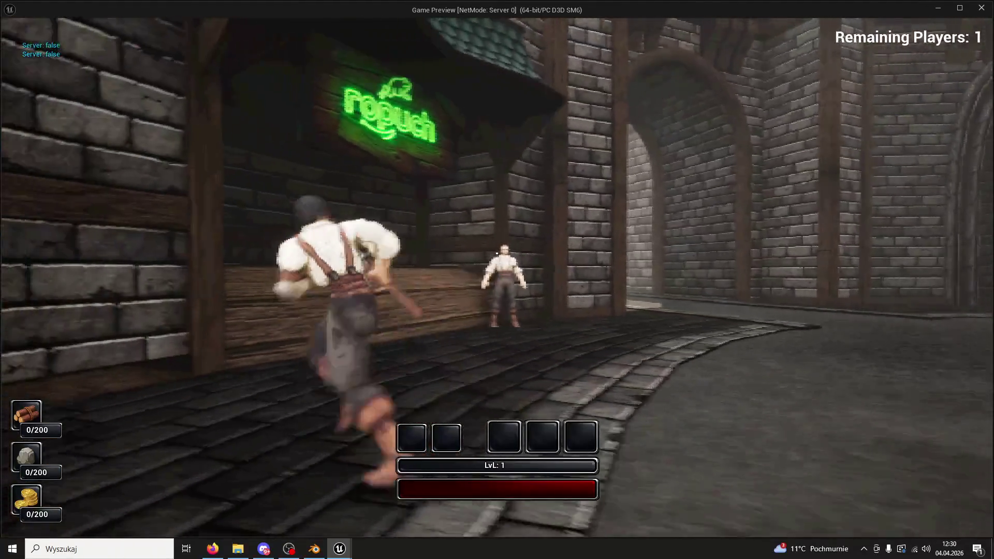
key(super)
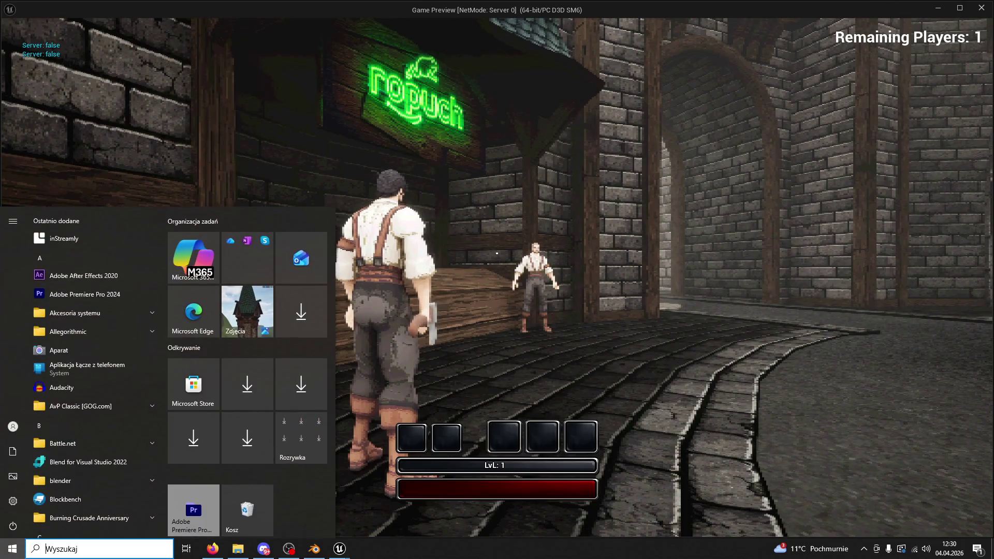
key(super)
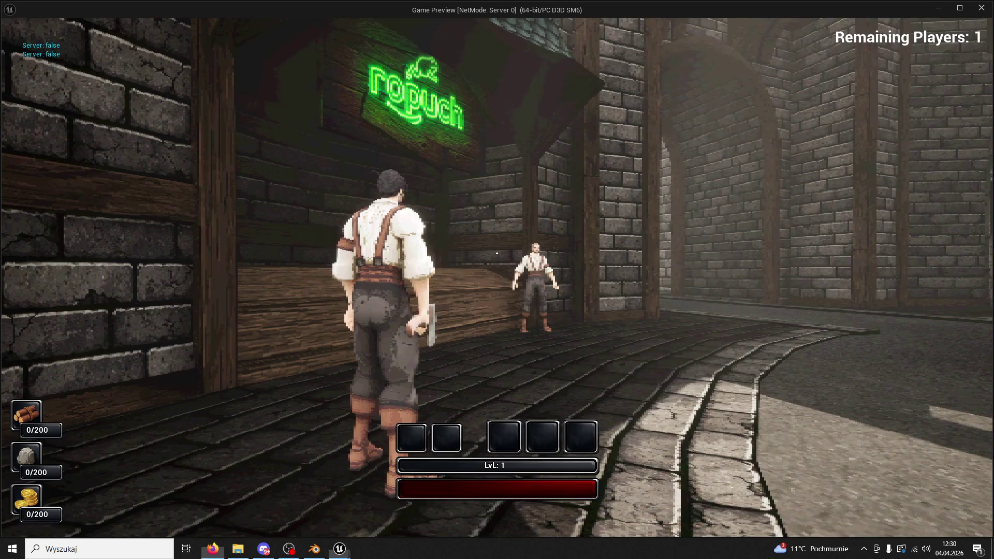
Jump onto the wooden counter, explore the stall interior and brick wall, then stop the preview
key(w)
key(space)
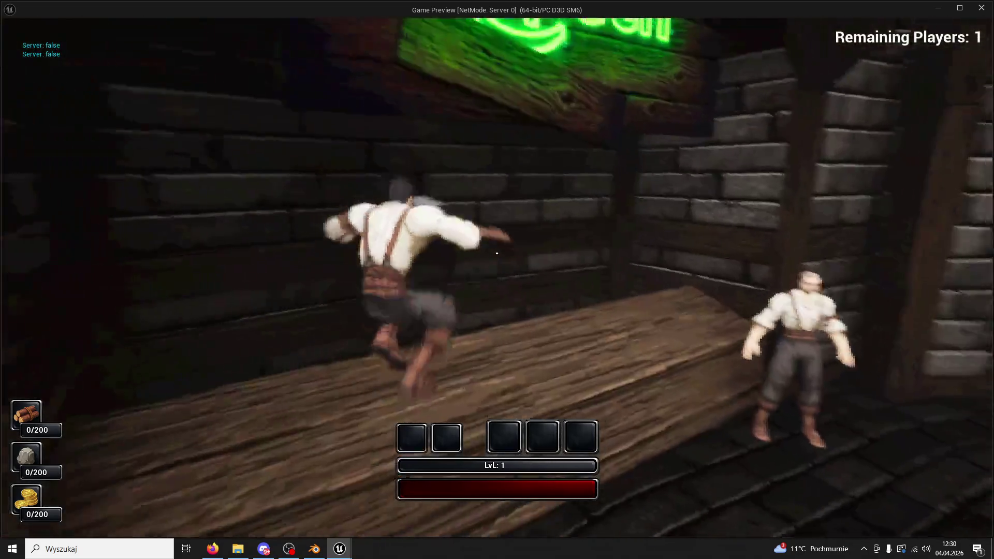
key(w)
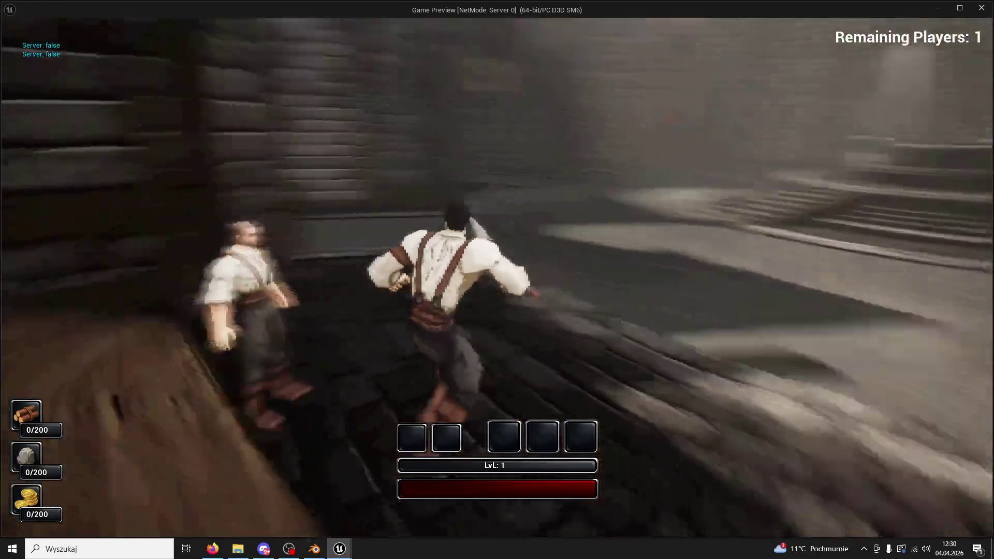
key(w)
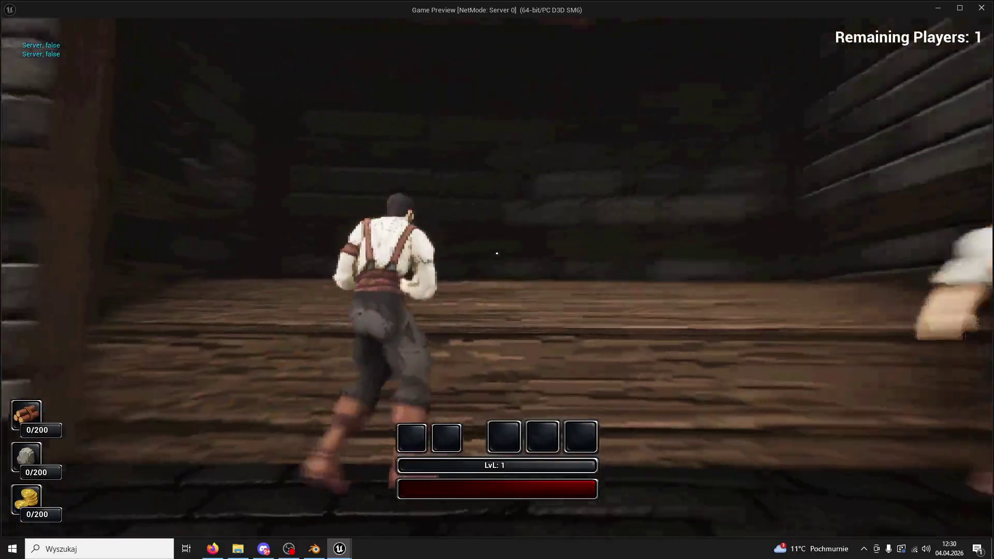
key(w)
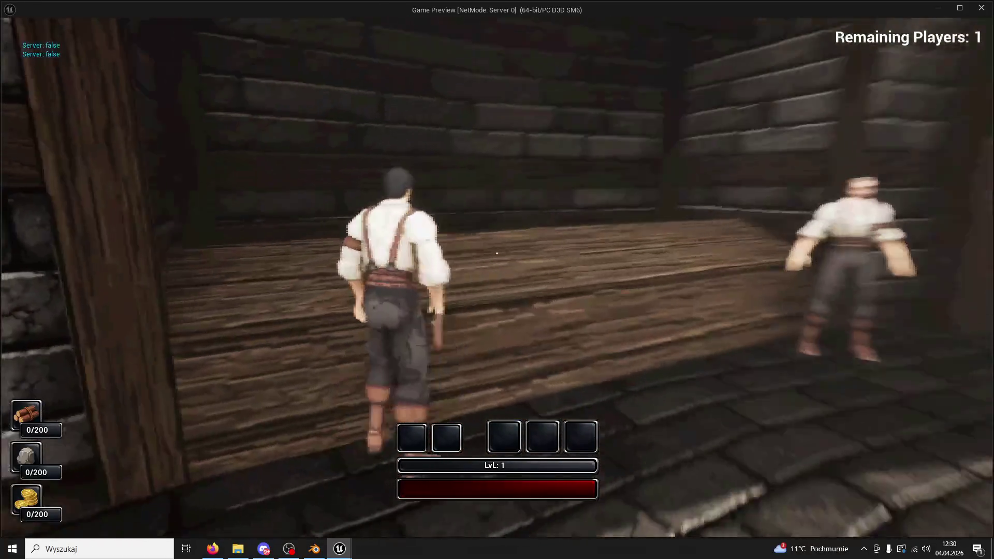
key(w)
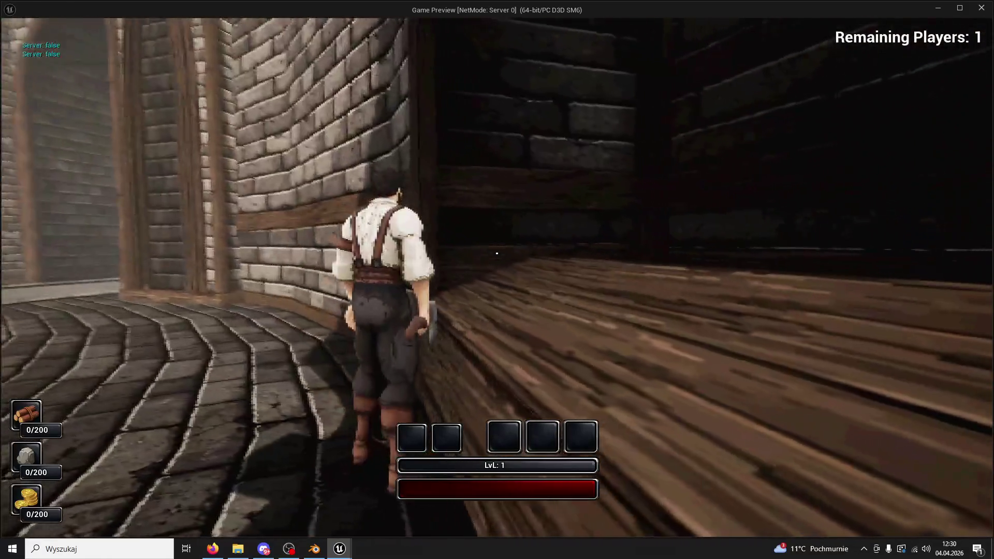
key(w)
key(w)
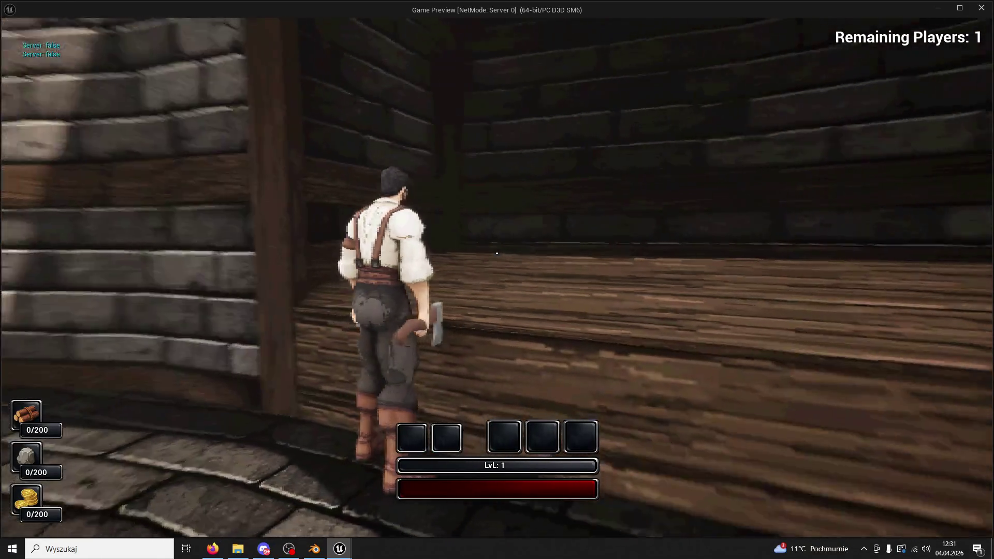
key(w)
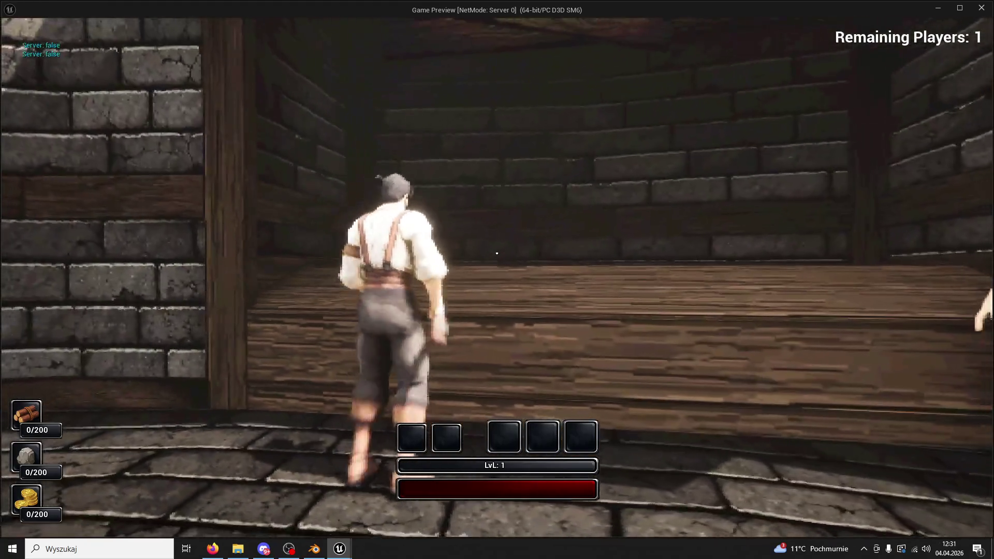
key(w)
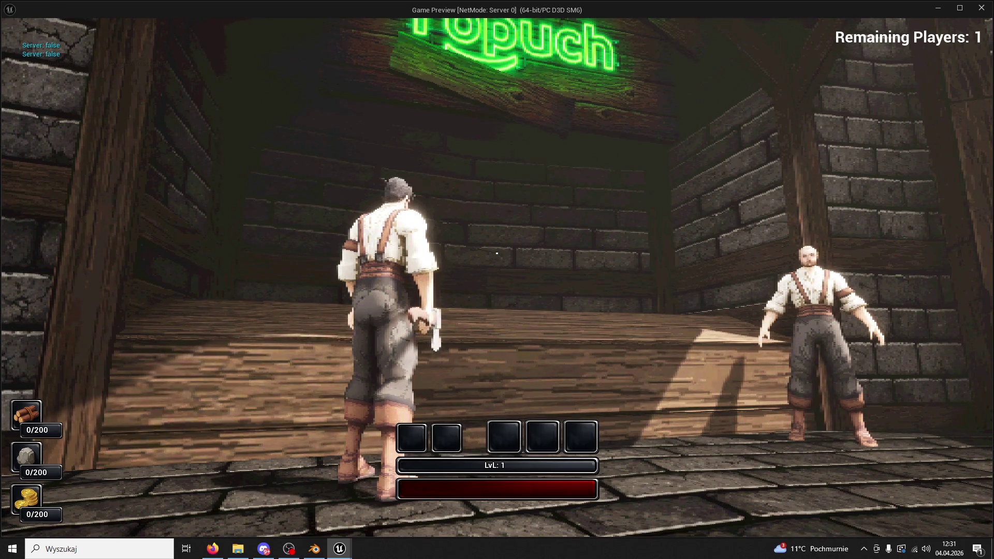
key(w)
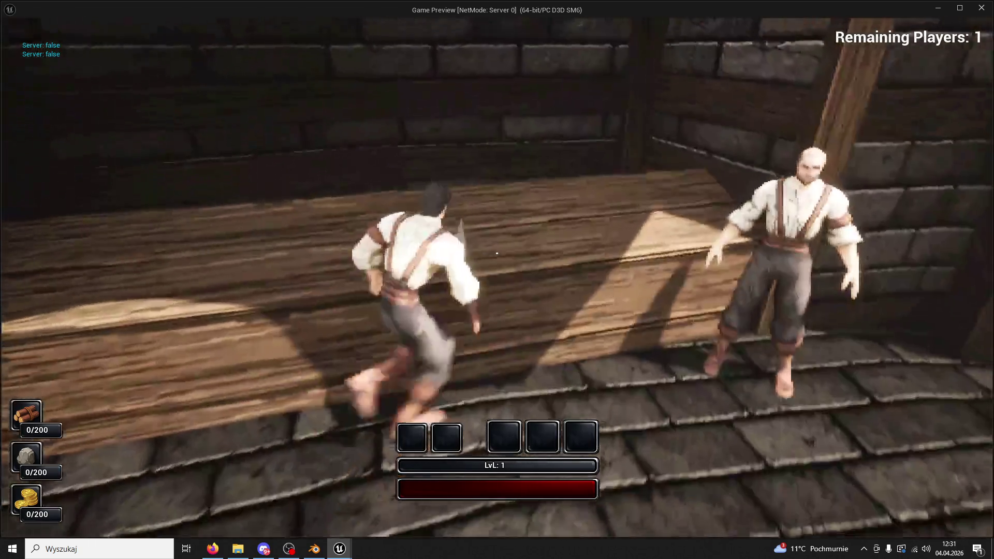
key(w)
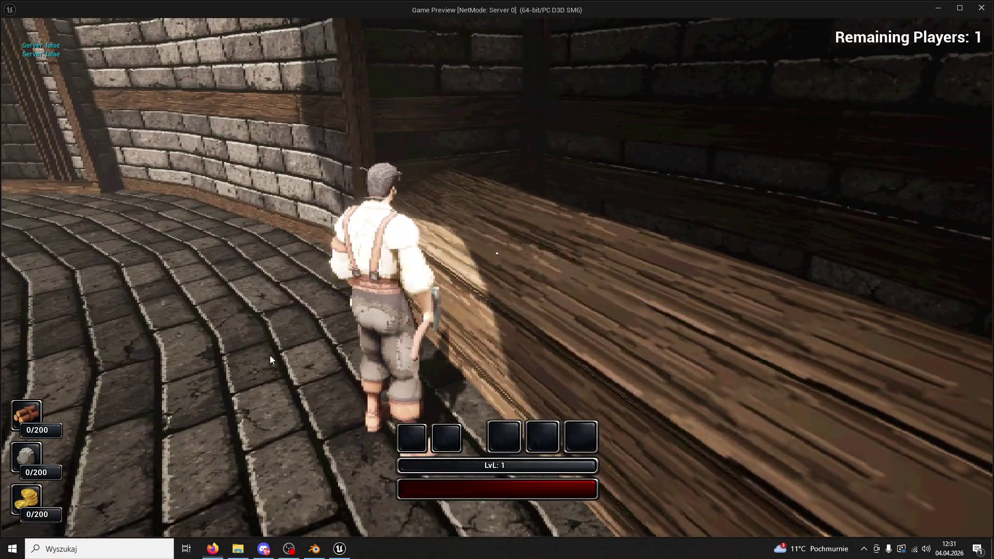
key(Escape)
Remove loose Plank2, then select Plank39–Plank41 and drag them up on Z
click(427, 443)
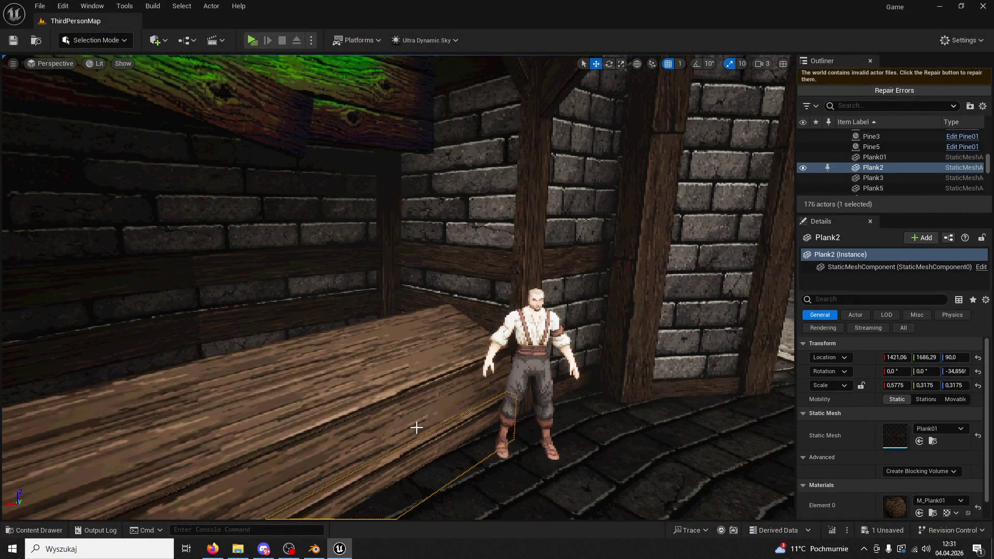
key(Delete)
click(390, 388)
ctrl+click(375, 358)
ctrl+click(354, 346)
mouse_move(354, 347)
mouse_down()
mouse_move(354, 311)
mouse_move(365, 394)
mouse_up()
drag(418, 196, 417, 214)
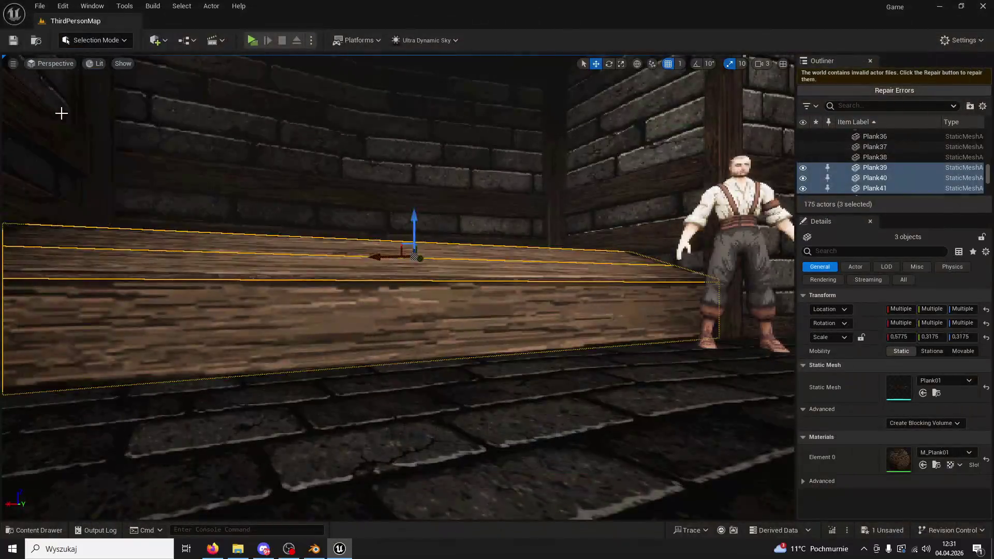
Undo the plank move and deletion, then run the character up the stairs toward the stall
key(ctrl+z)
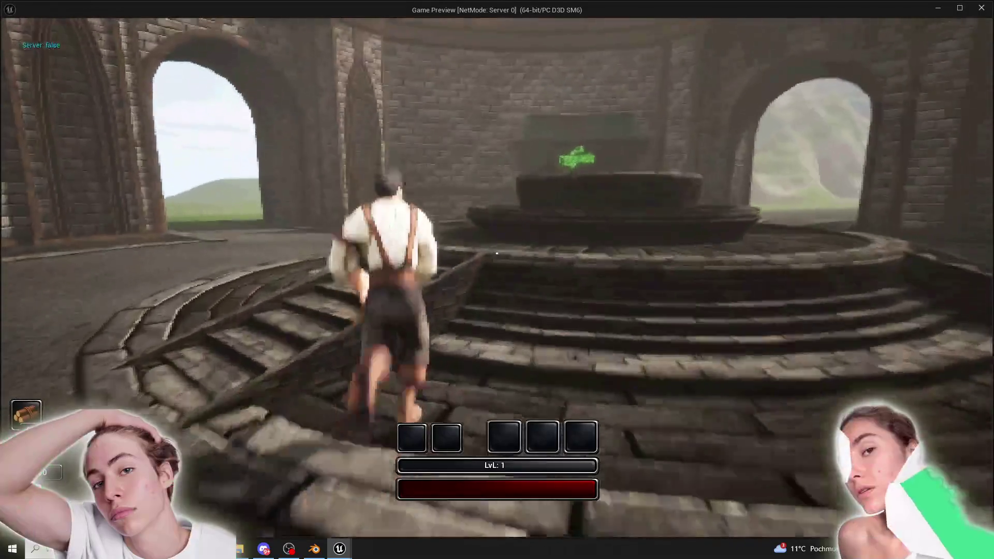
key(w)
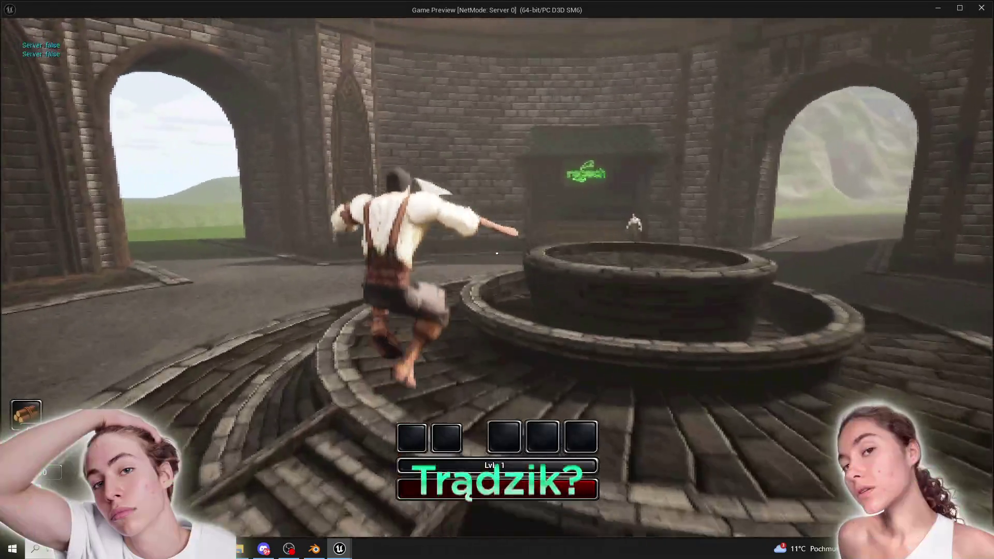
key(w)
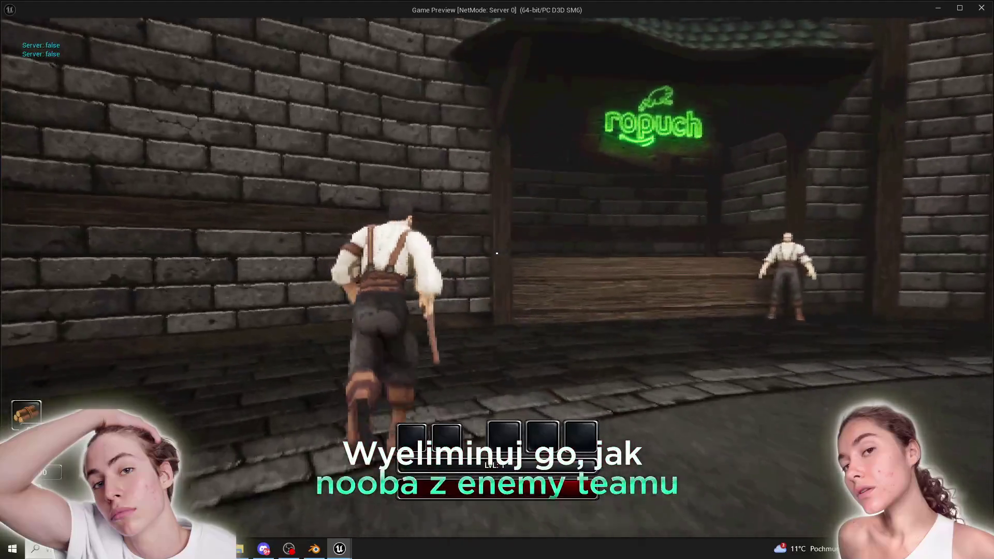
key(space)
key(w)
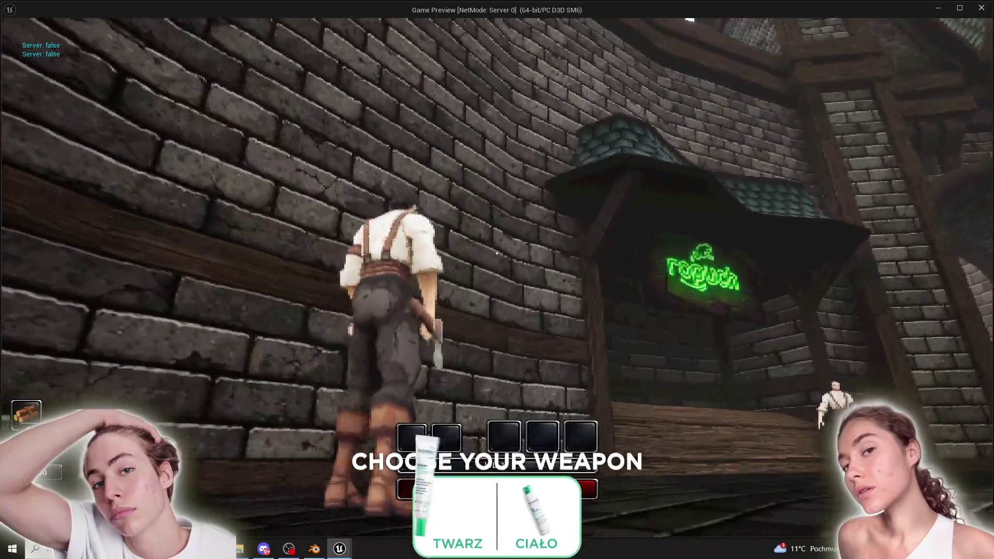
Keep running along the wall to the glowing ropuch stall and archway
key(w)
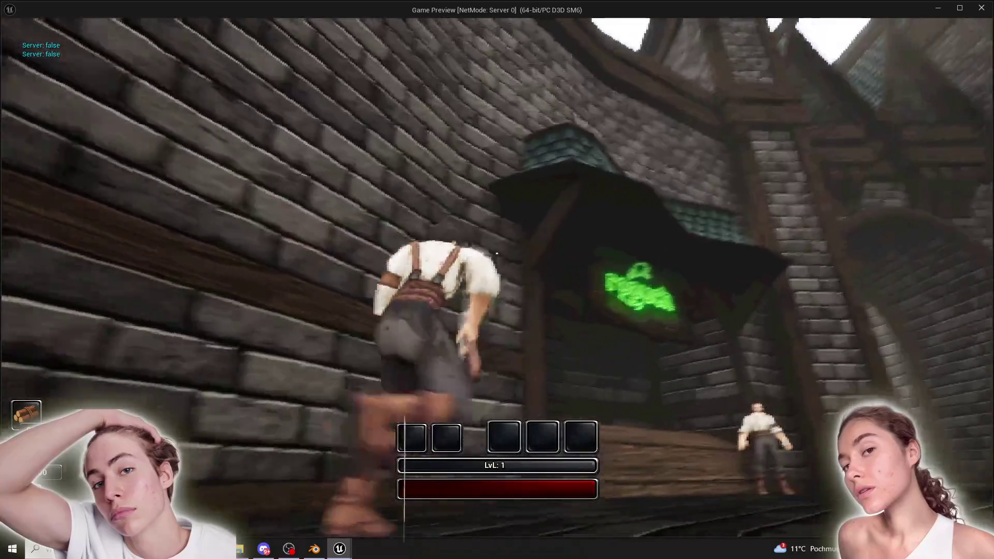
key(w)
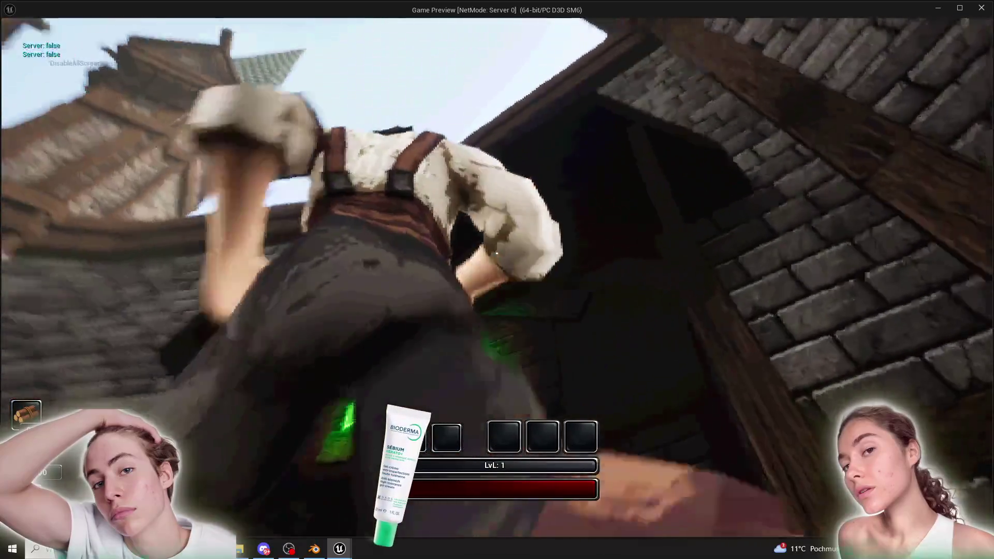
key(w)
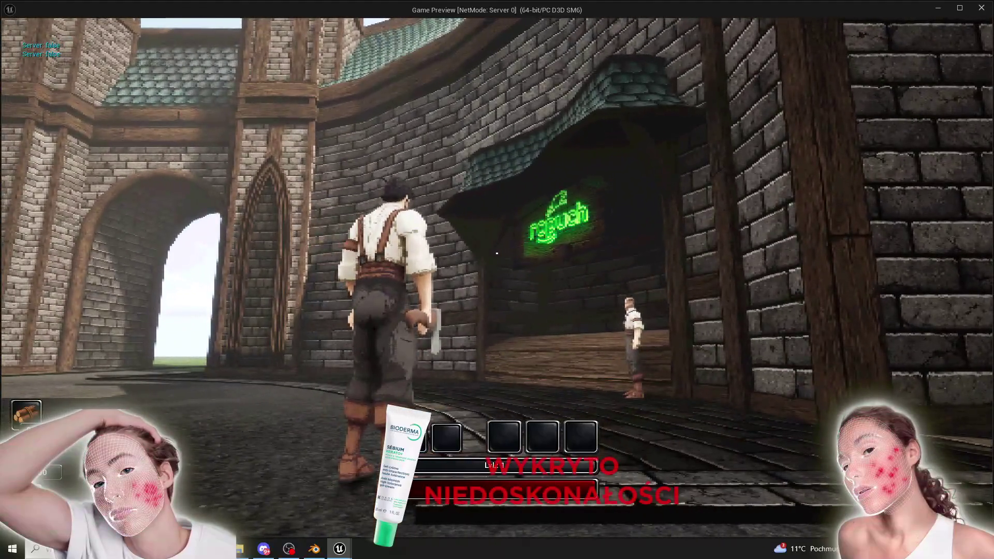
key(w)
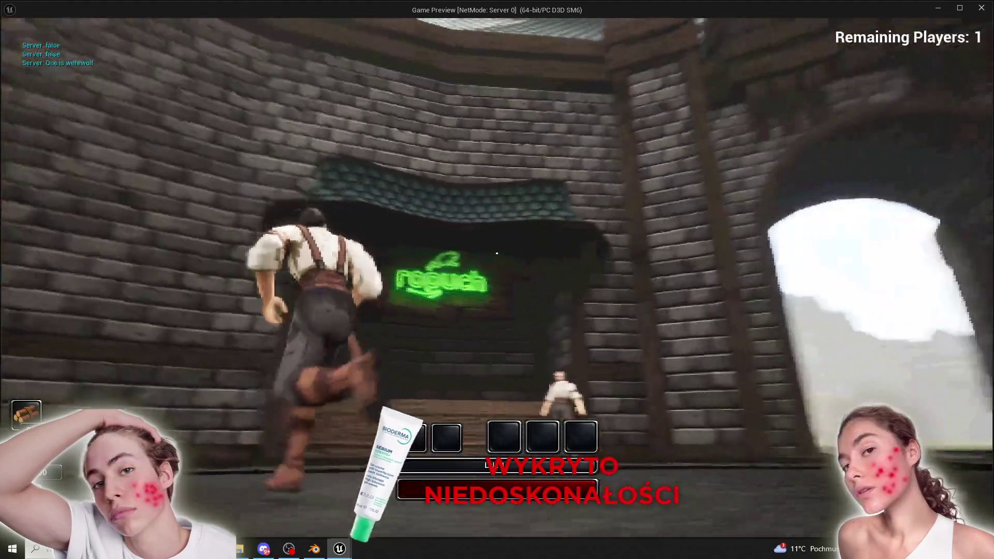
key(w)
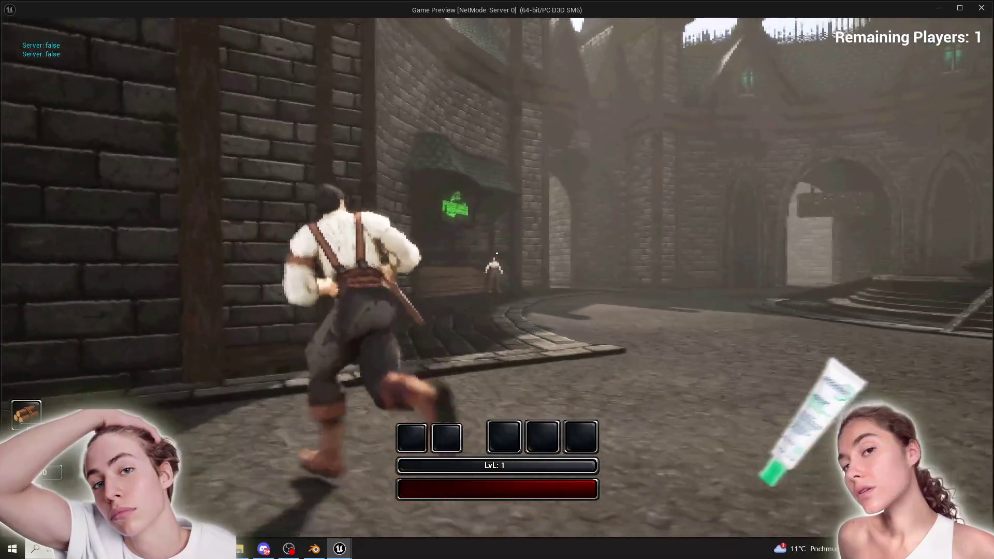
scroll(407, 147, down, 10)
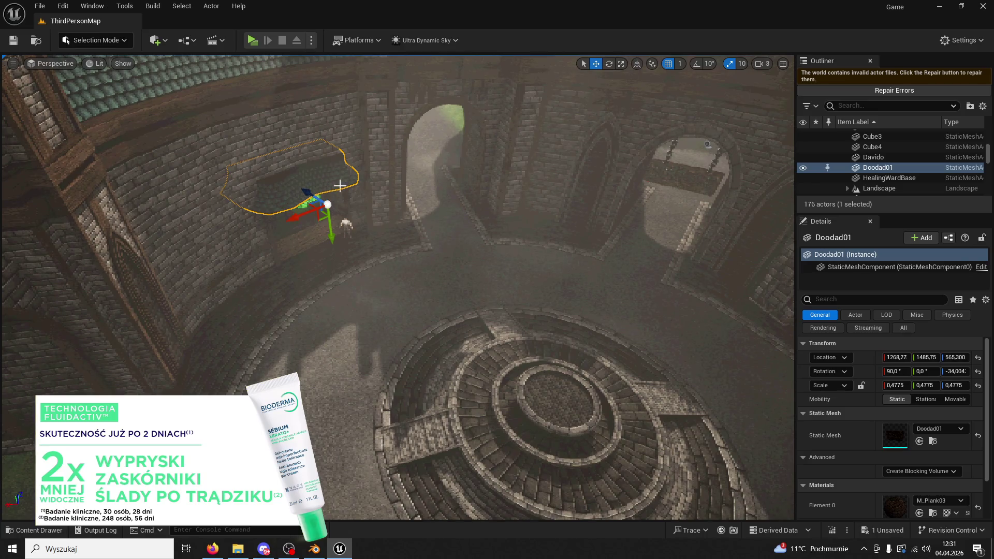
Start a game preview and run the character through the courtyard toward the stall
click(346, 223)
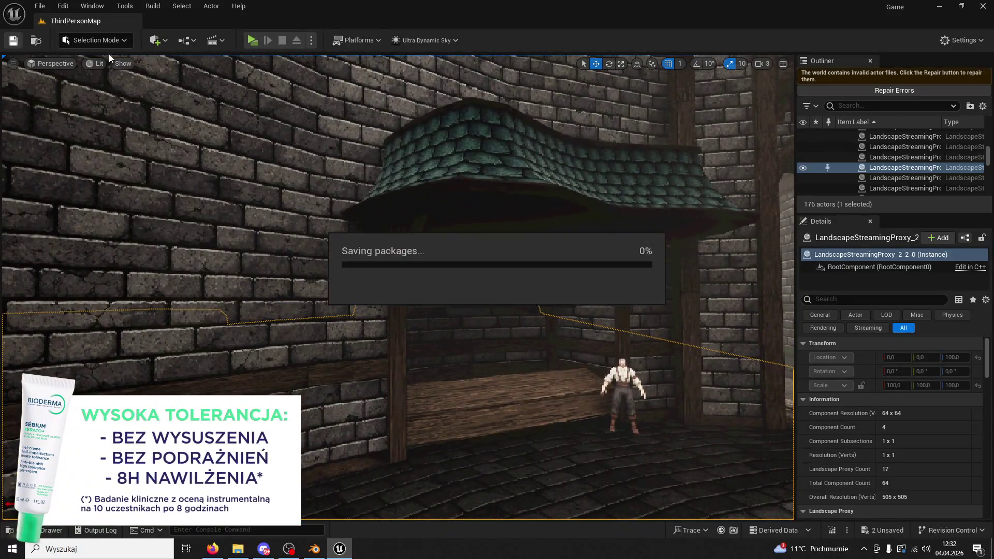
click(251, 39)
key(w)
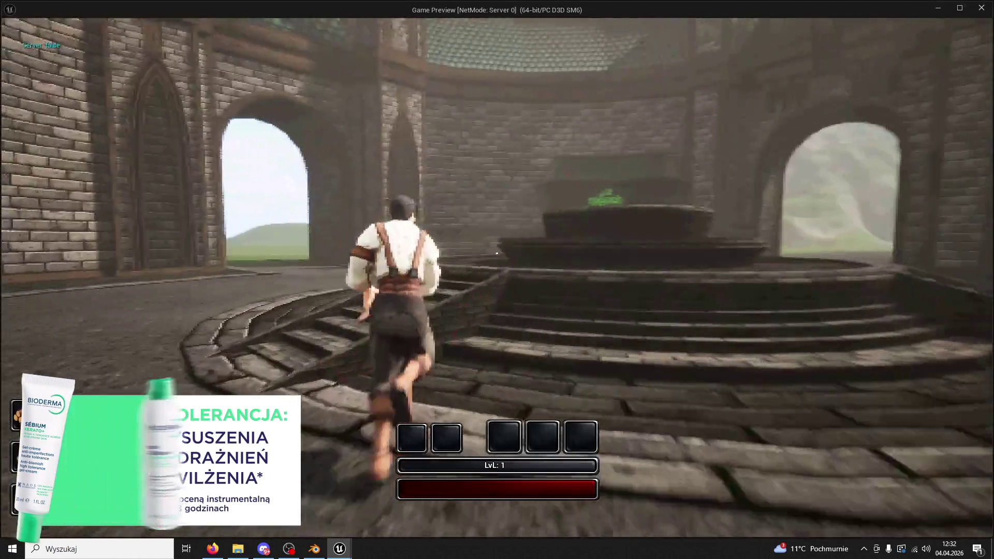
key(a)
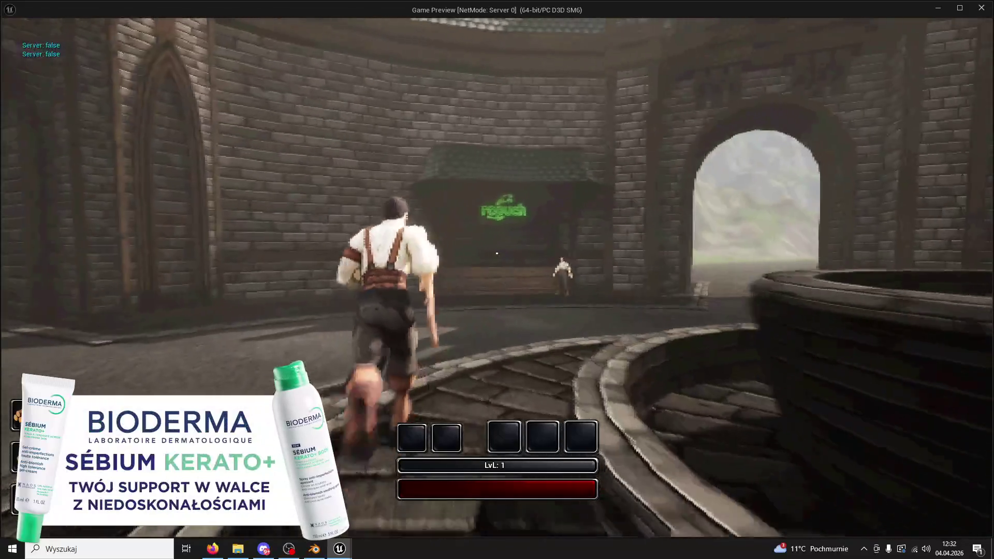
key(w)
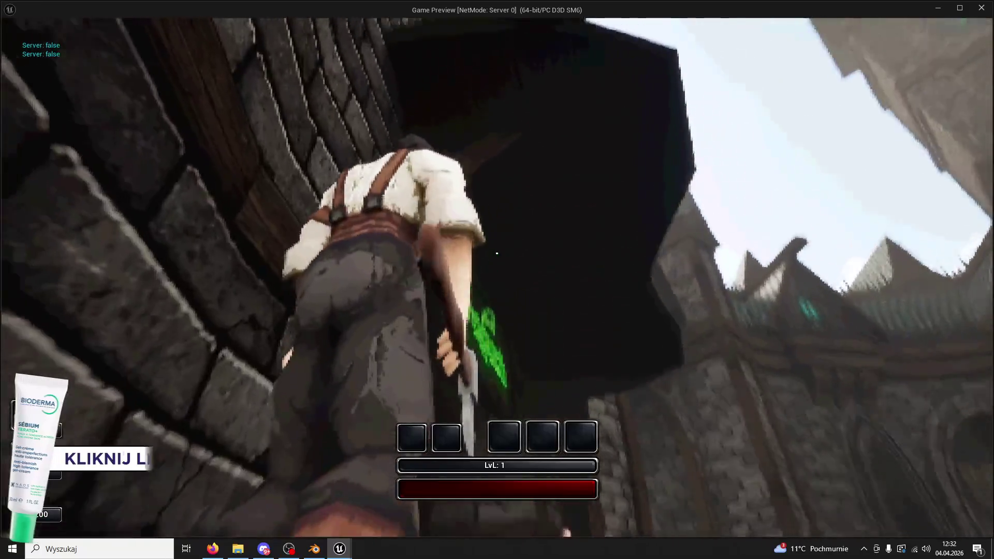
Swing the axe at the stall wall, return to face the neon sign, and stop the preview
click(496, 254)
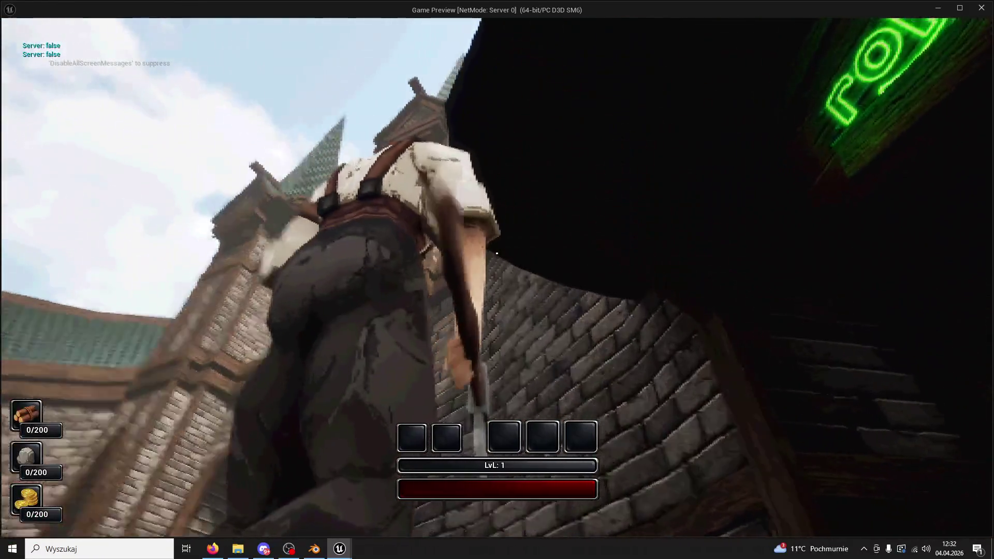
key(w)
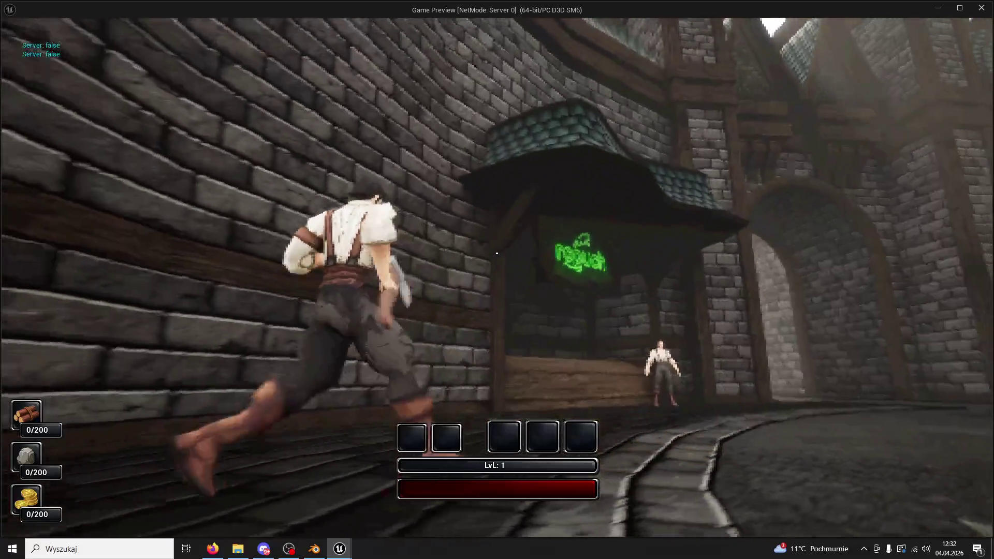
key(w)
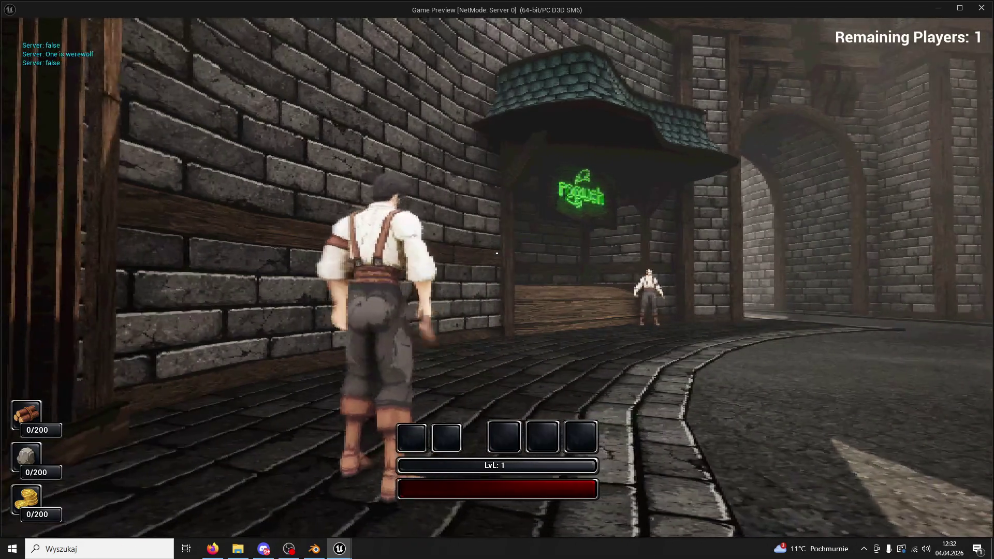
key(Escape)
click(559, 191)
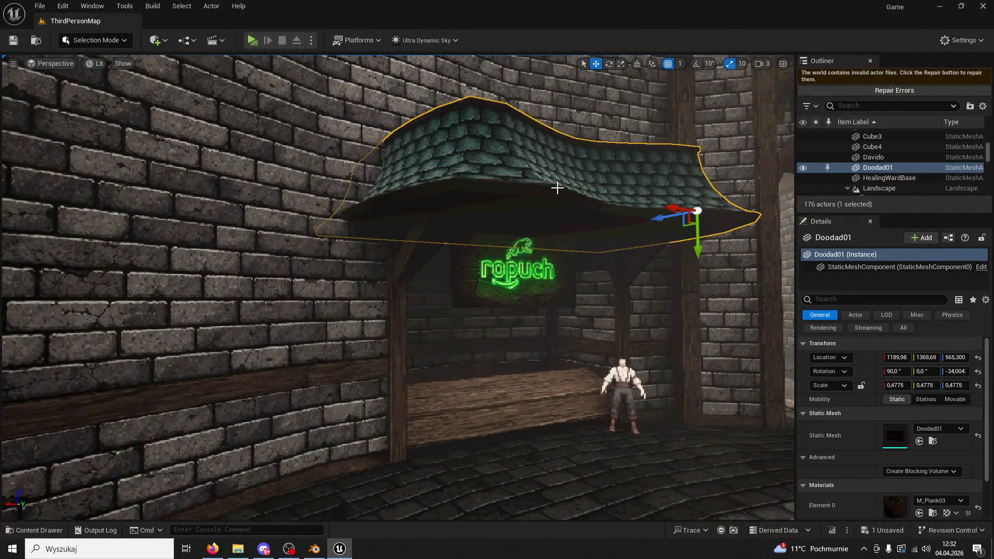
Shift roof Doodad01 along X and save, then tilt Plank42 to -61.46 and shorten it to X scale 0.145
drag(575, 217, 555, 226)
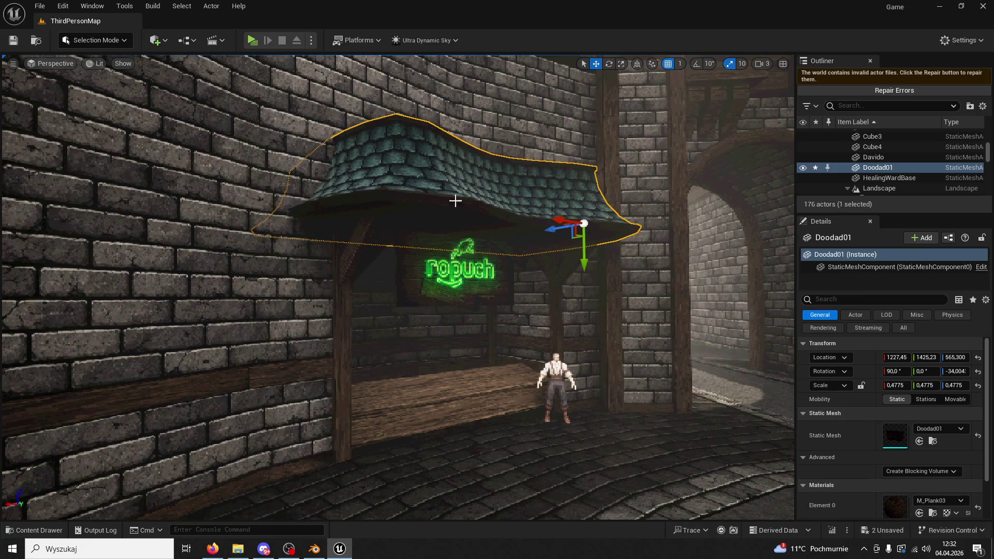
click(13, 40)
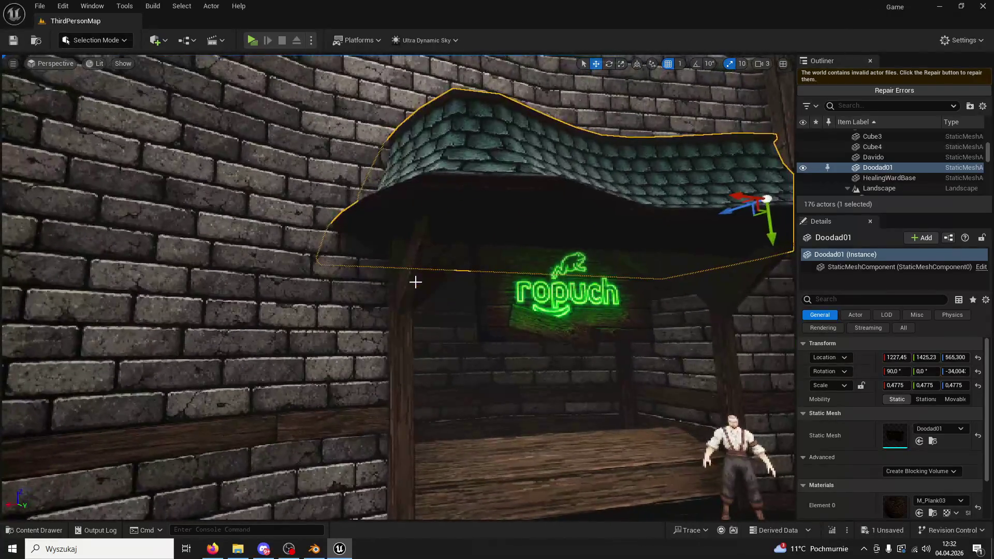
click(434, 282)
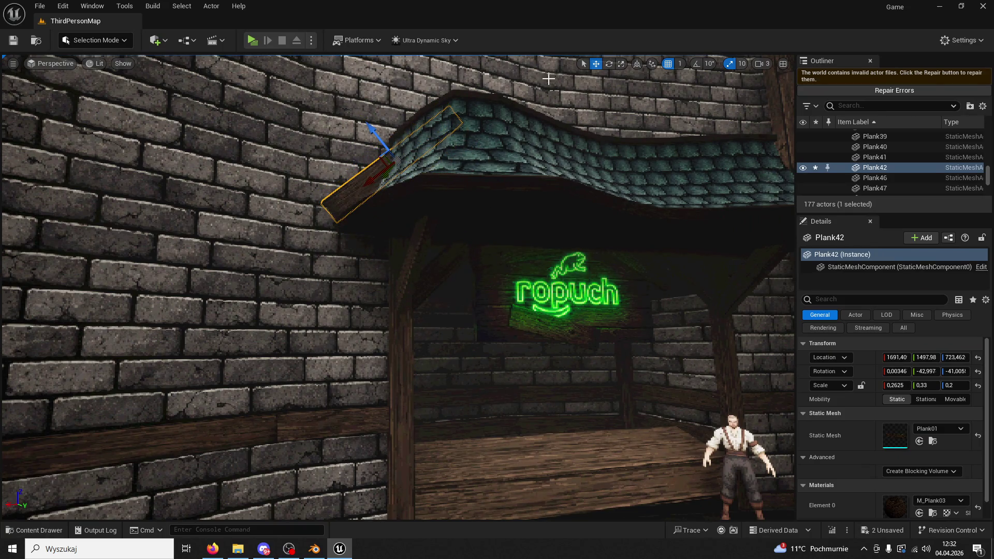
drag(384, 206, 371, 218)
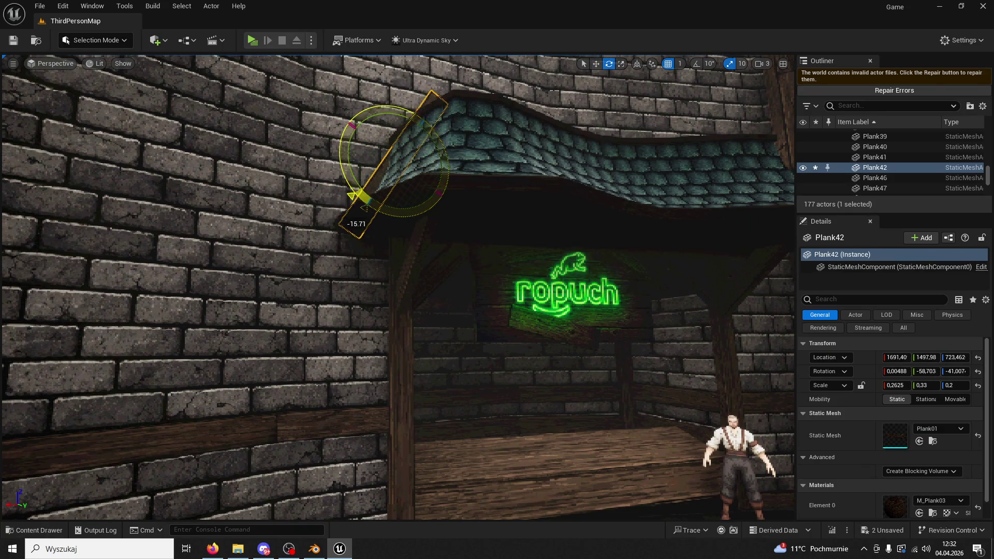
click(597, 64)
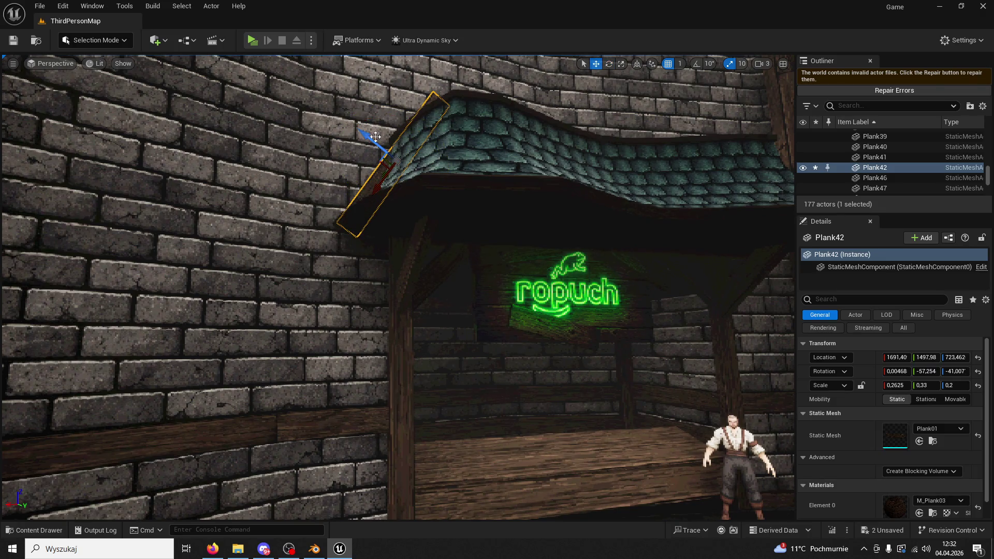
key(f)
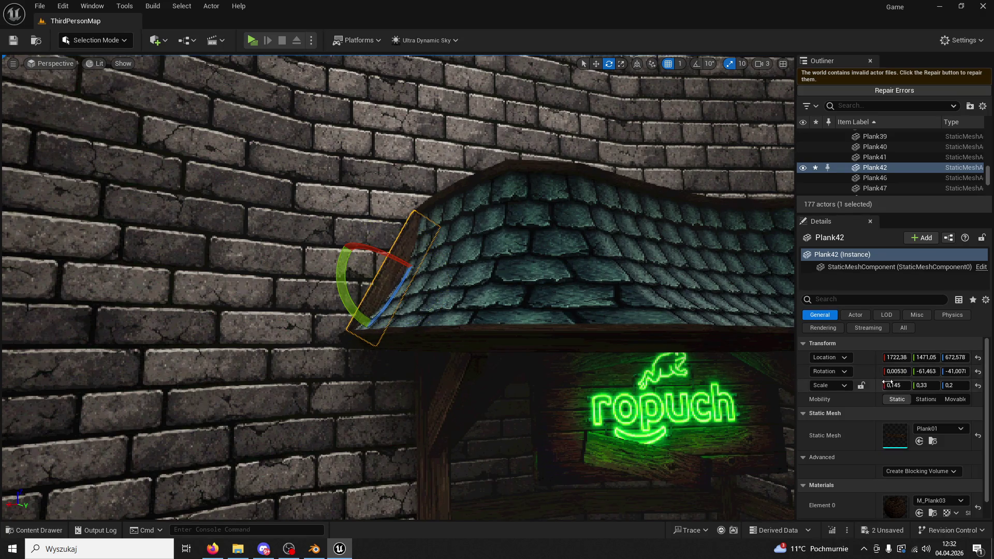
click(601, 279)
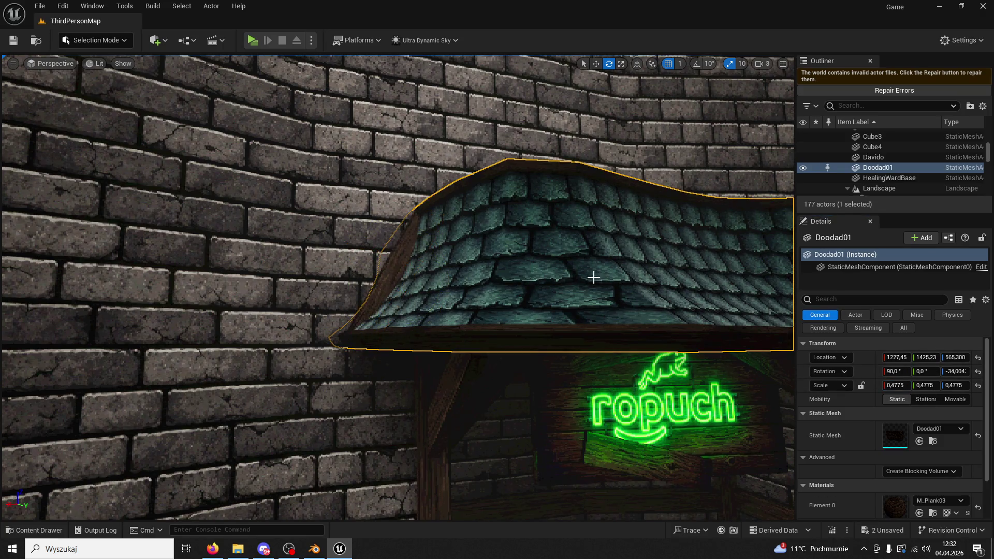
Duplicate Plank42 into Plank43 and tilt it to 59.025 along the roof's right slope
mouse_move(601, 279)
mouse_down()
mouse_move(518, 301)
mouse_move(475, 343)
mouse_up()
click(475, 343)
scroll(476, 343, down, 5)
key(ctrl+d)
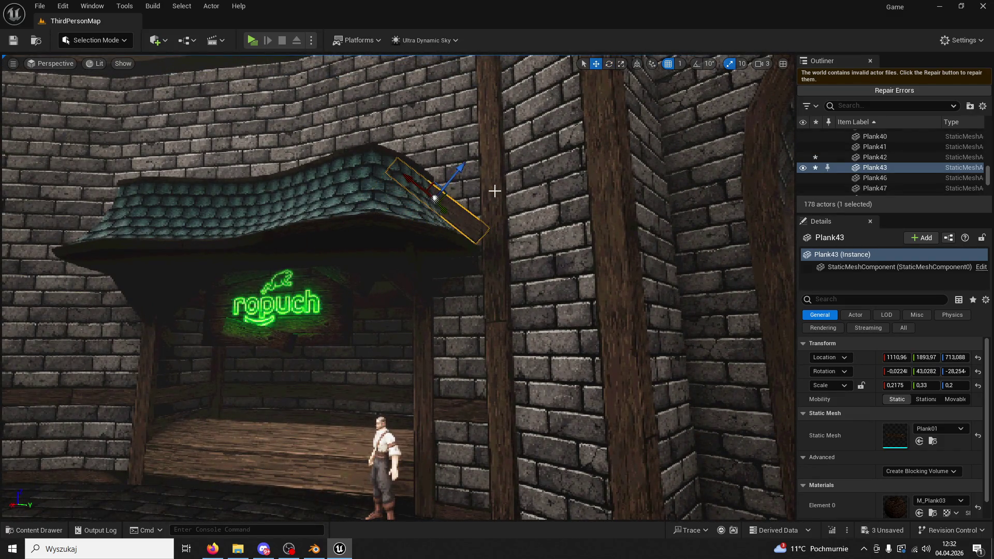
key(f)
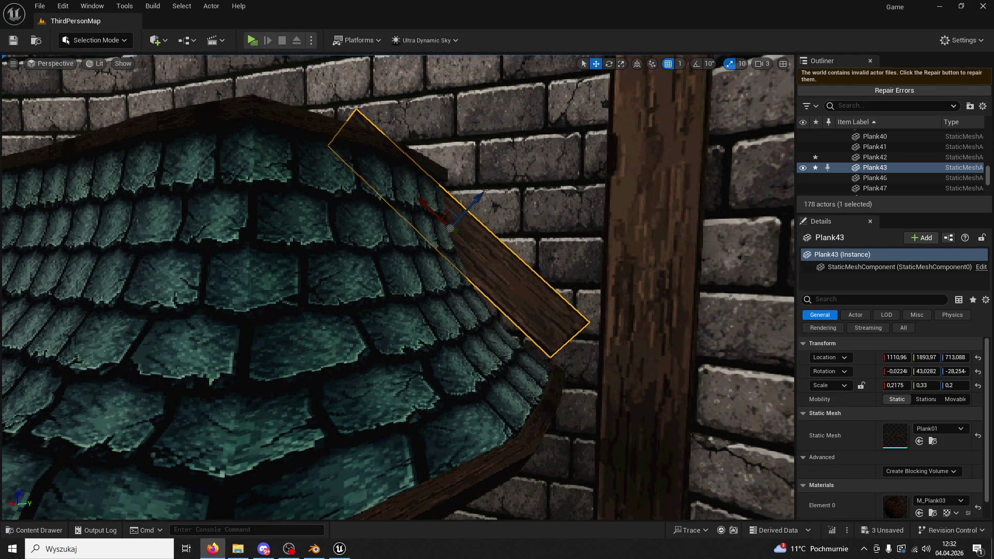
click(609, 63)
drag(517, 208, 505, 253)
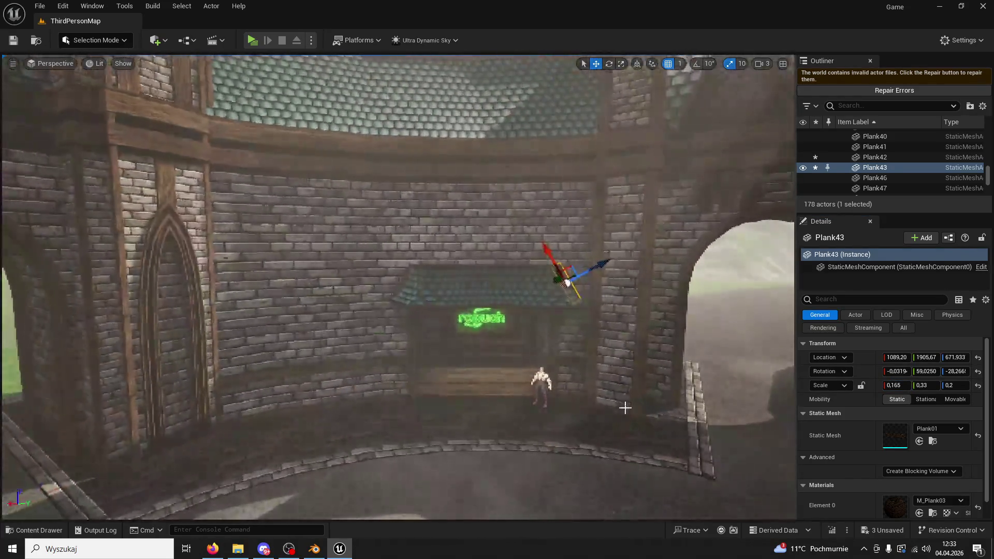
Frame Column4 beside the stall and start a Play In Editor preview
click(497, 171)
key(f)
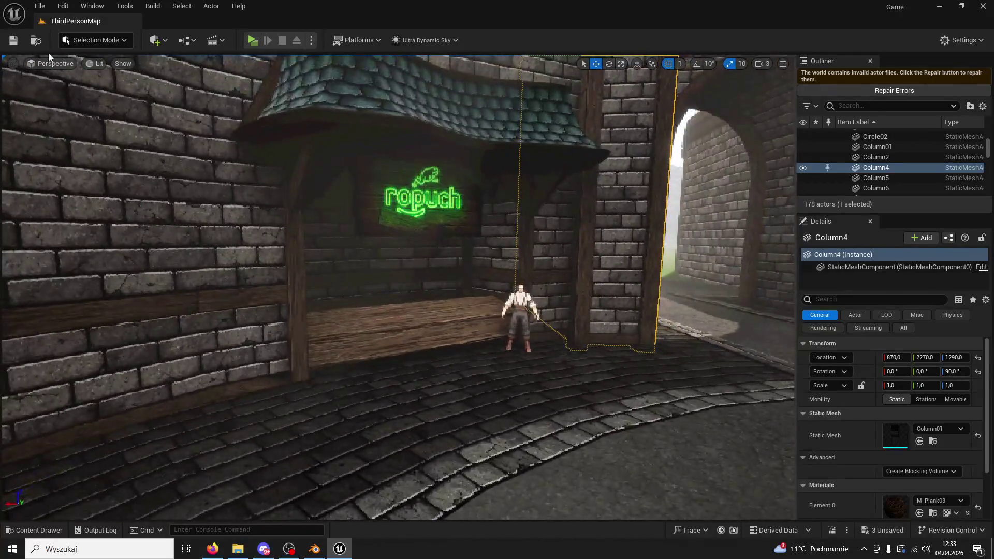
click(252, 40)
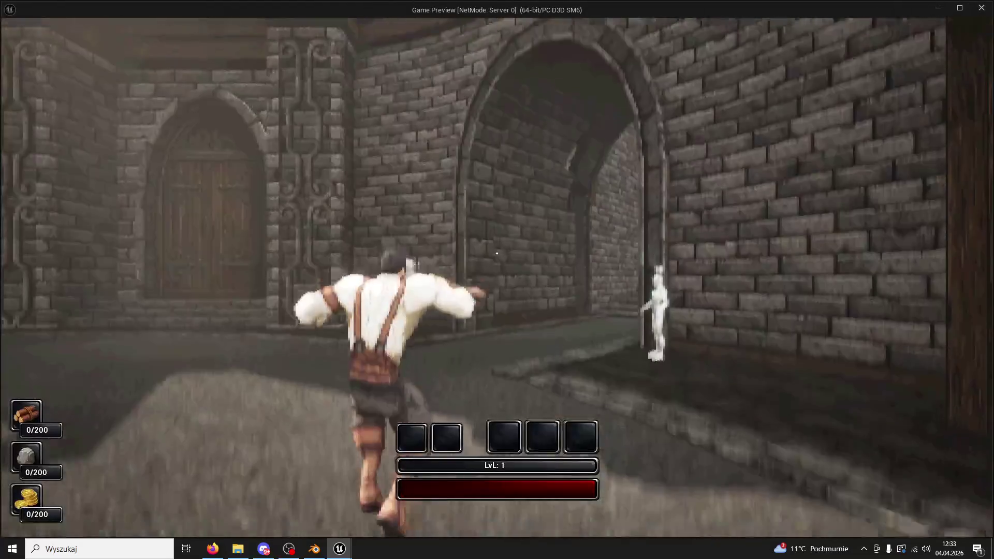
Run the character around the platform toward the lit ropuch stall
key(w)
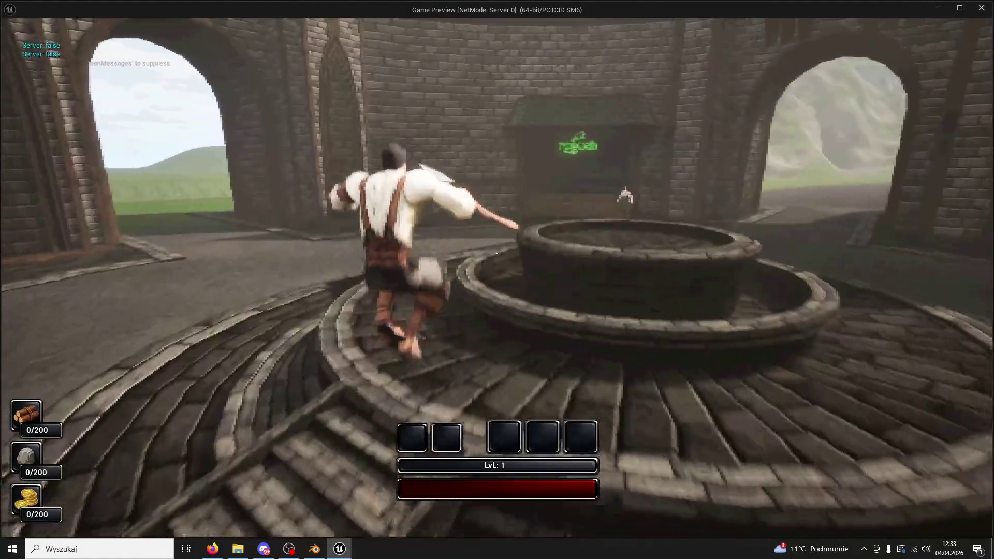
key(w)
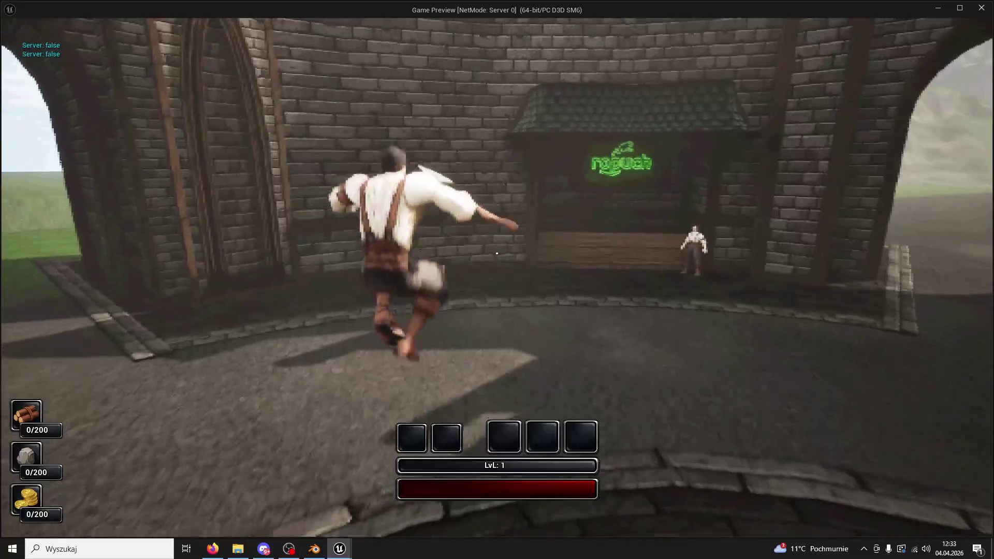
key(w)
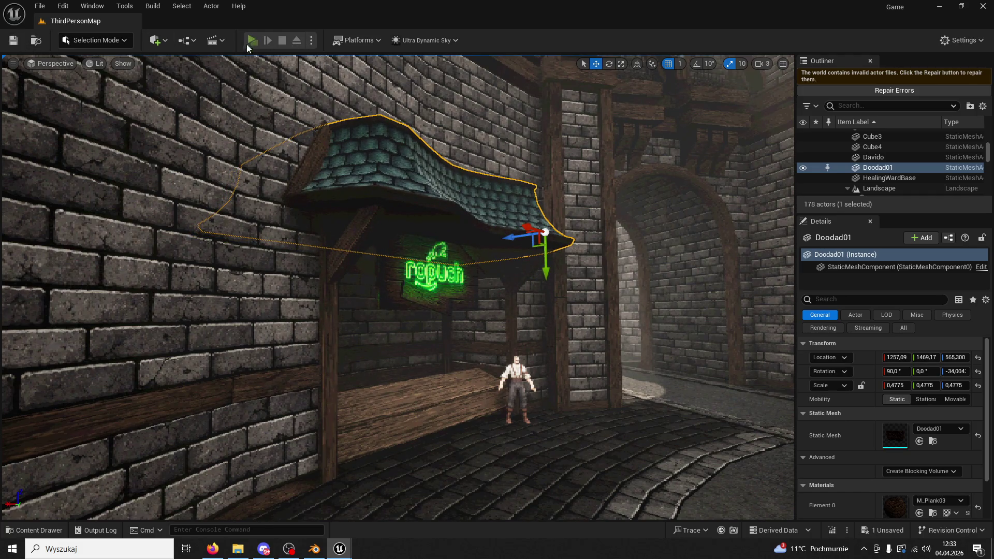
Play-test again, jumping off the fountain and running to the stall, then exit and delete Doodad01
click(251, 40)
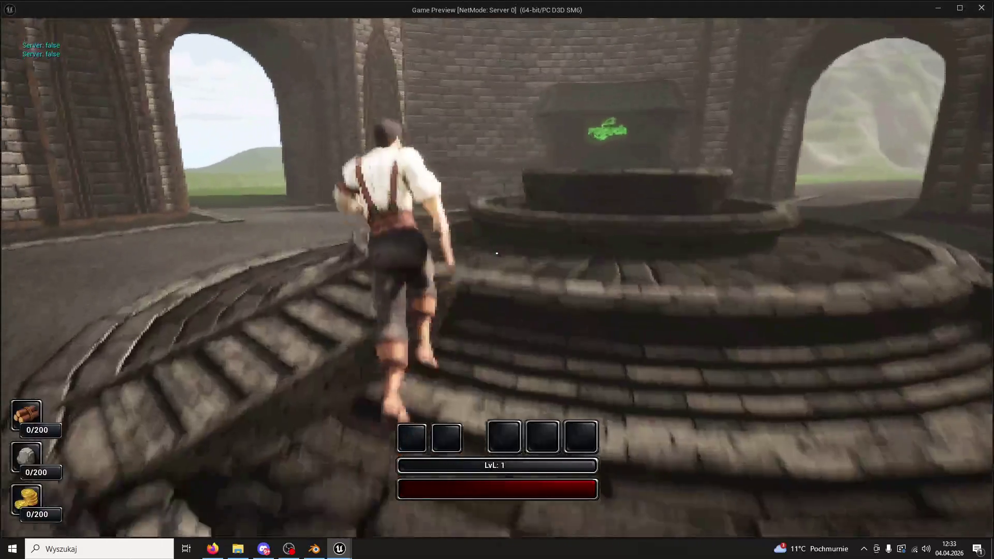
key(space)
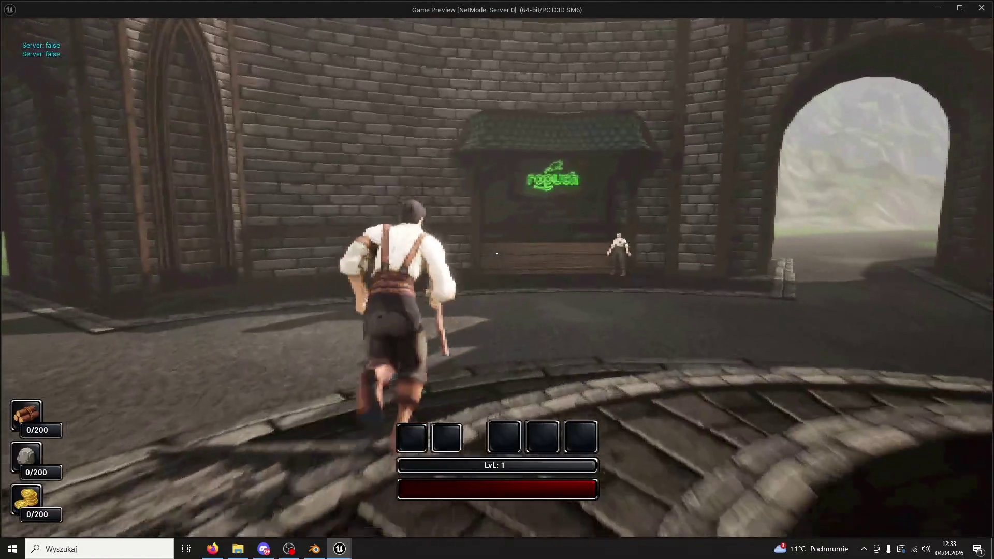
key(w)
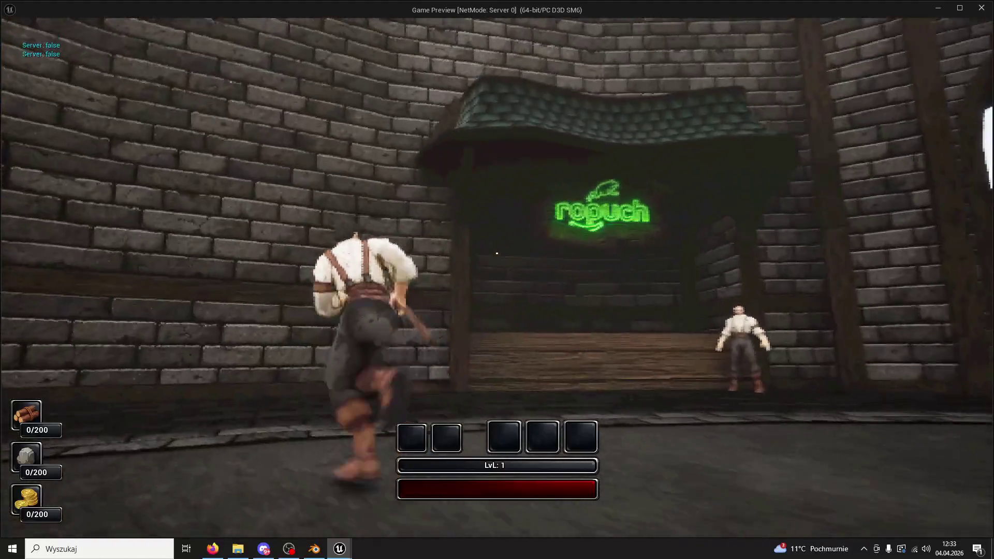
key(Escape)
key(Delete)
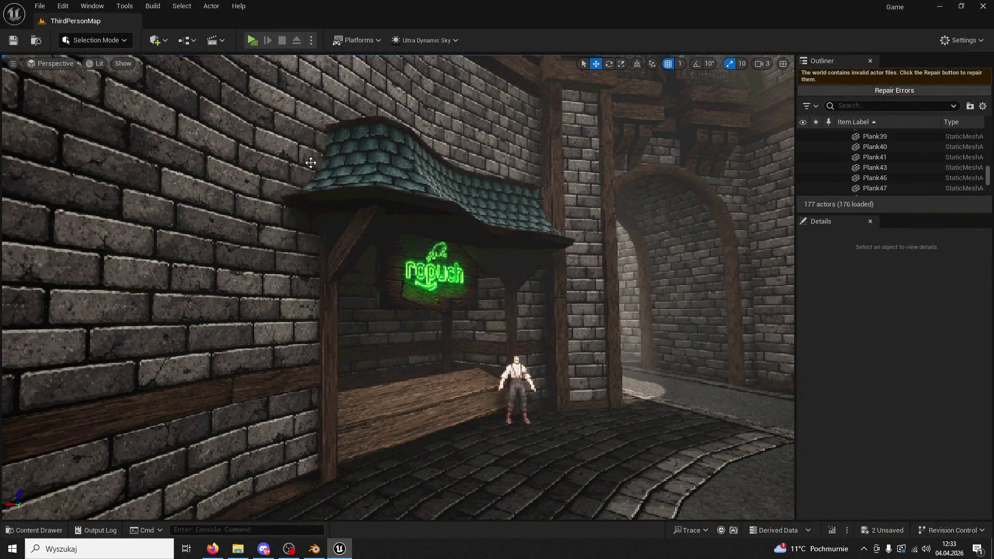
Undo the deletion to restore the Doodad01 roof piece
scroll(311, 165, up, 5)
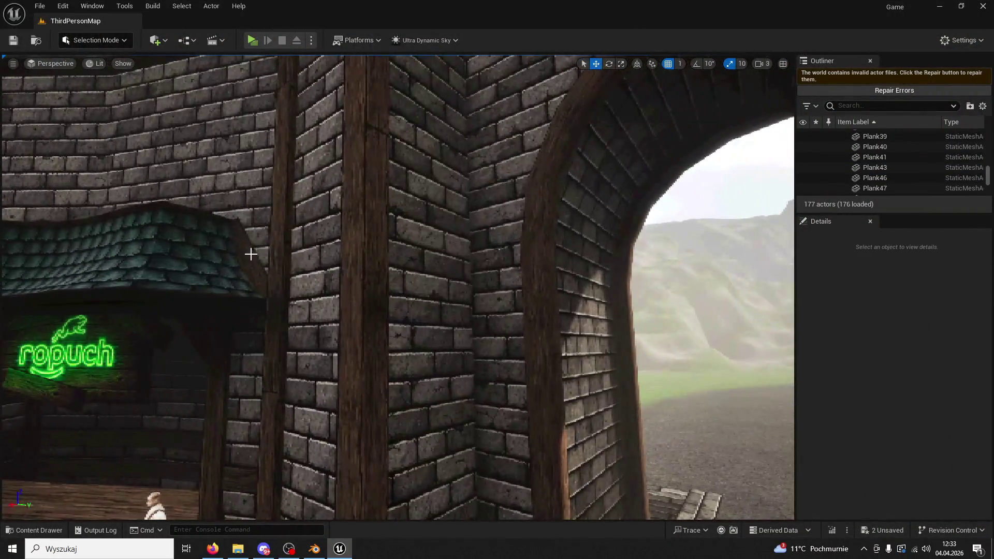
key(ctrl+z)
key(ctrl+z)
click(251, 254)
Slim the roof-edge plank and move Plank42 up to 1715.22, 1477.28, 675.384
click(257, 261)
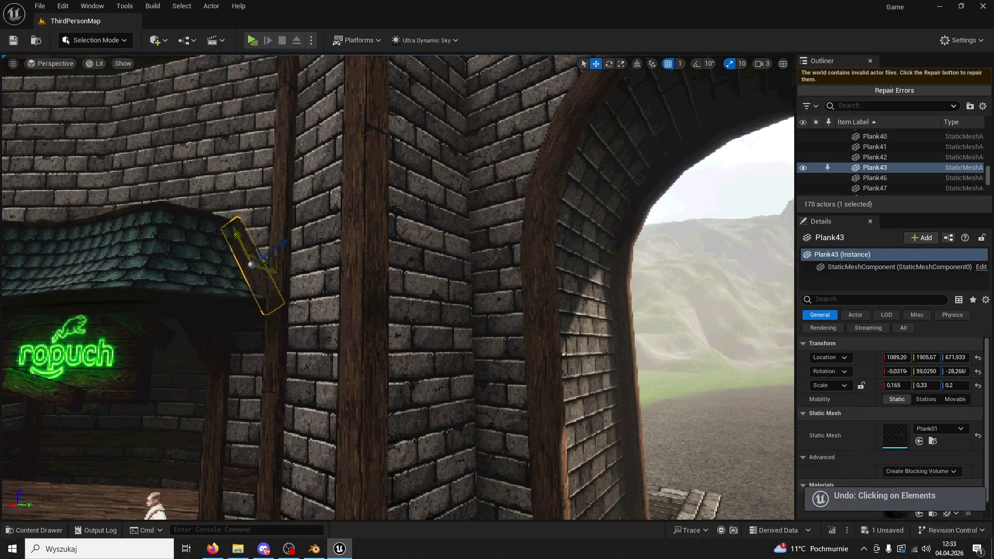
scroll(269, 233, up, 5)
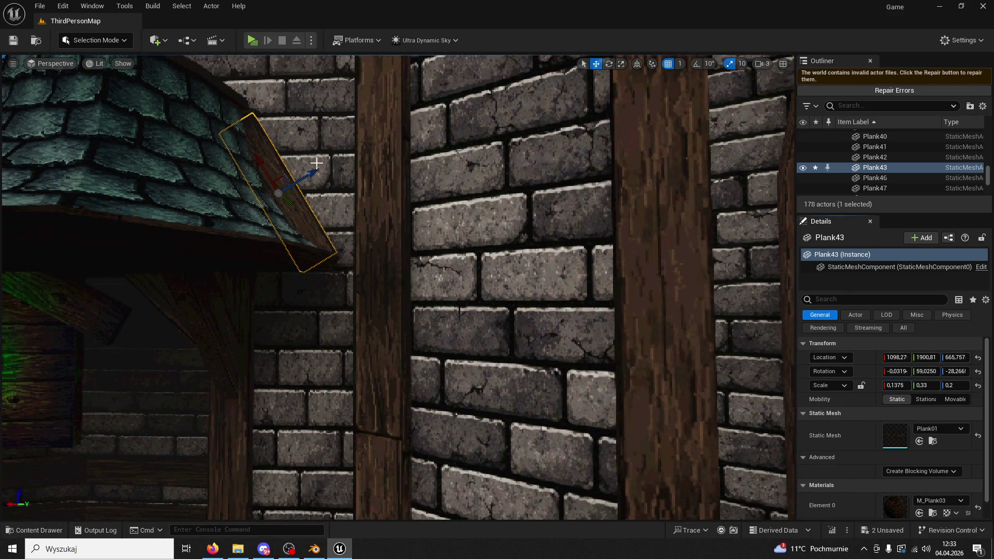
drag(253, 149, 515, 164)
drag(898, 385, 886, 385)
drag(539, 153, 570, 200)
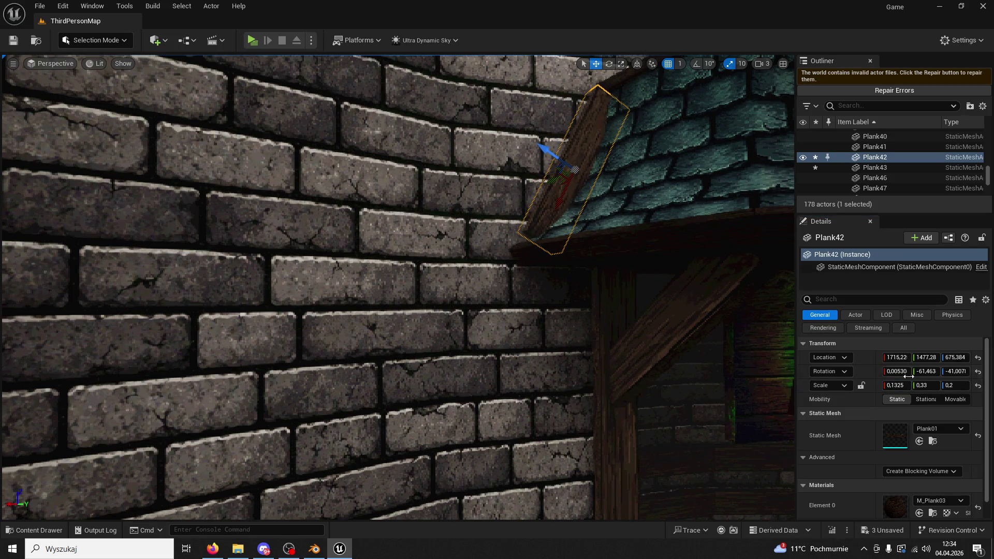
key(Return)
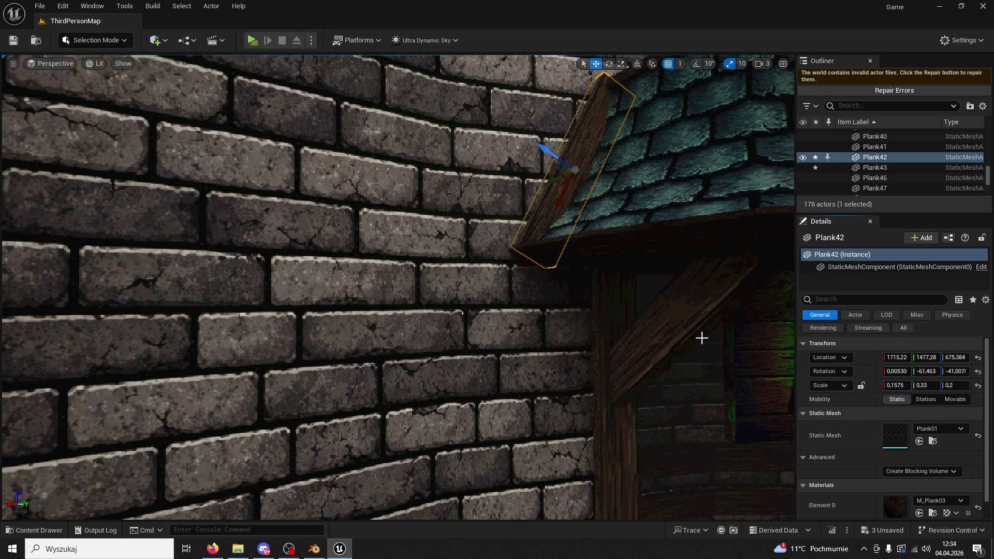
Delete the two stray planks by the stall, leaving 175 actors
scroll(592, 371, down, 10)
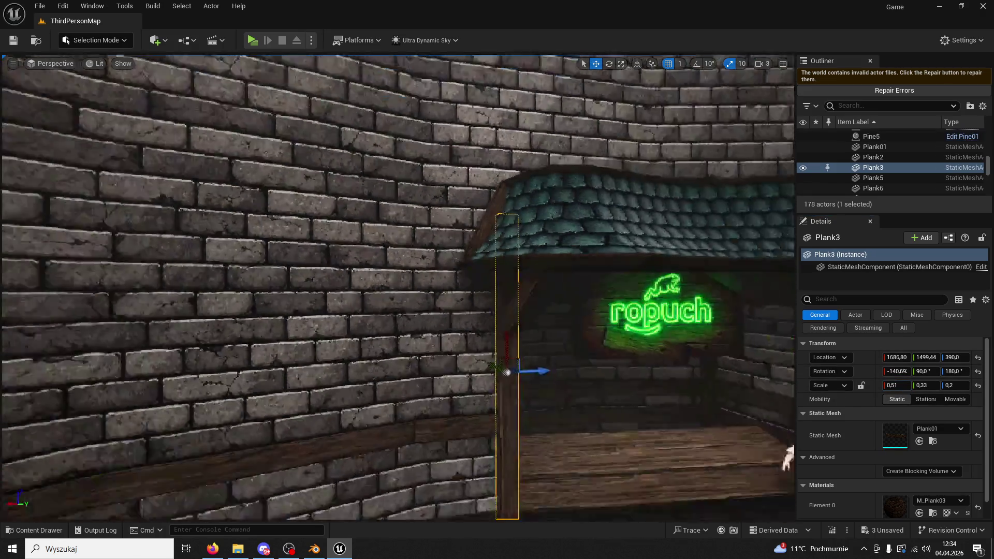
click(499, 388)
key(Delete)
click(497, 386)
key(Delete)
key(Right)
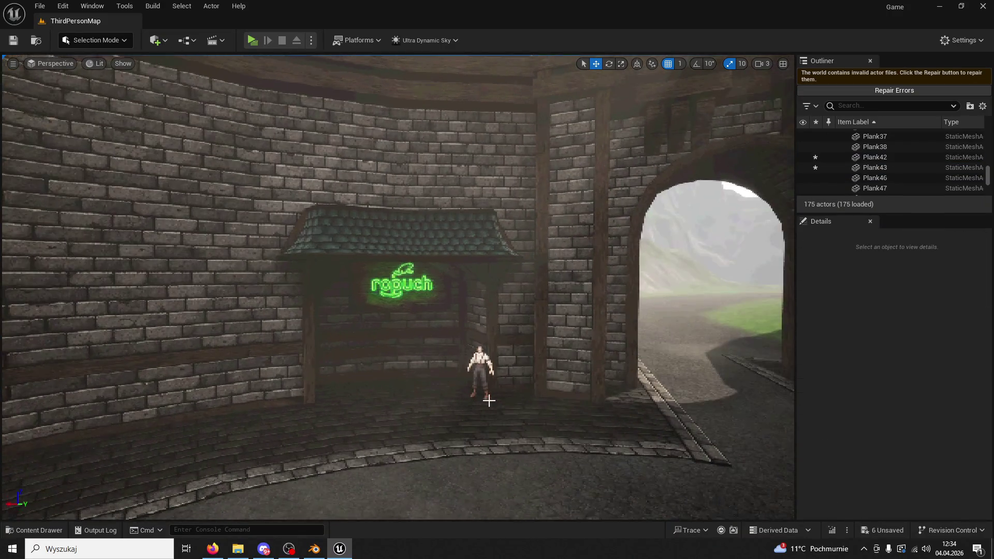
Place a new Point Light from the Quick Add menu near the ropuch sign
mouse_move(489, 389)
mouse_down()
mouse_move(487, 336)
mouse_move(455, 319)
mouse_move(400, 219)
mouse_up()
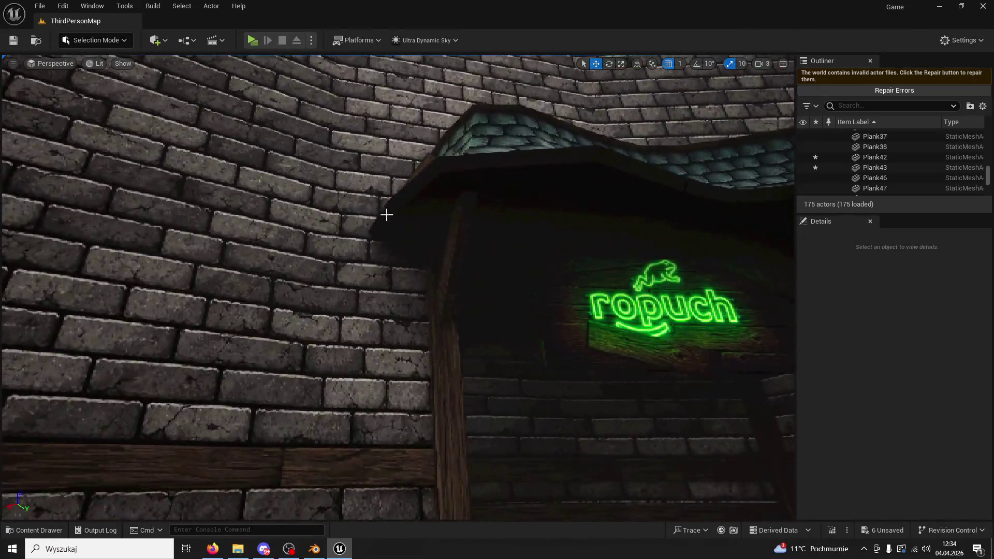
click(157, 40)
mouse_move(194, 171)
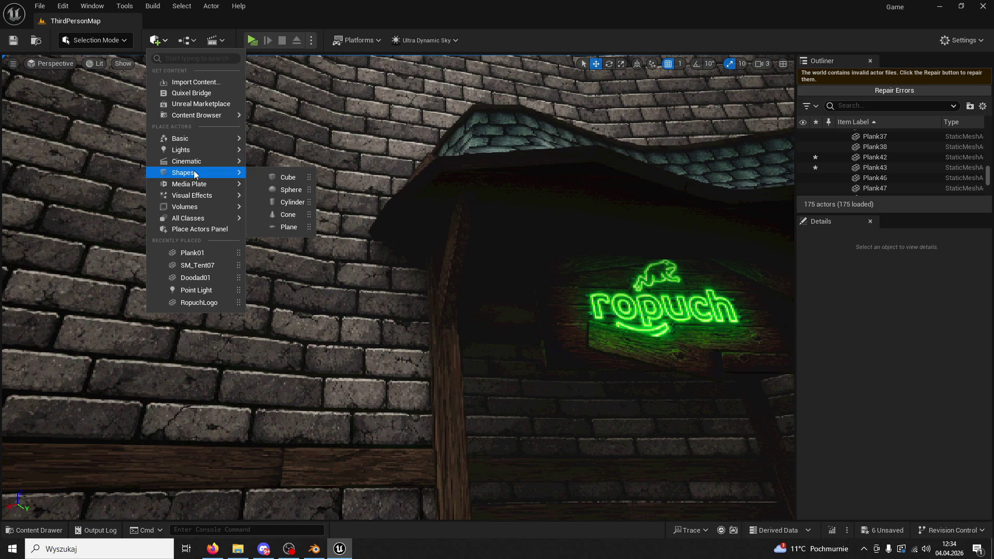
mouse_move(196, 149)
click(322, 165)
mouse_move(561, 291)
mouse_down()
mouse_move(539, 331)
mouse_move(418, 247)
mouse_move(658, 176)
mouse_move(692, 150)
mouse_move(722, 348)
mouse_move(712, 316)
mouse_move(772, 299)
mouse_move(493, 426)
mouse_move(686, 367)
mouse_move(566, 311)
mouse_move(475, 73)
mouse_up()
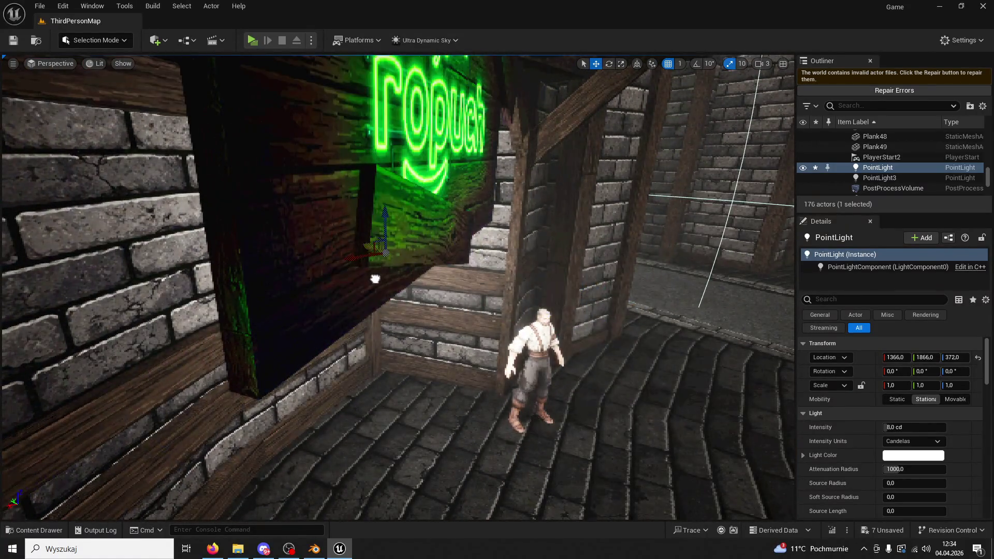
Slide the light left in world coordinates and give it a bright green colour
click(637, 64)
key(f)
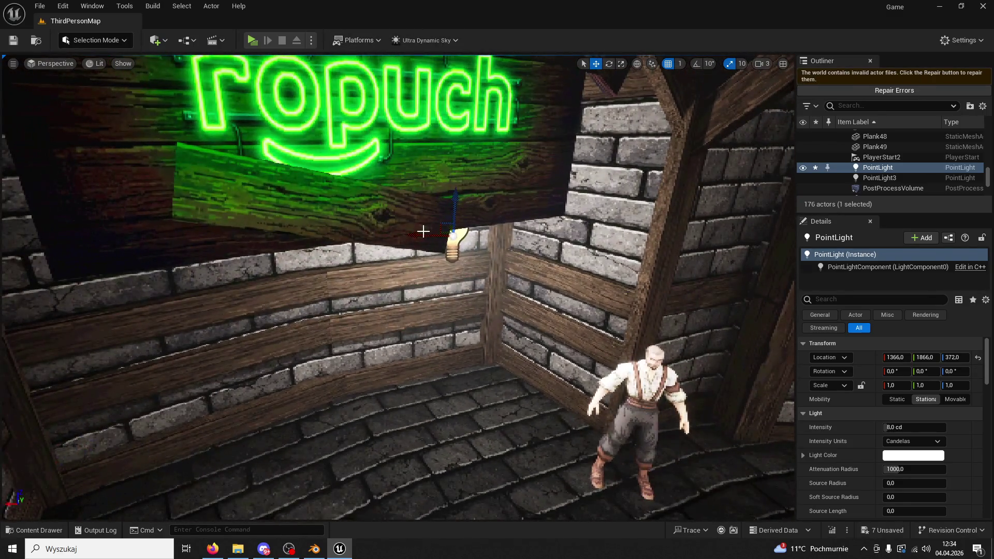
mouse_move(420, 237)
mouse_down()
mouse_move(290, 232)
mouse_move(333, 229)
mouse_move(270, 267)
mouse_move(300, 266)
mouse_up()
click(914, 456)
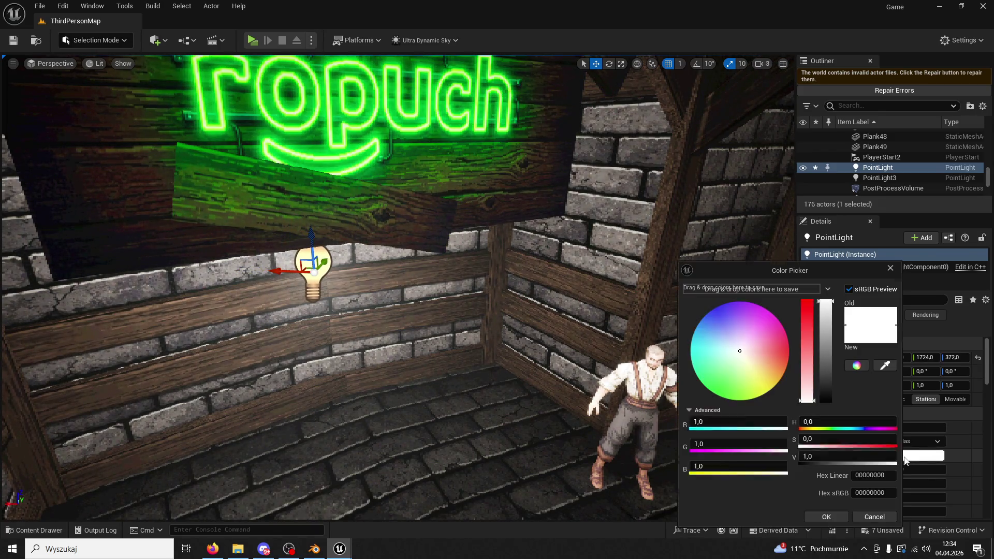
drag(724, 365, 709, 390)
click(827, 517)
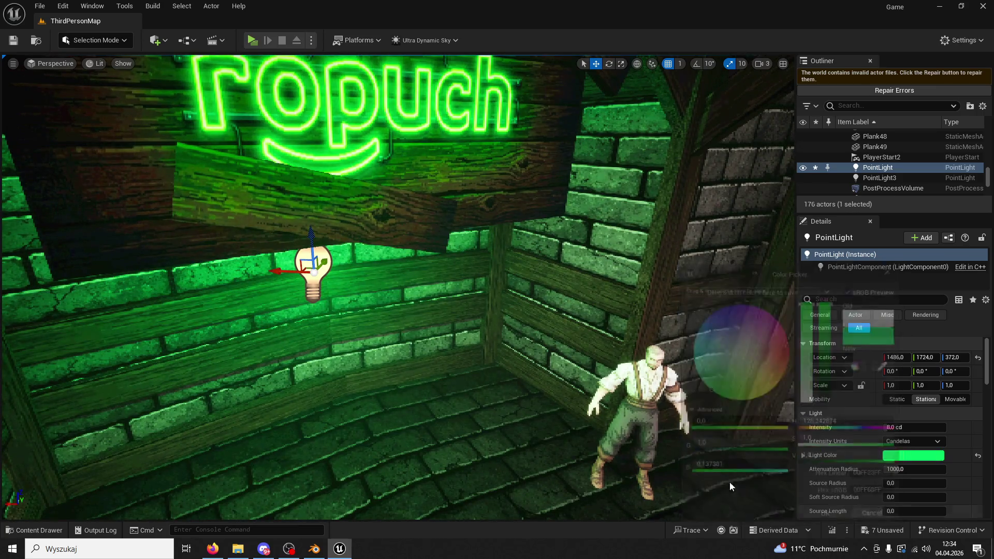
Move the light right and up to centre it under the sign at 1551, 1884, 503
scroll(765, 498, down, 10)
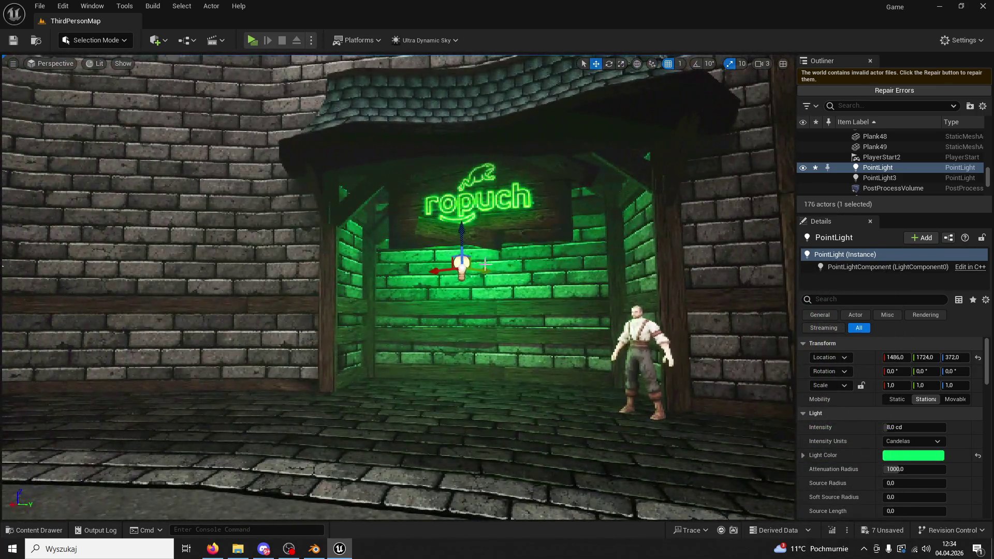
mouse_move(479, 270)
mouse_down()
mouse_move(557, 282)
mouse_move(506, 278)
mouse_move(527, 287)
mouse_up()
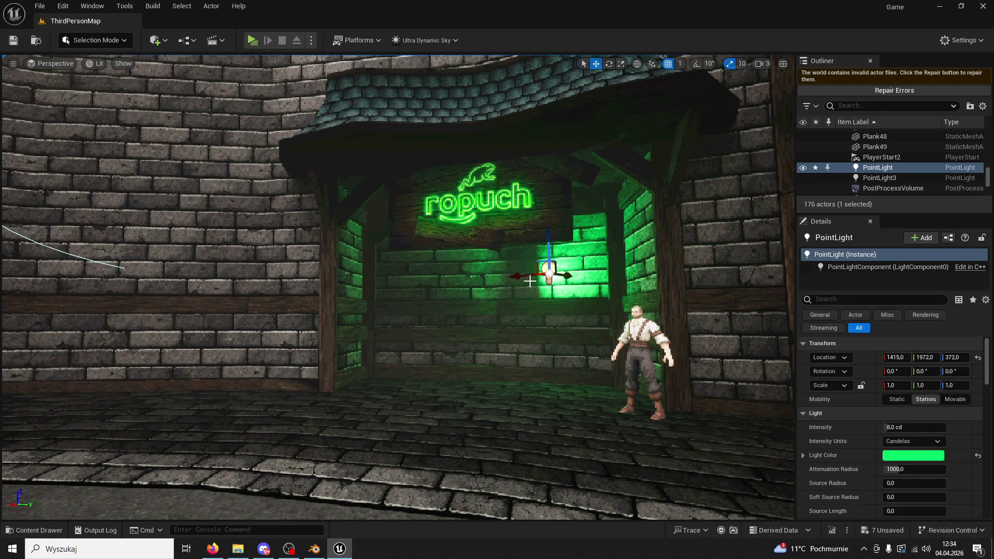
mouse_move(549, 243)
mouse_down()
mouse_move(563, 197)
mouse_move(595, 228)
mouse_move(611, 227)
mouse_move(568, 216)
mouse_move(561, 229)
mouse_move(575, 226)
mouse_move(556, 223)
mouse_move(576, 185)
mouse_move(578, 195)
mouse_up()
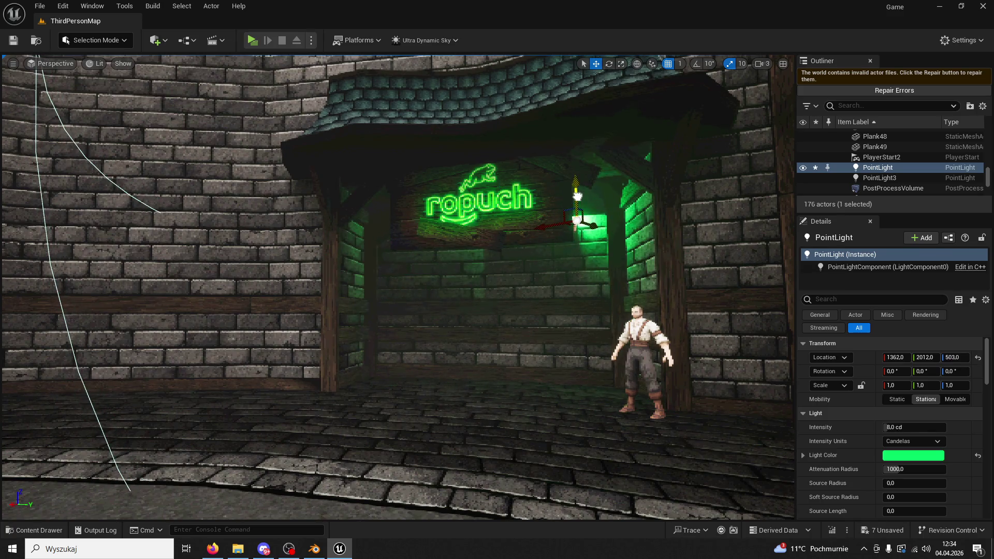
scroll(580, 244, down, 6)
mouse_move(528, 226)
mouse_down()
mouse_move(509, 226)
mouse_move(524, 224)
mouse_up()
Sample the sign's neon green with the eyedropper as the light colour
scroll(524, 225, down, 3)
scroll(523, 224, up, 5)
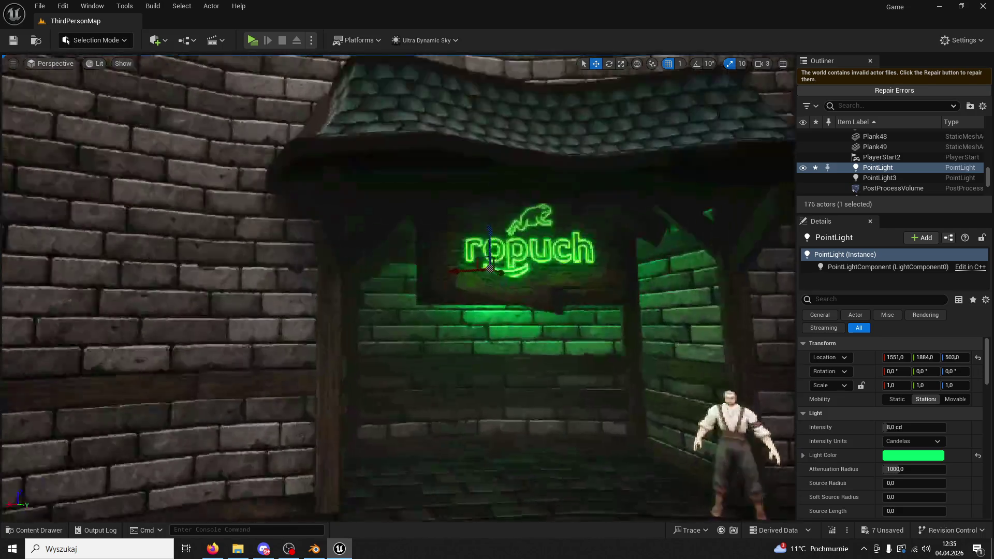
click(914, 455)
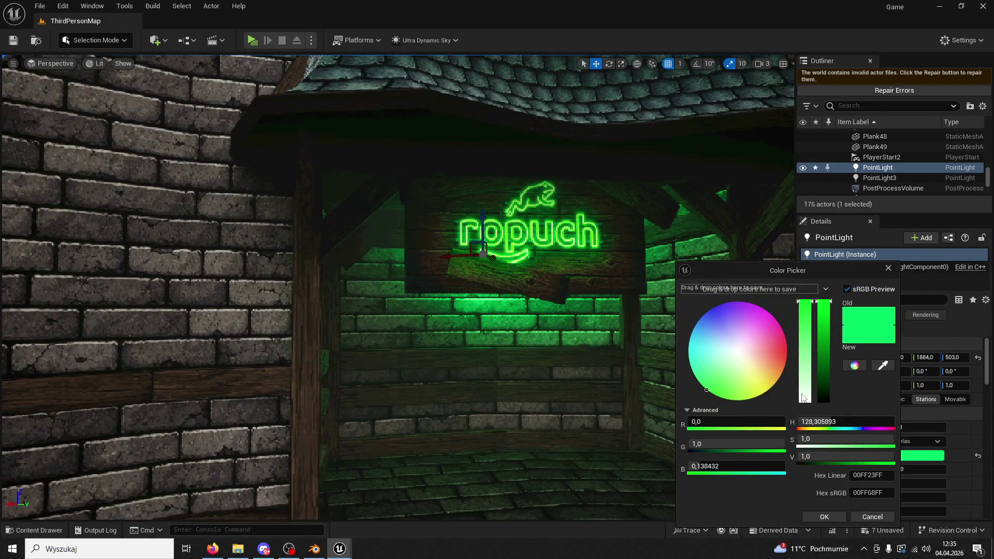
click(884, 369)
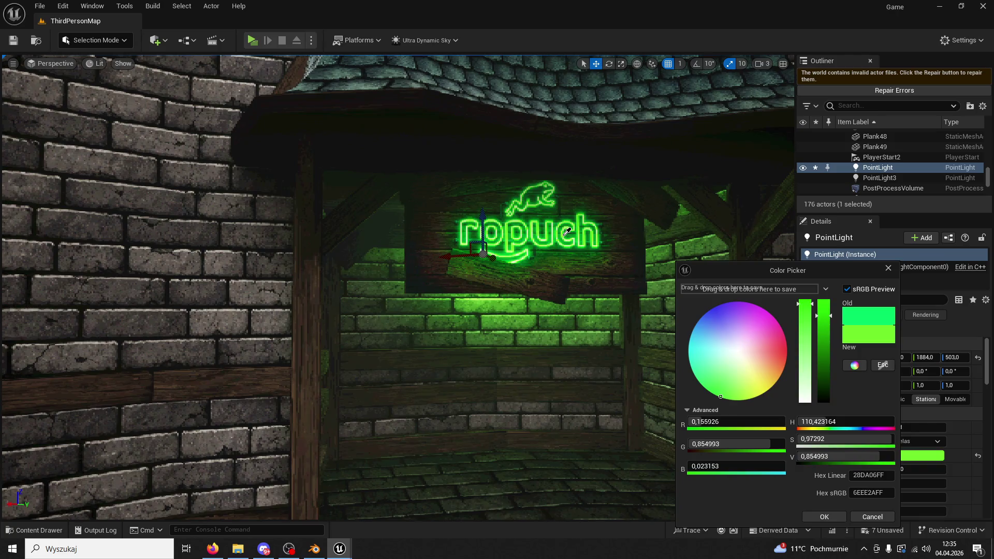
click(567, 232)
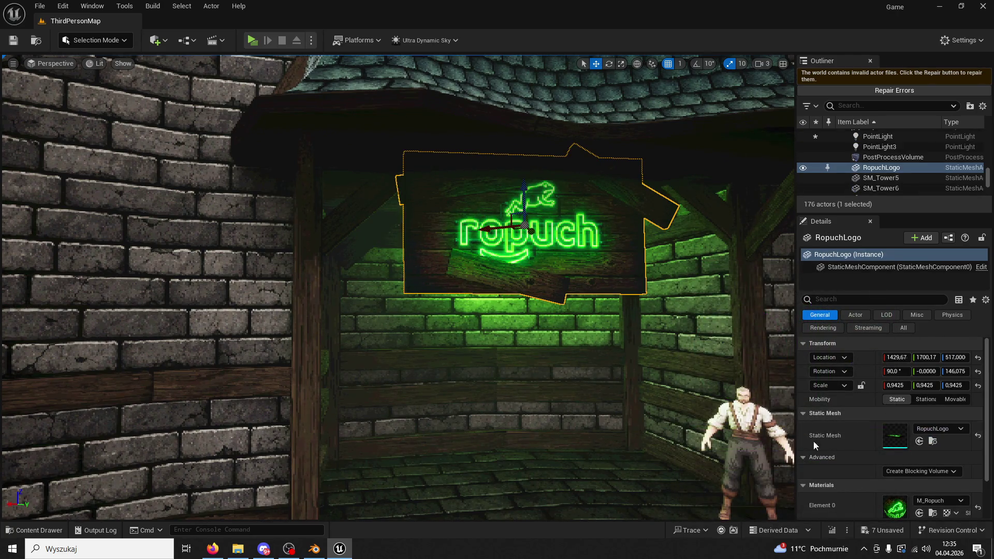
scroll(918, 443, down, 2)
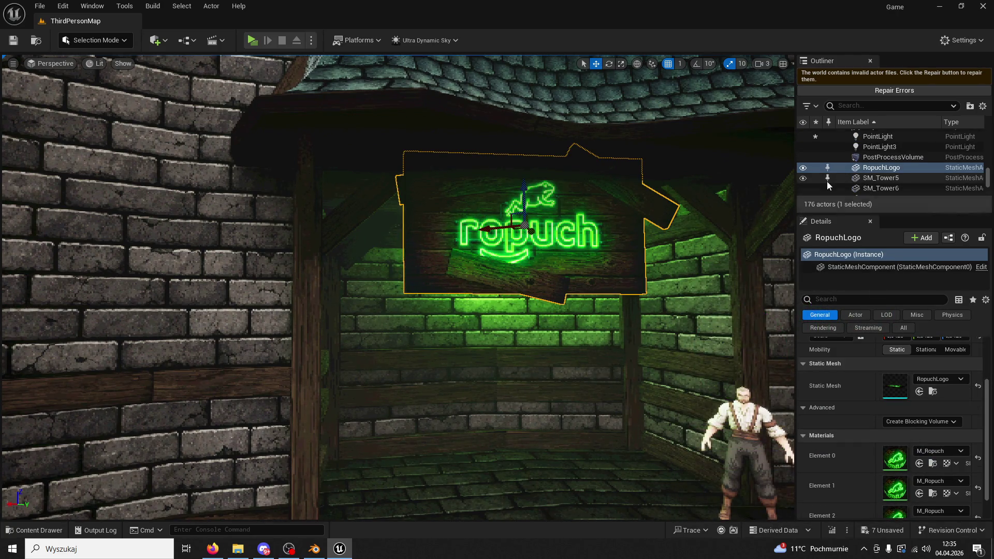
click(875, 147)
Select the sign's point light and set its intensity to 160 cd
key(f)
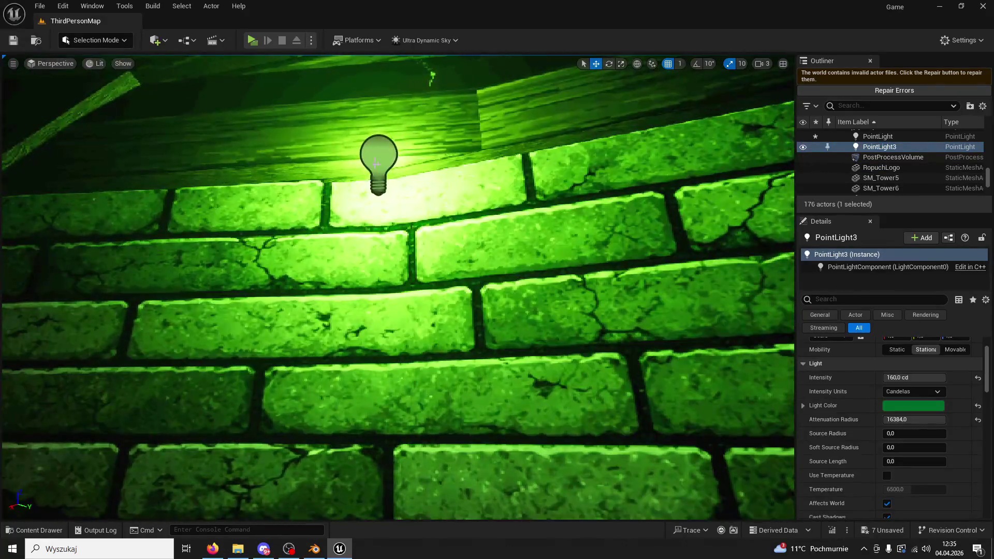
click(877, 137)
key(f)
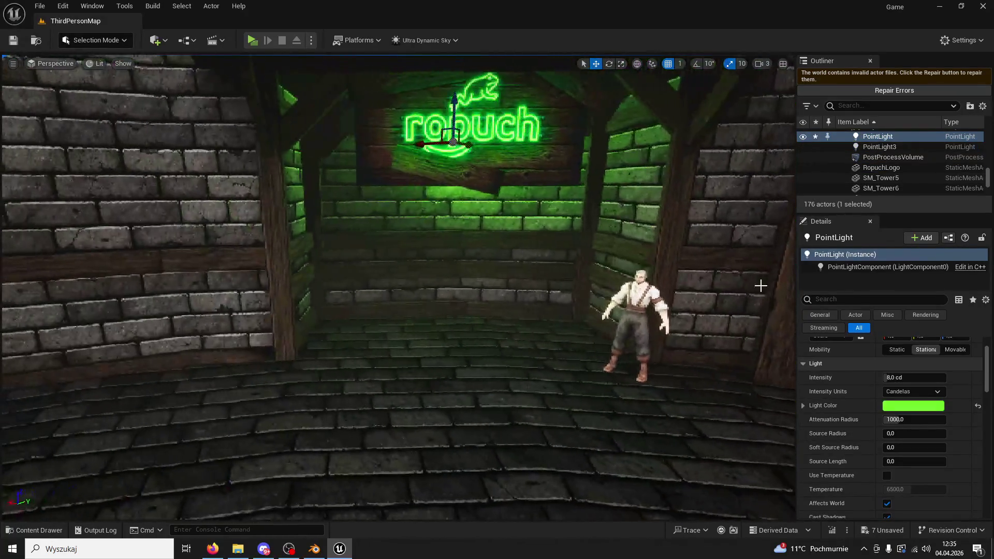
click(914, 377)
text(160)
key(Return)
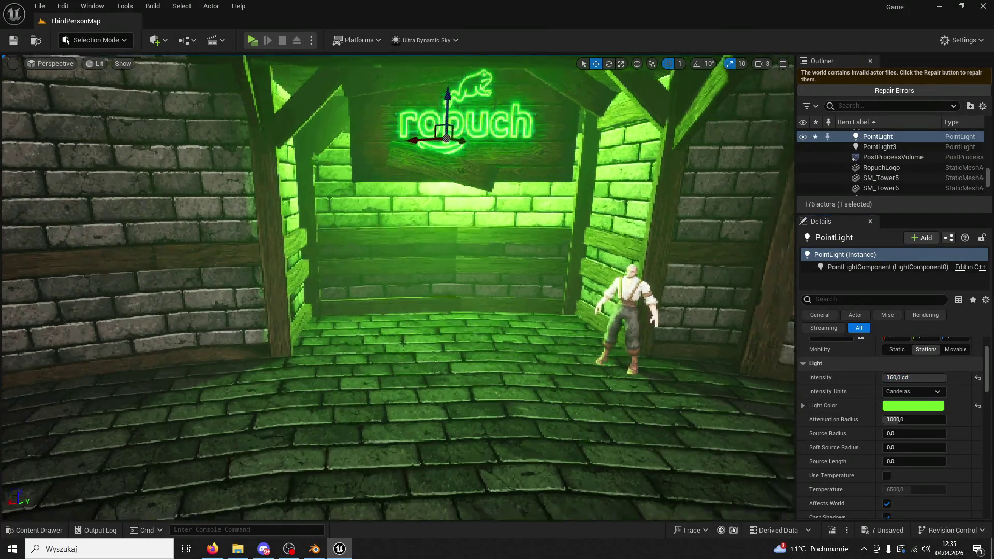
mouse_move(398, 285)
mouse_down()
mouse_move(331, 285)
mouse_move(456, 269)
mouse_up()
Widen the attenuation radius to 450.5 and settle the intensity at 50.08 cd
mouse_move(901, 420)
mouse_down()
mouse_move(932, 420)
mouse_move(895, 419)
mouse_up()
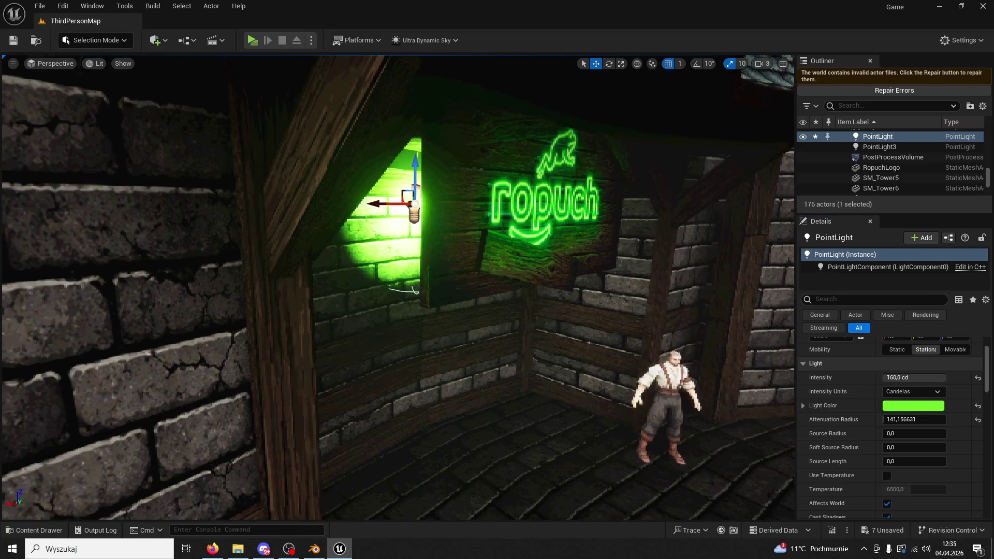
key(f)
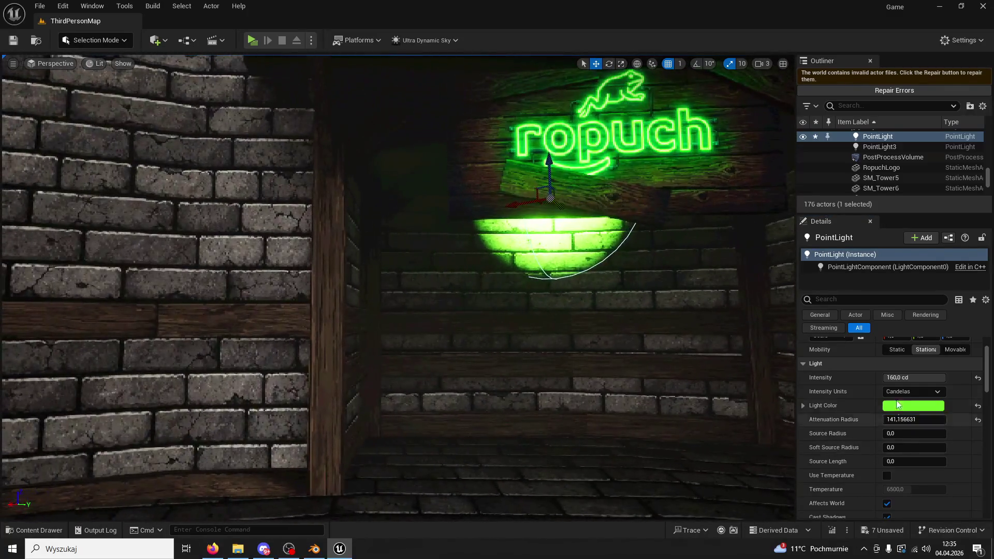
drag(914, 378, 903, 377)
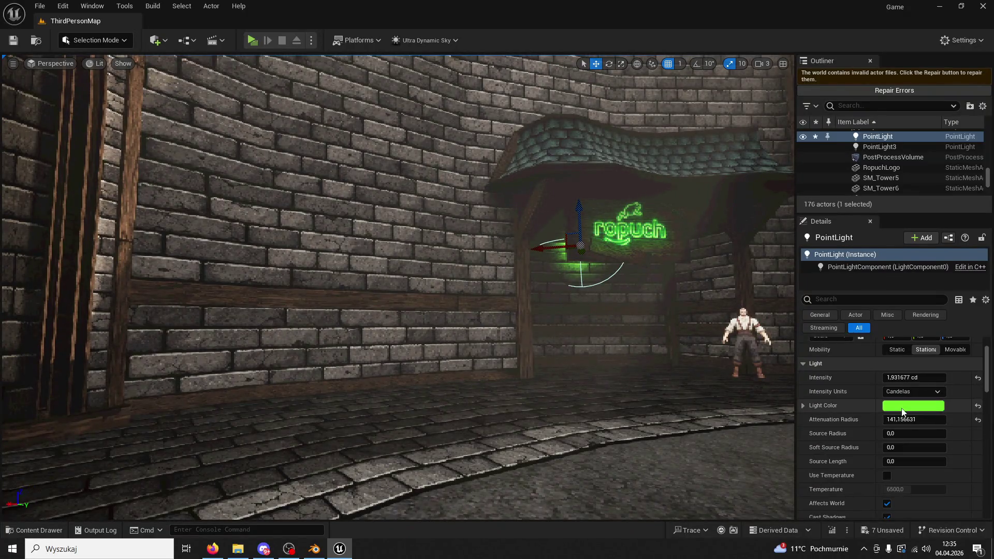
mouse_move(895, 417)
mouse_down()
mouse_move(926, 417)
mouse_move(885, 420)
mouse_up()
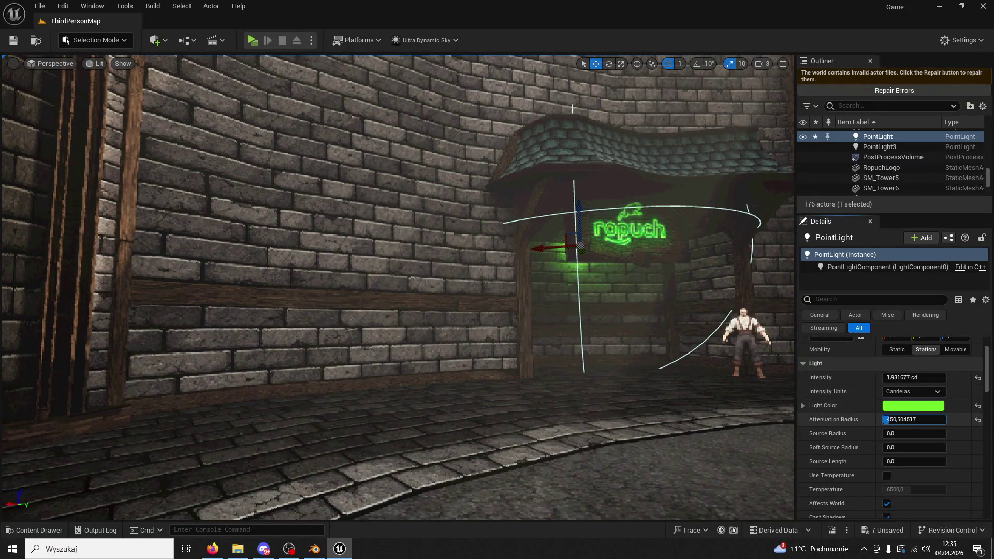
drag(891, 377, 900, 379)
key(f)
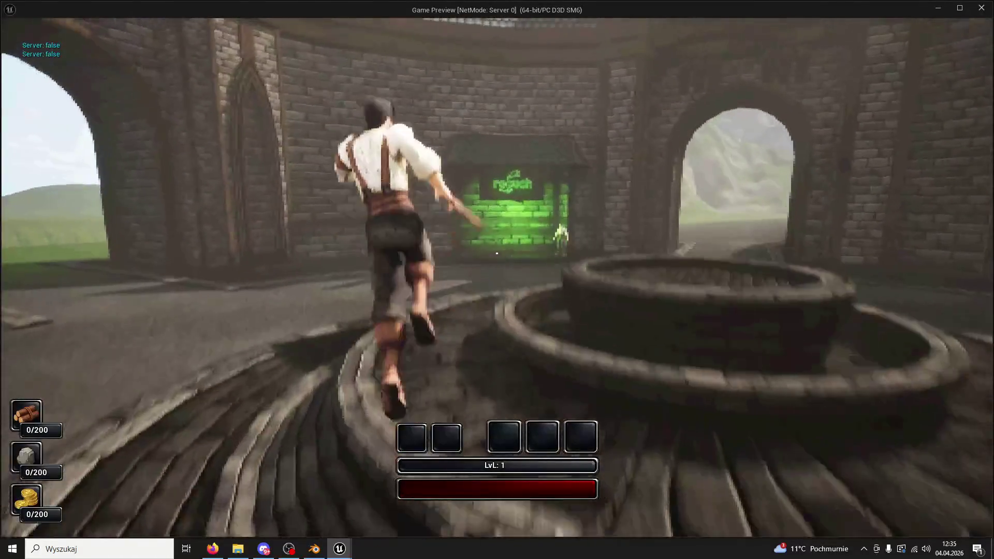
key(w)
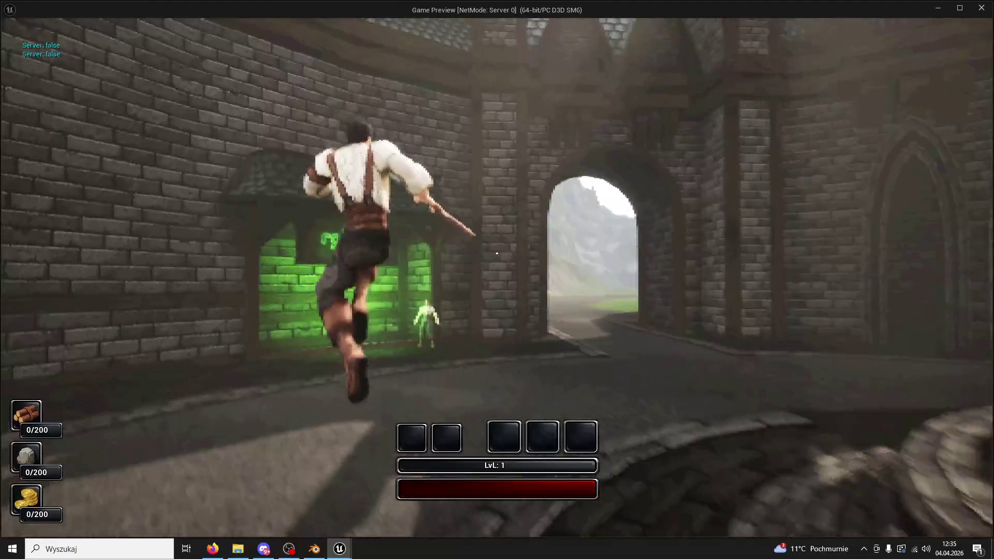
key(w)
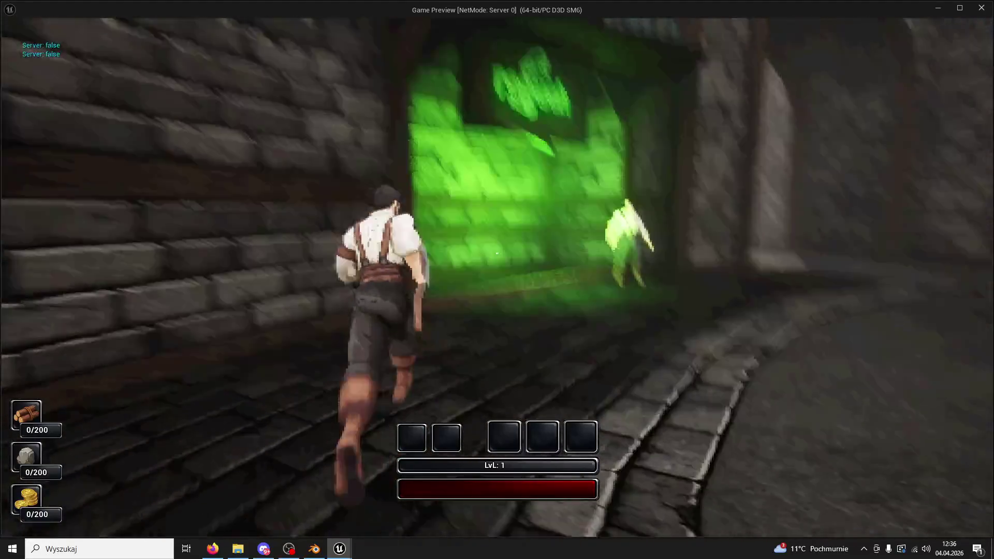
key(w)
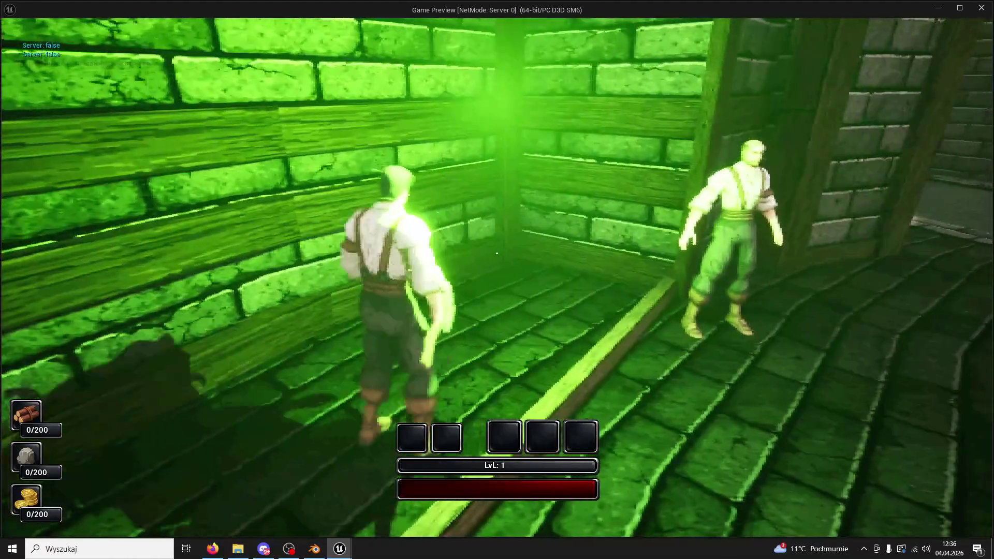
key(Escape)
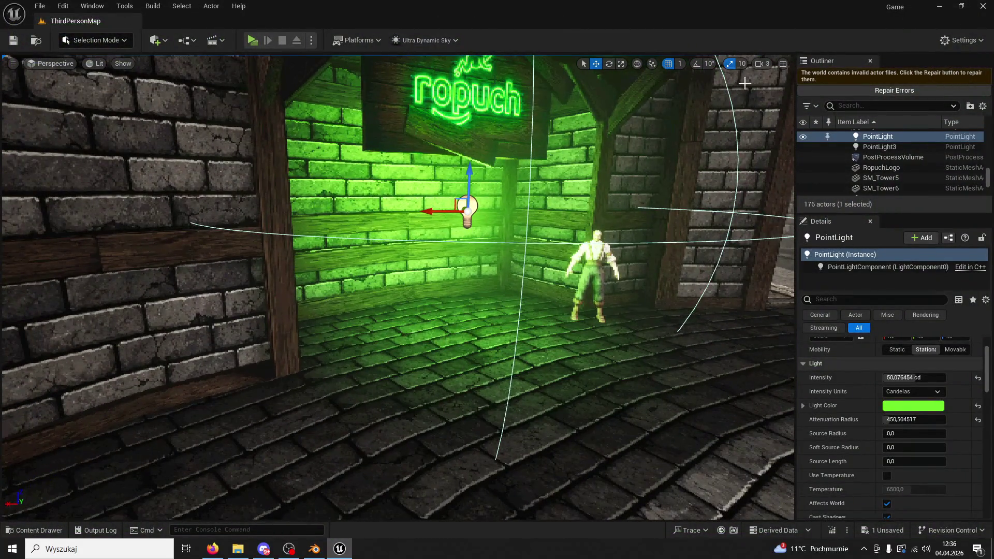
Run a brief play-test of the level and return to the editor
click(252, 40)
key(w)
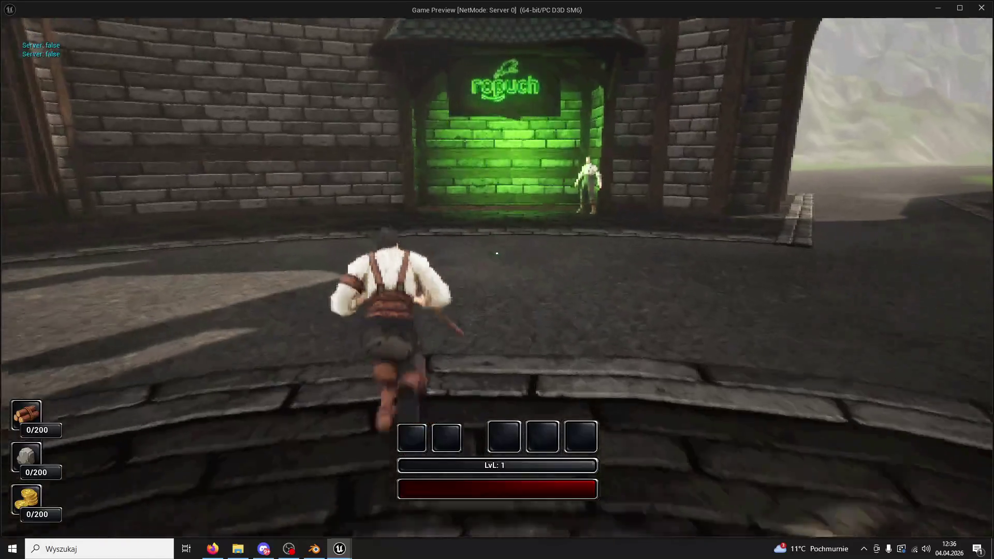
key(Escape)
Duplicate the light up to the sign as PointLight2 and set its intensity to 0 cd
alt+drag(463, 181, 453, 80)
mouse_move(473, 114)
mouse_down()
mouse_move(492, 204)
mouse_move(536, 211)
mouse_move(483, 238)
mouse_up()
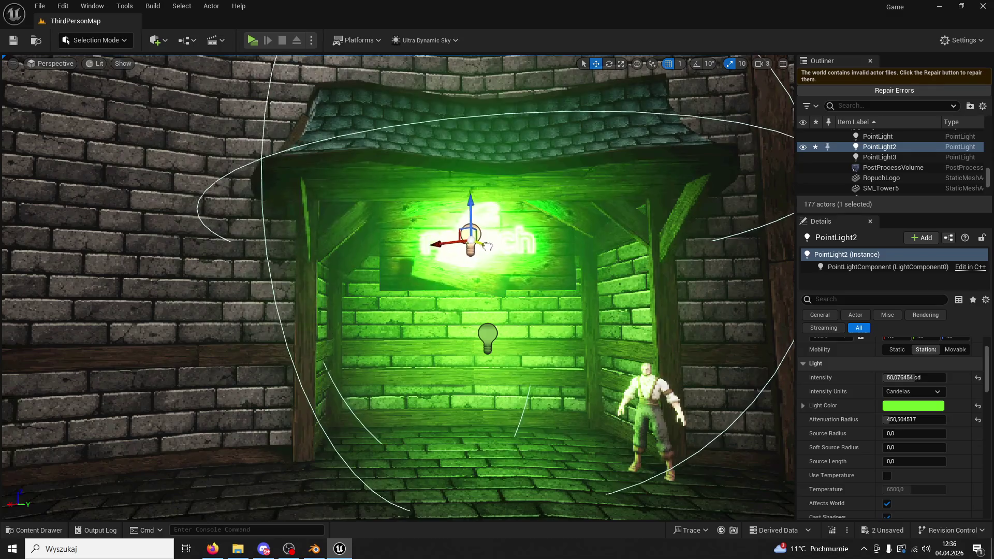
click(906, 378)
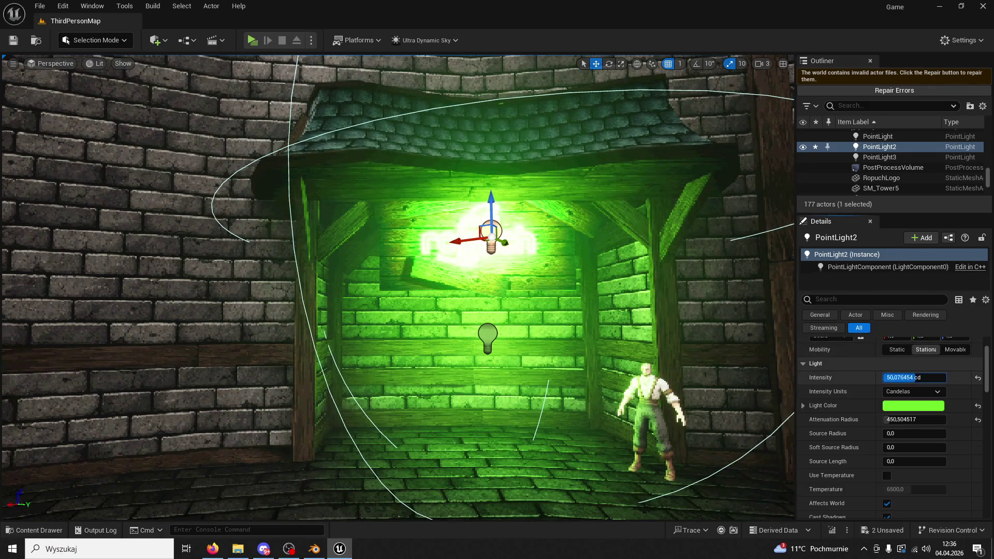
text(0)
key(Return)
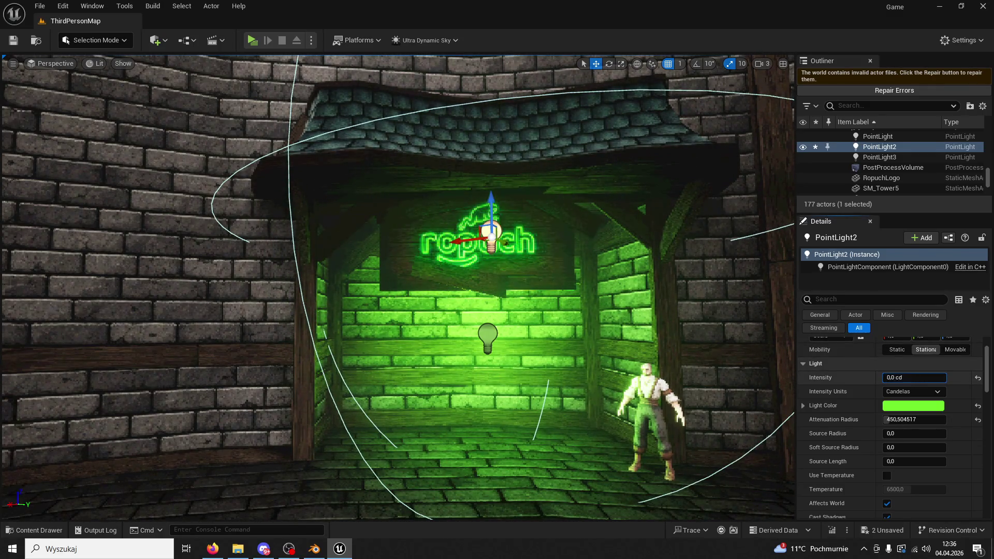
drag(914, 378, 914, 378)
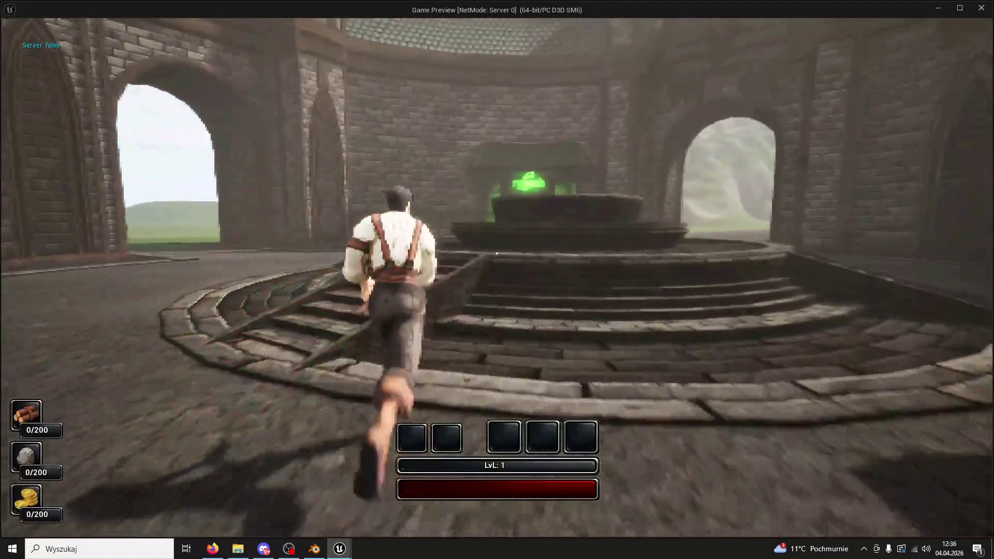
Run the character toward the stall, then select the lower light under the sign
key(w)
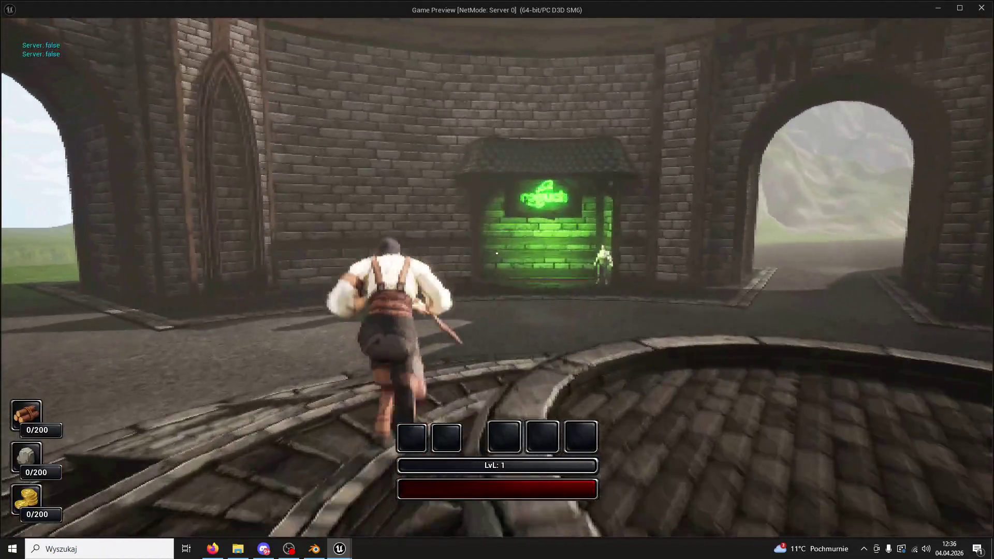
key(w)
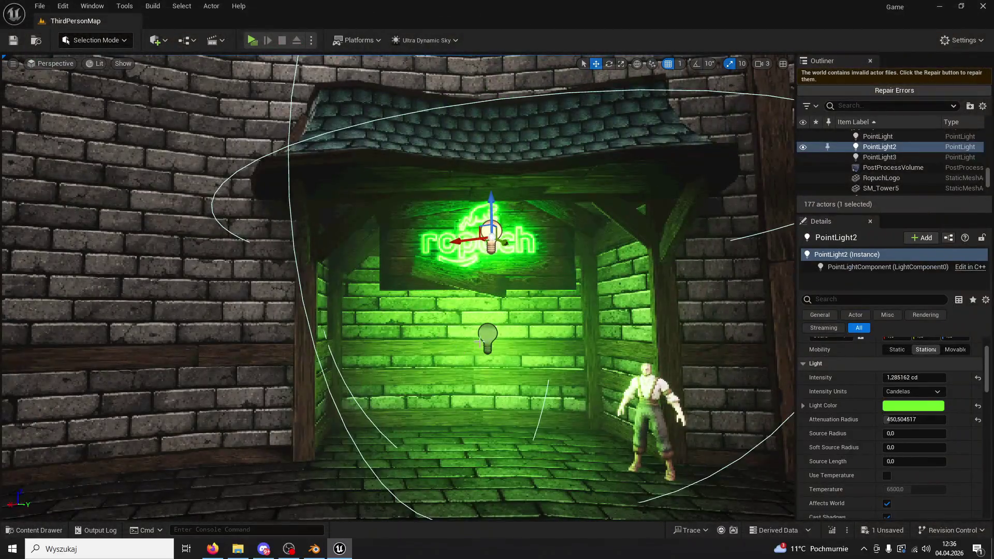
click(487, 339)
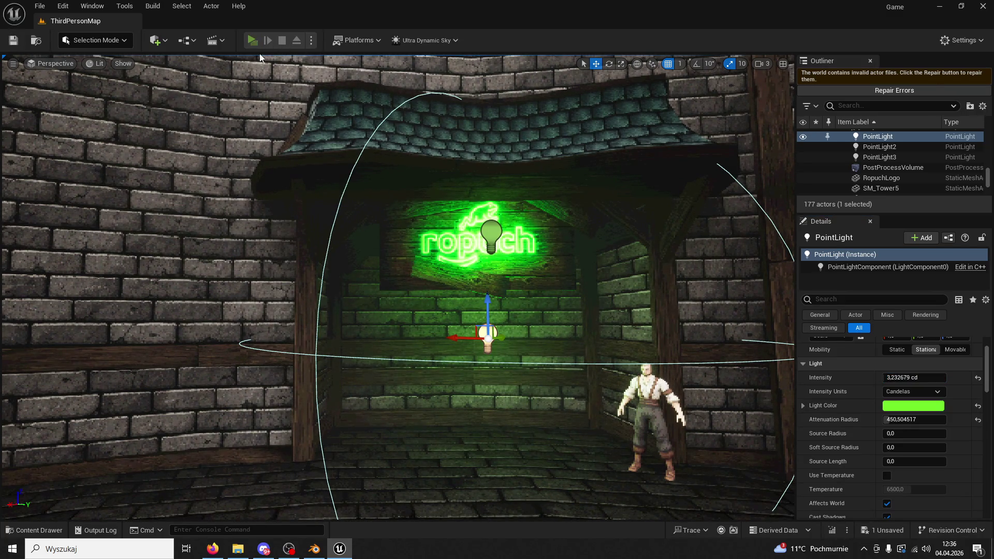
Play-test running and jumping over the well into the green-lit stall, then exit to the editor
key(w)
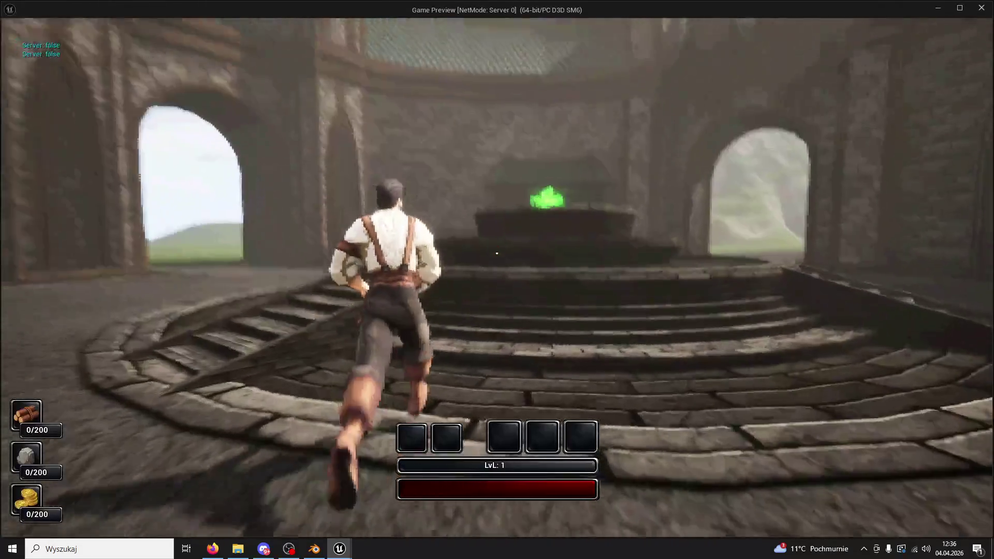
key(space)
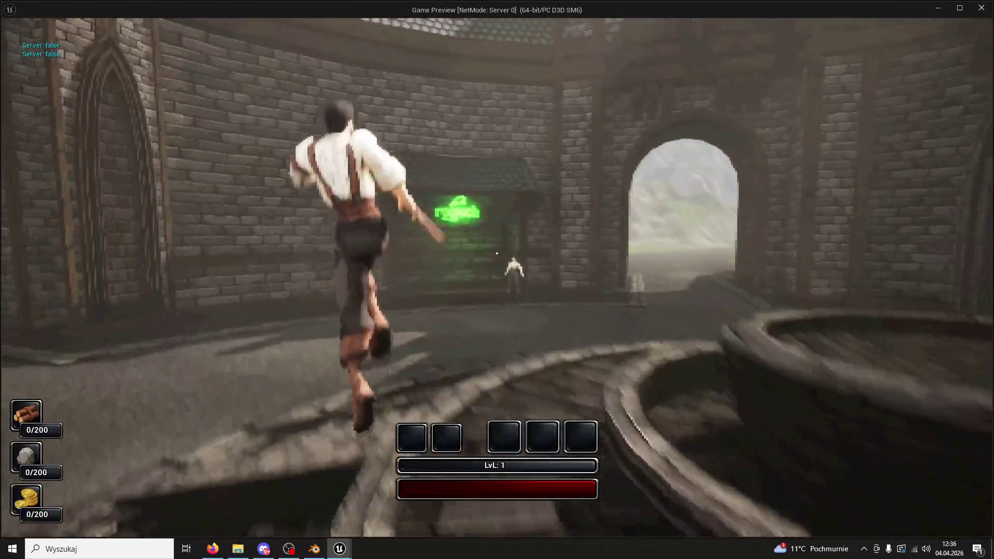
key(w)
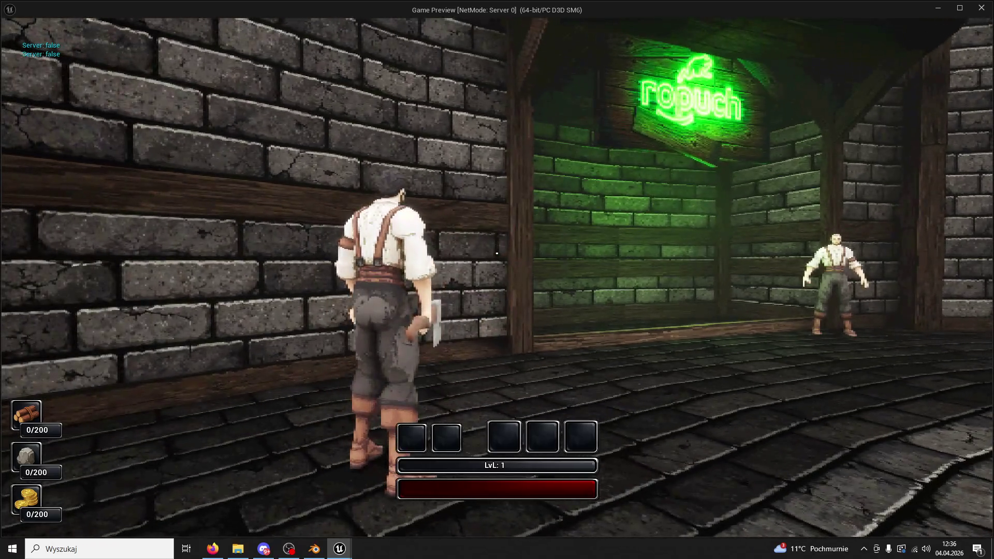
key(w)
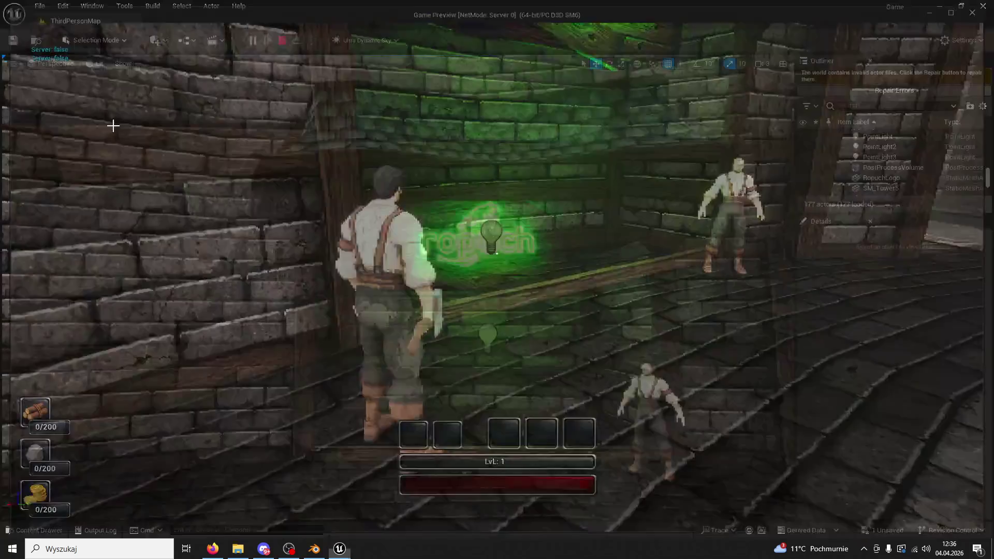
key(Escape)
click(461, 462)
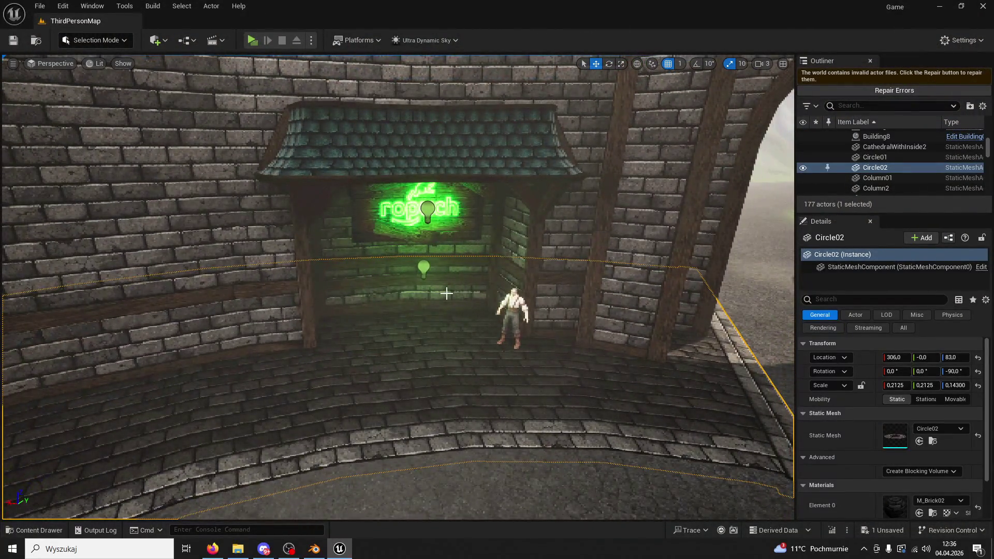
click(447, 293)
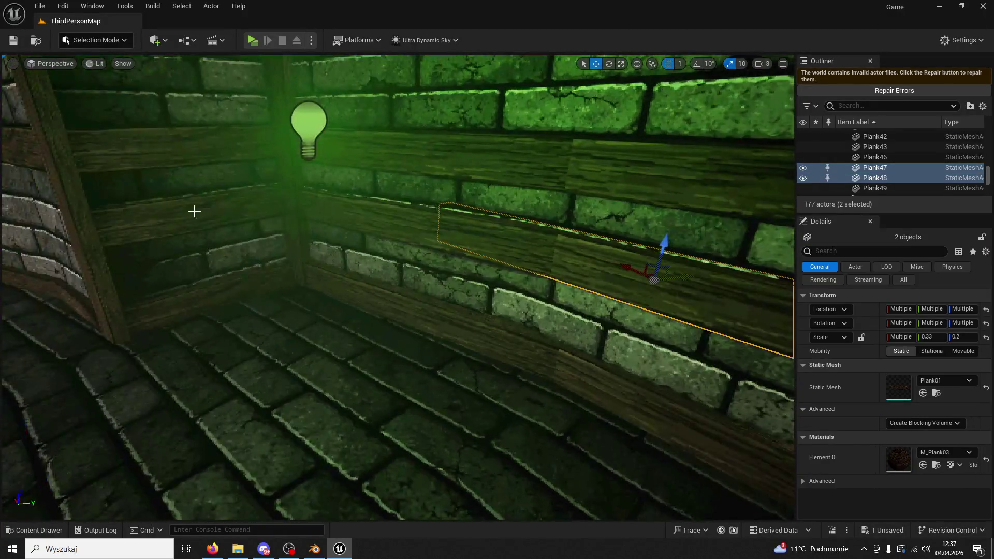
ctrl+click(194, 210)
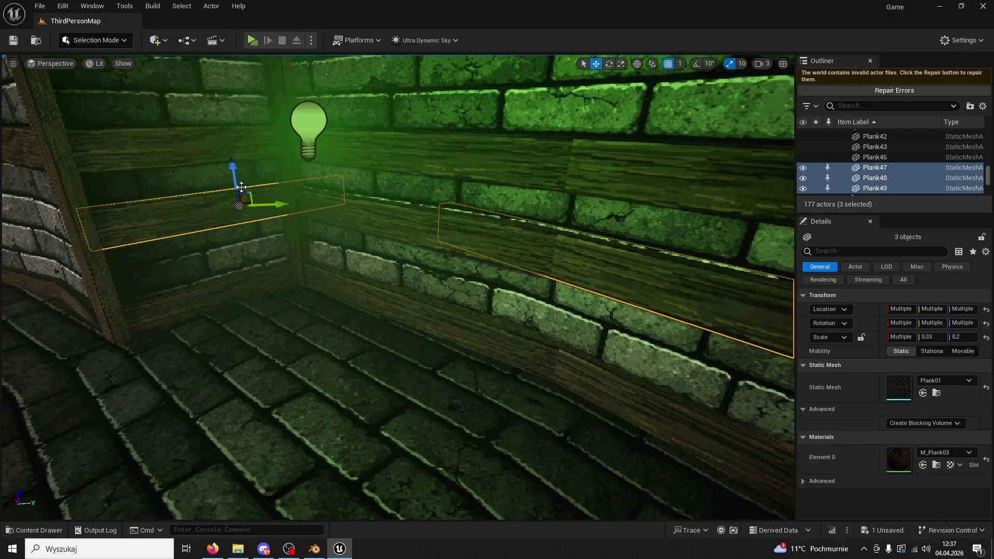
key(ctrl+z)
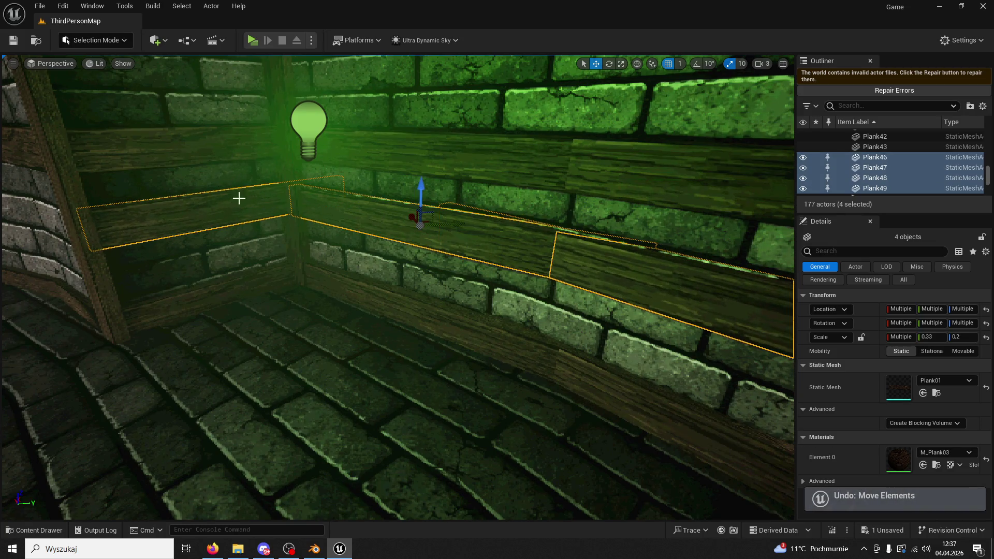
click(521, 176)
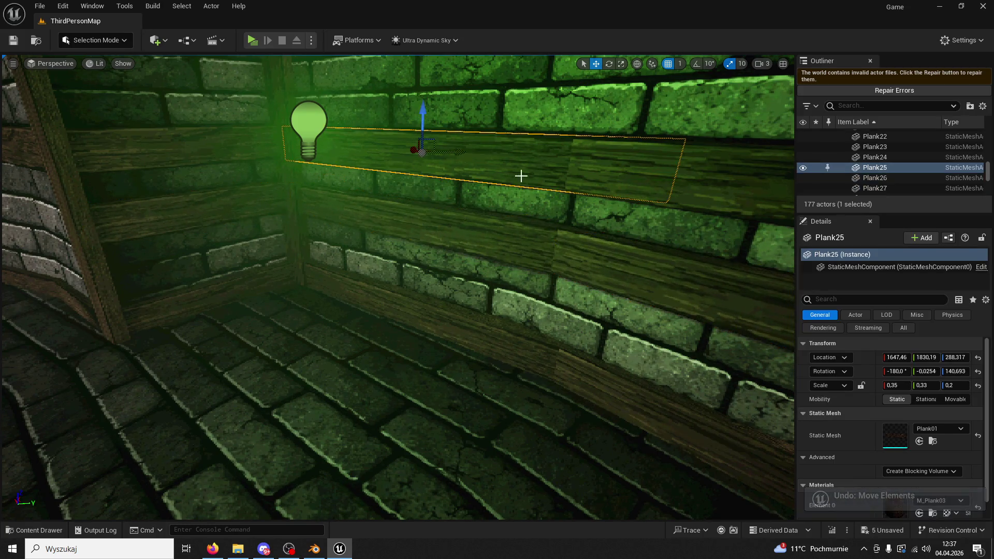
key(a)
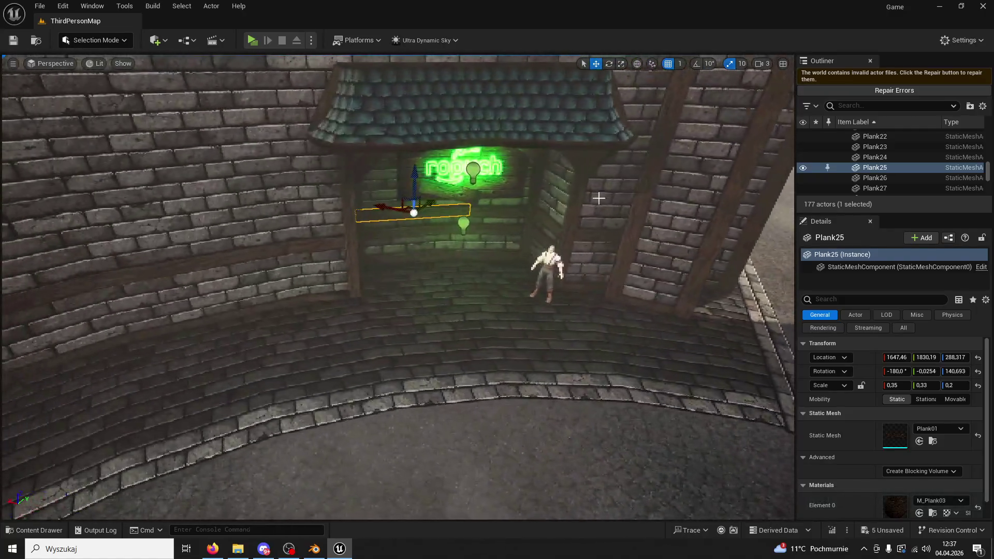